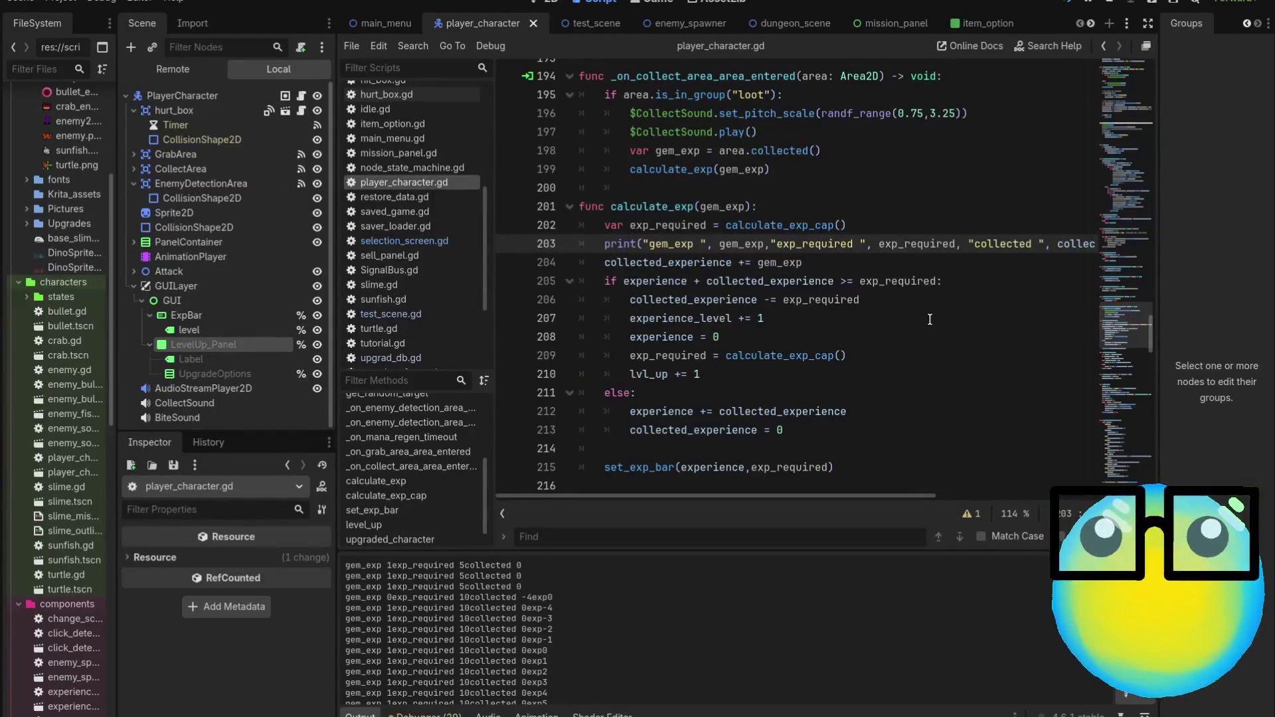
- Inspect how gem_exp is used in calculate_exp and in the printed experience log lines
{"action": "double_click", "coordinate": [775, 264]}
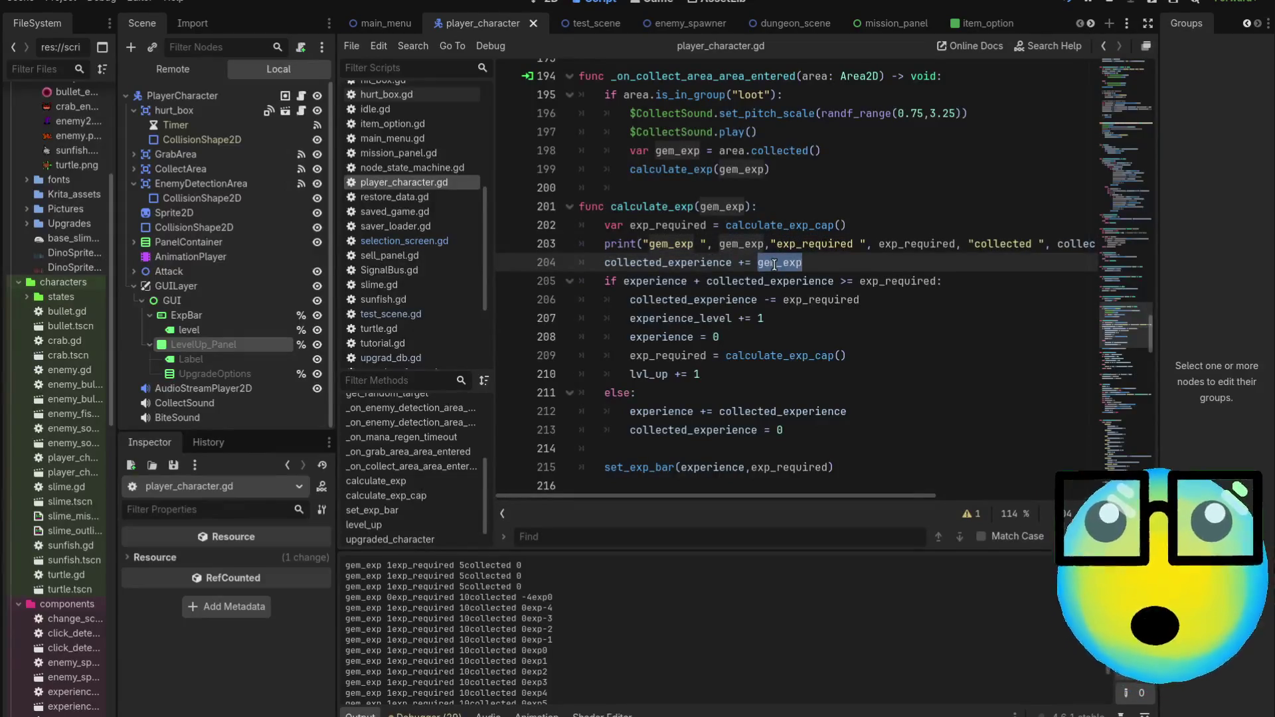
{"action": "left_click", "coordinate": [808, 258]}
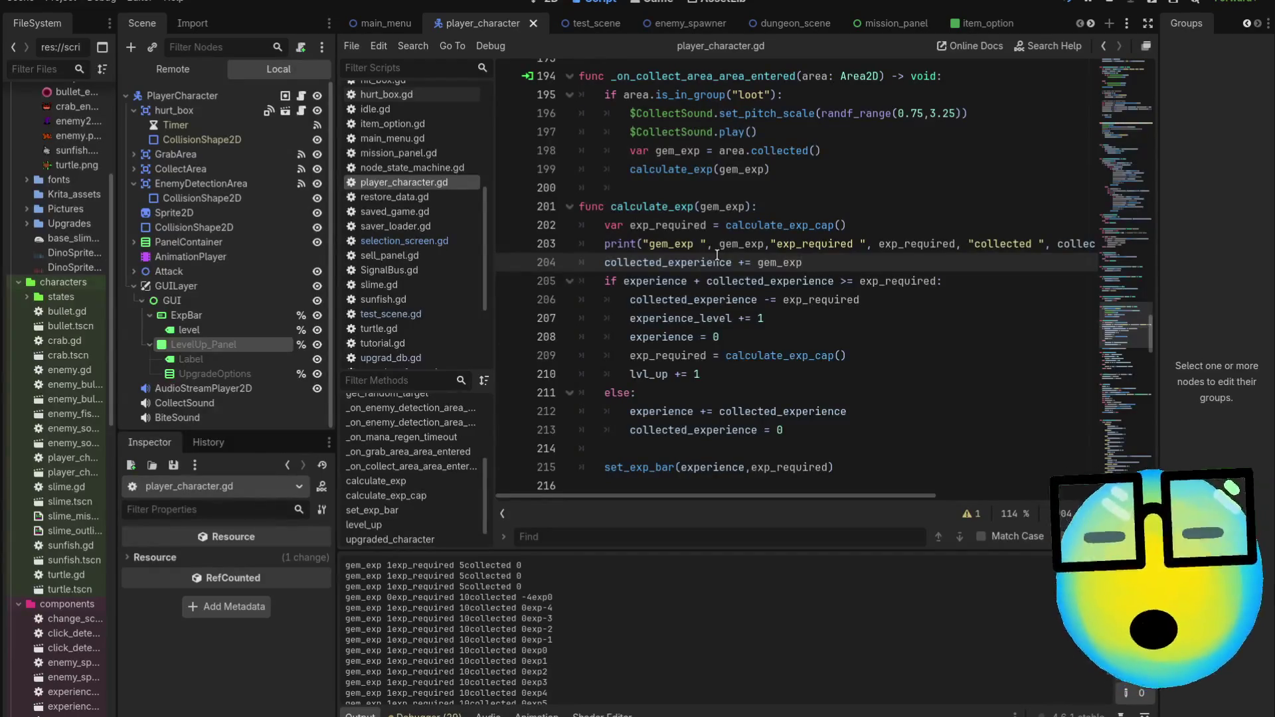
{"action": "left_click", "coordinate": [848, 336]}
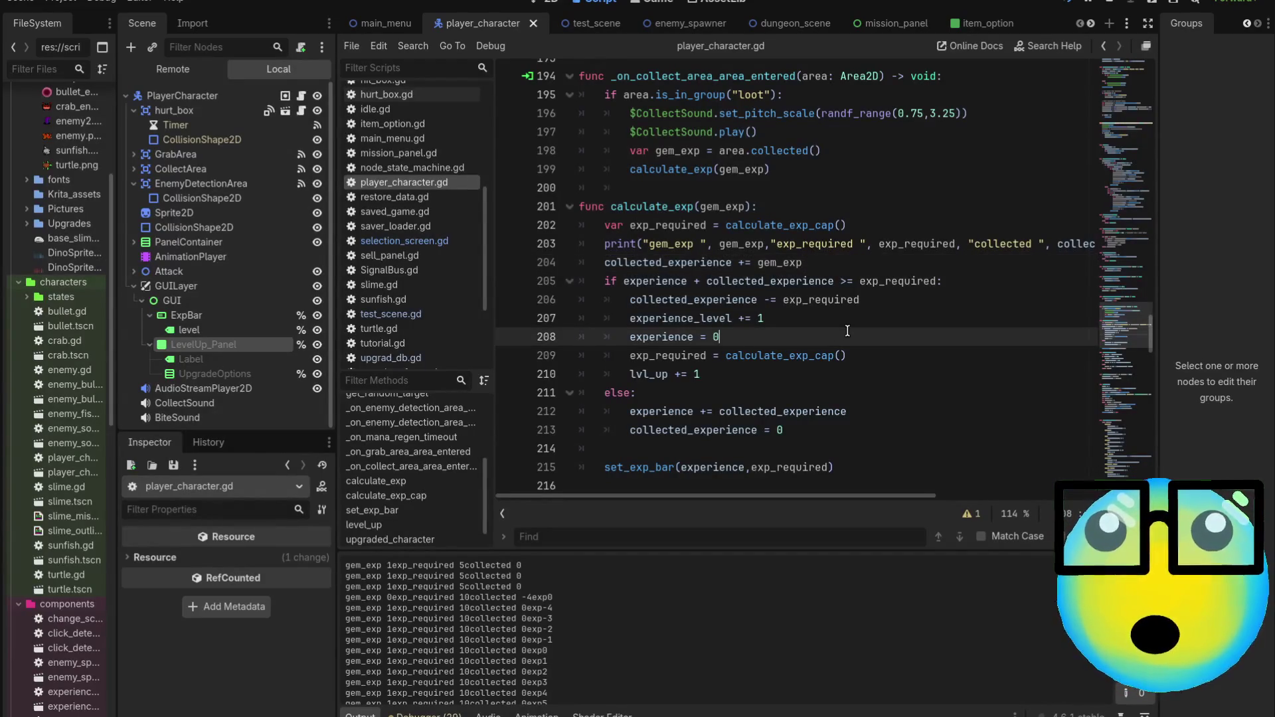
{"action": "left_click", "coordinate": [744, 244]}
{"action": "left_click", "coordinate": [829, 210]}
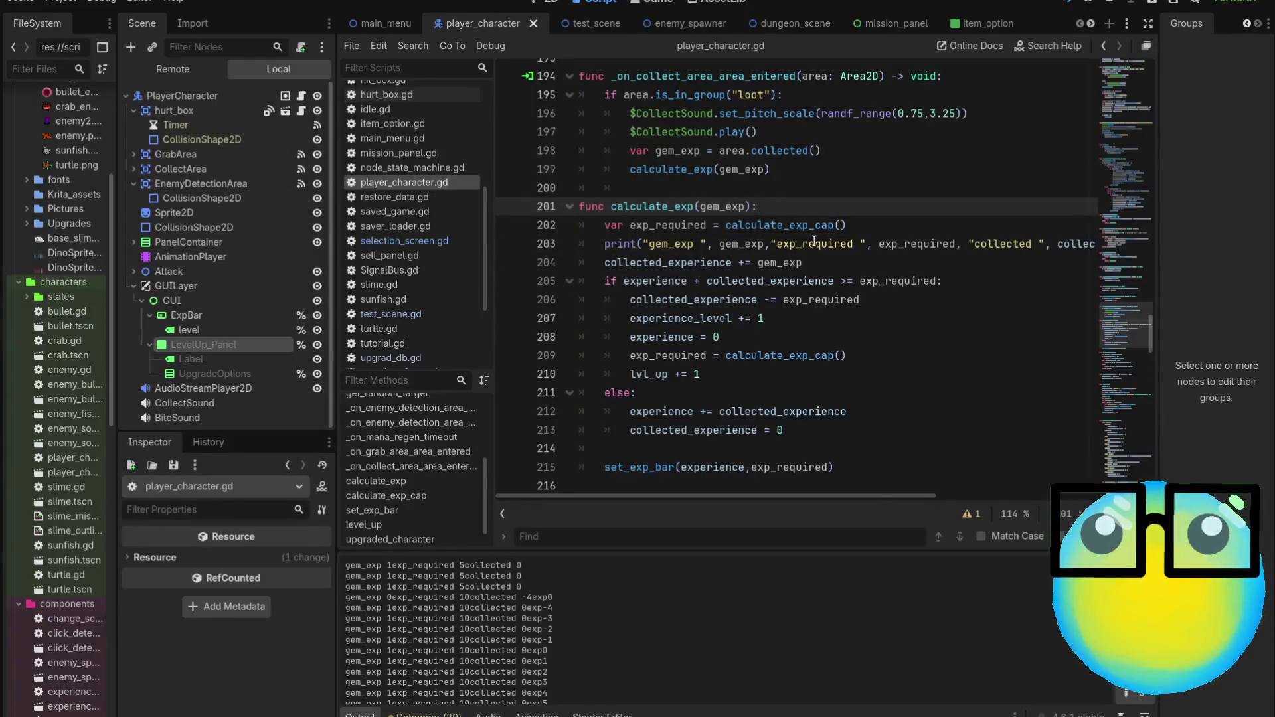
{"action": "left_click", "coordinate": [740, 243]}
{"action": "left_click", "coordinate": [909, 267]}
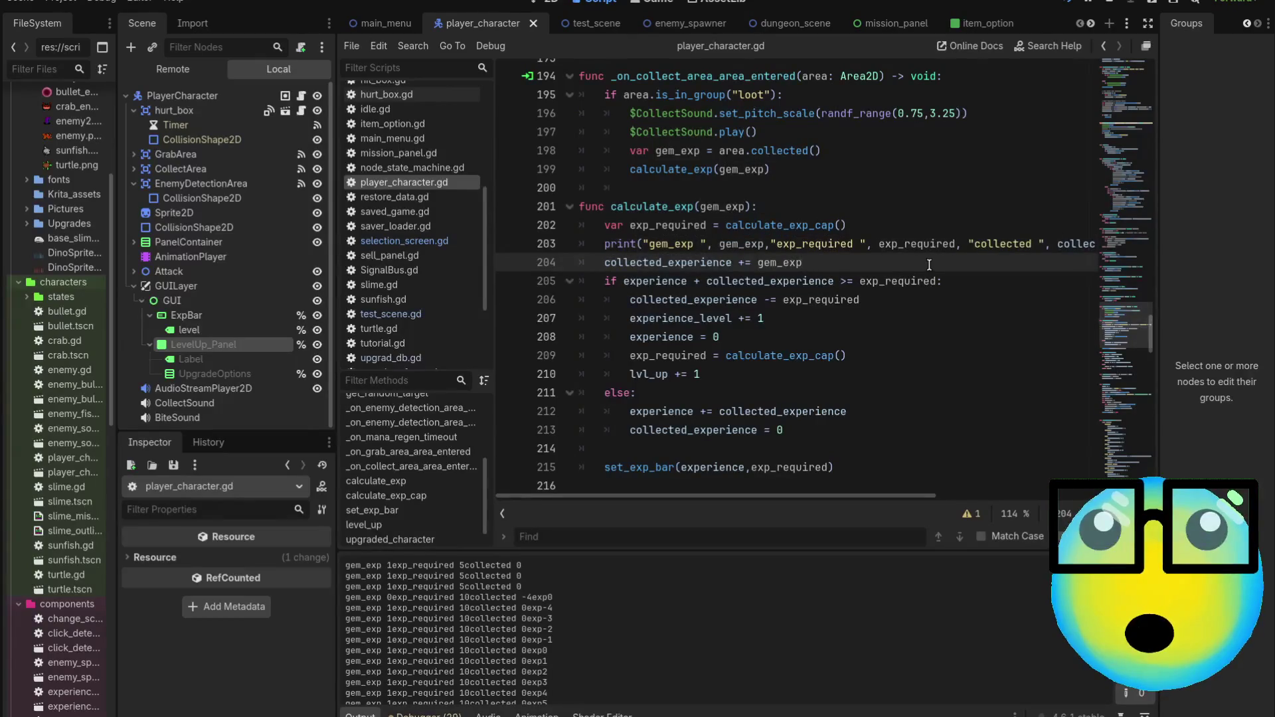
{"action": "left_click_drag", "start_coordinate": [360, 565], "coordinate": [390, 651]}
{"action": "left_click", "coordinate": [392, 649]}
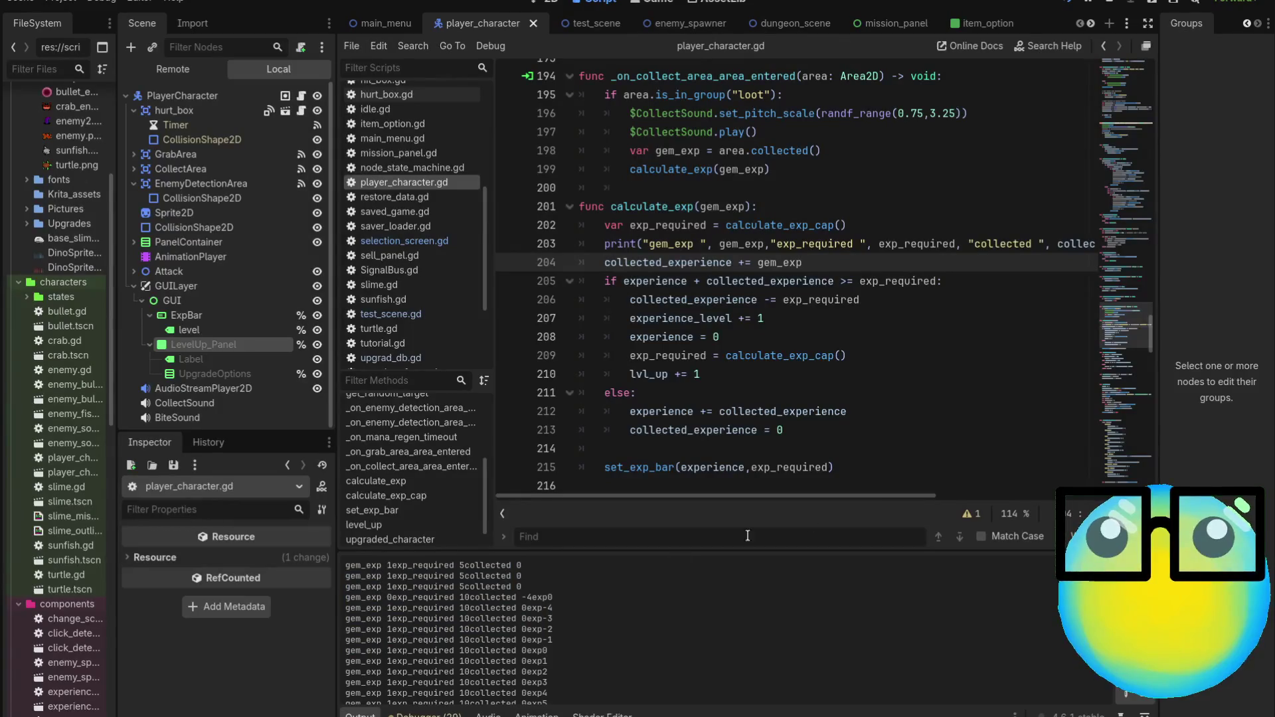
- Check exp_required and collected_experience on line 206, then jump to the calculate_exp_cap definition
{"action": "left_click", "coordinate": [996, 280]}
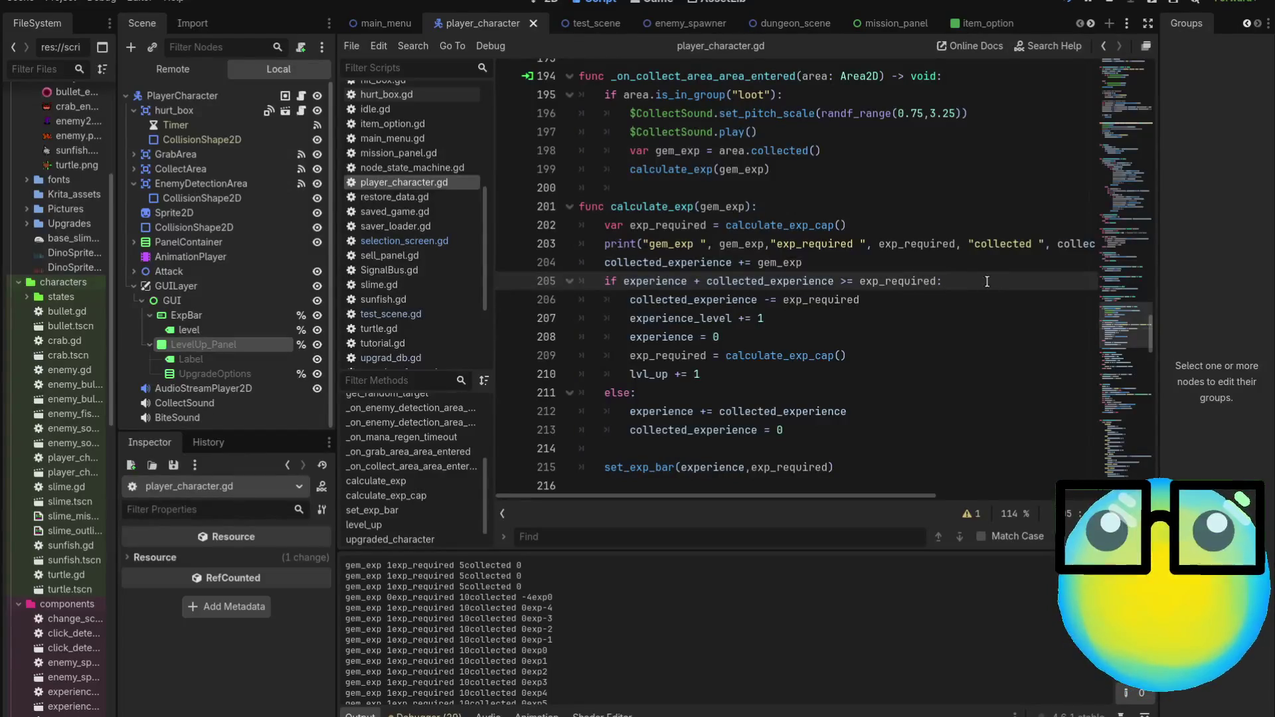
{"action": "left_click", "coordinate": [909, 293]}
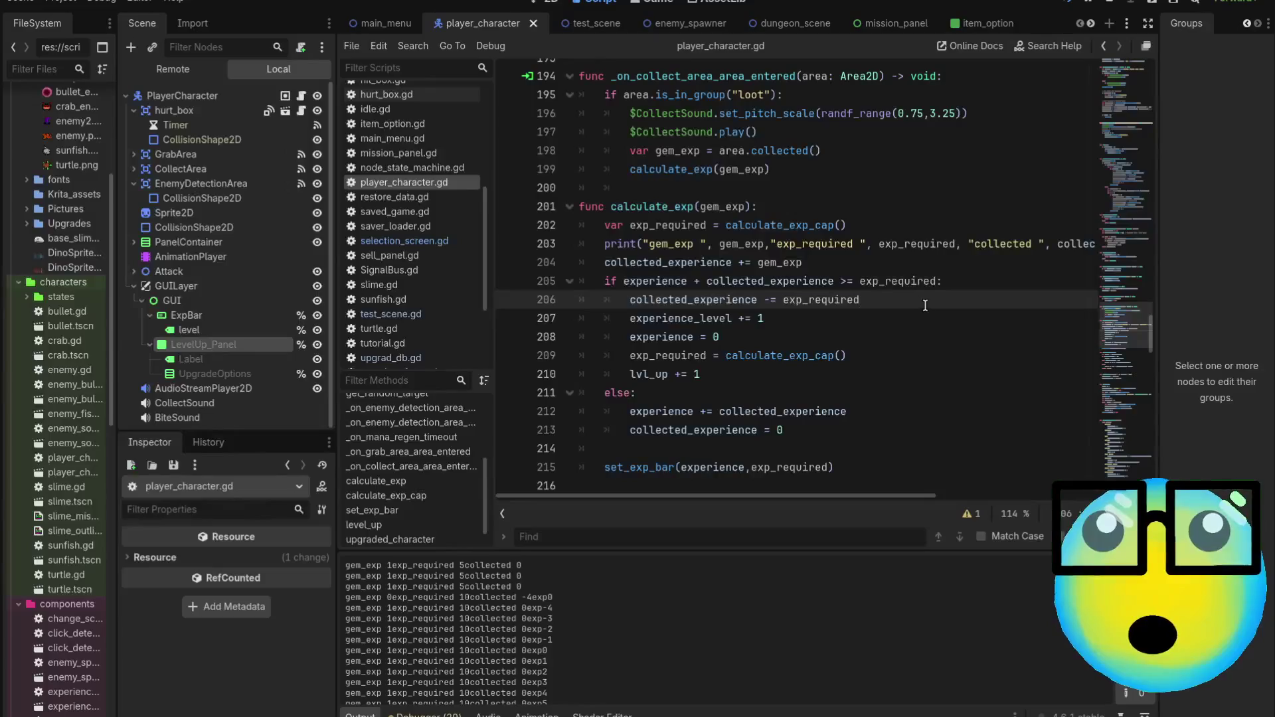
{"action": "double_click", "coordinate": [878, 300]}
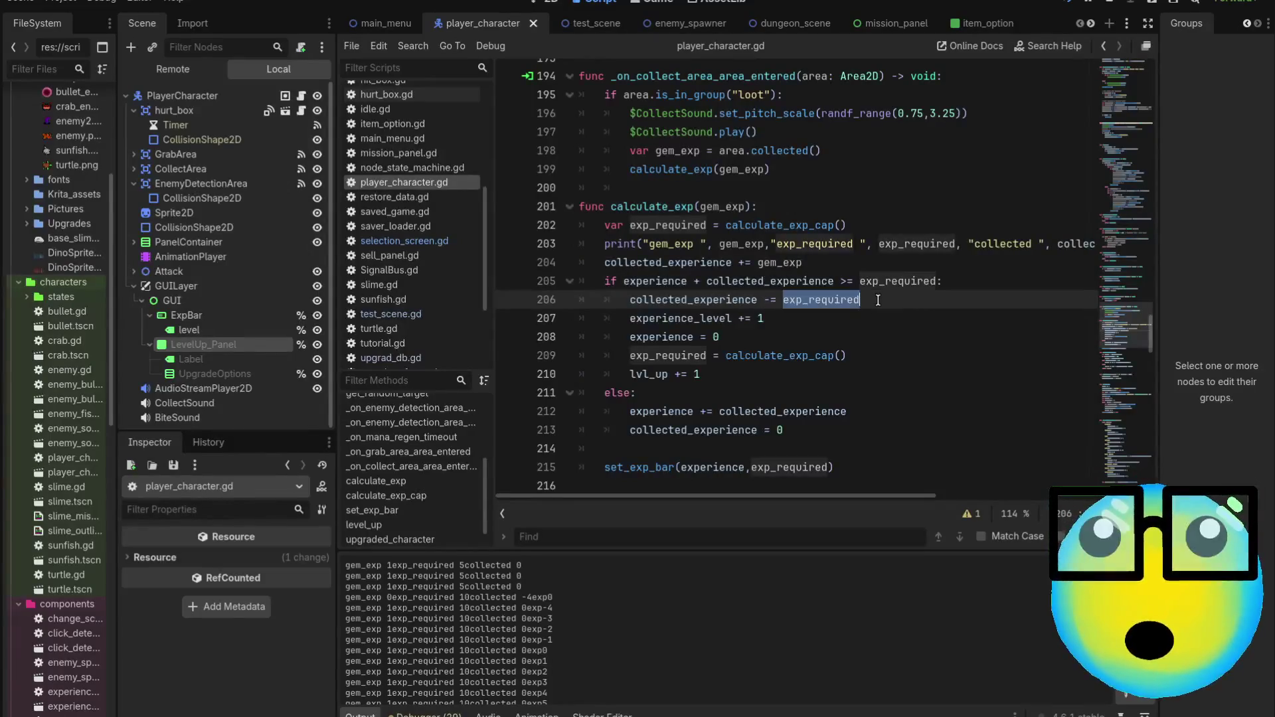
{"action": "left_click", "coordinate": [878, 301]}
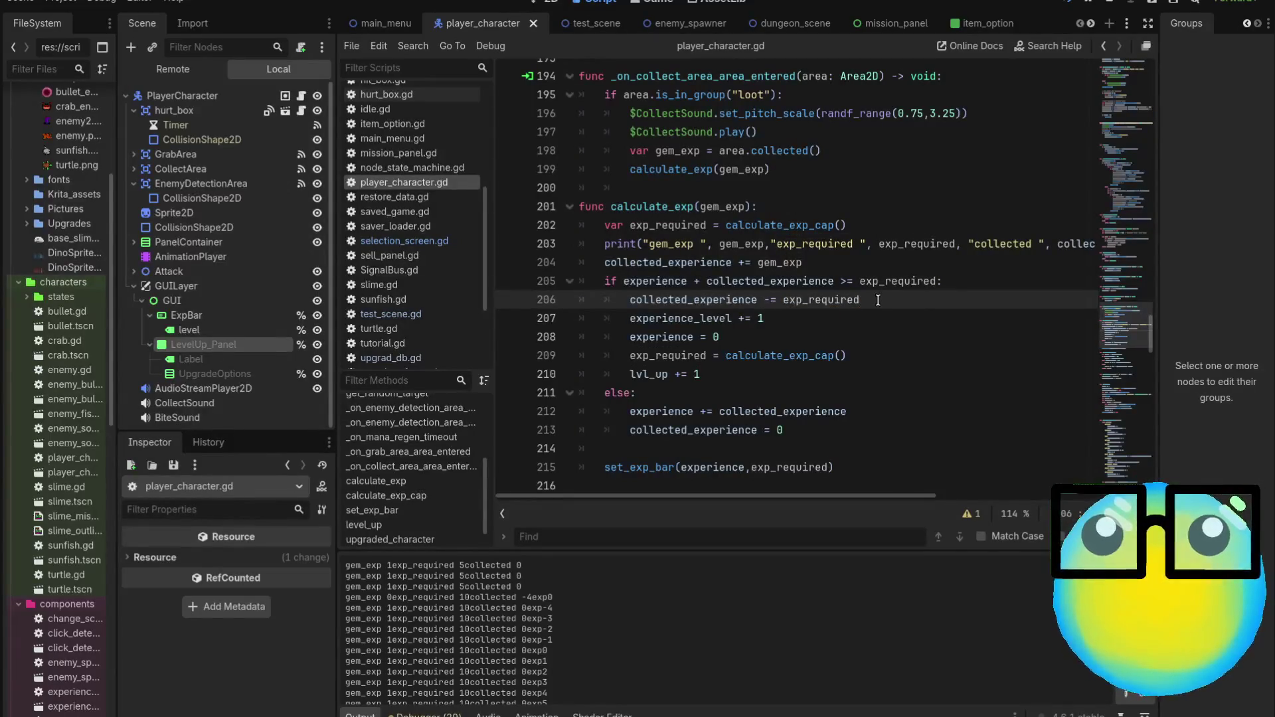
{"action": "triple_click", "coordinate": [878, 300]}
{"action": "left_click", "coordinate": [684, 300]}
{"action": "double_click", "coordinate": [684, 300]}
{"action": "key", "text": "End"}
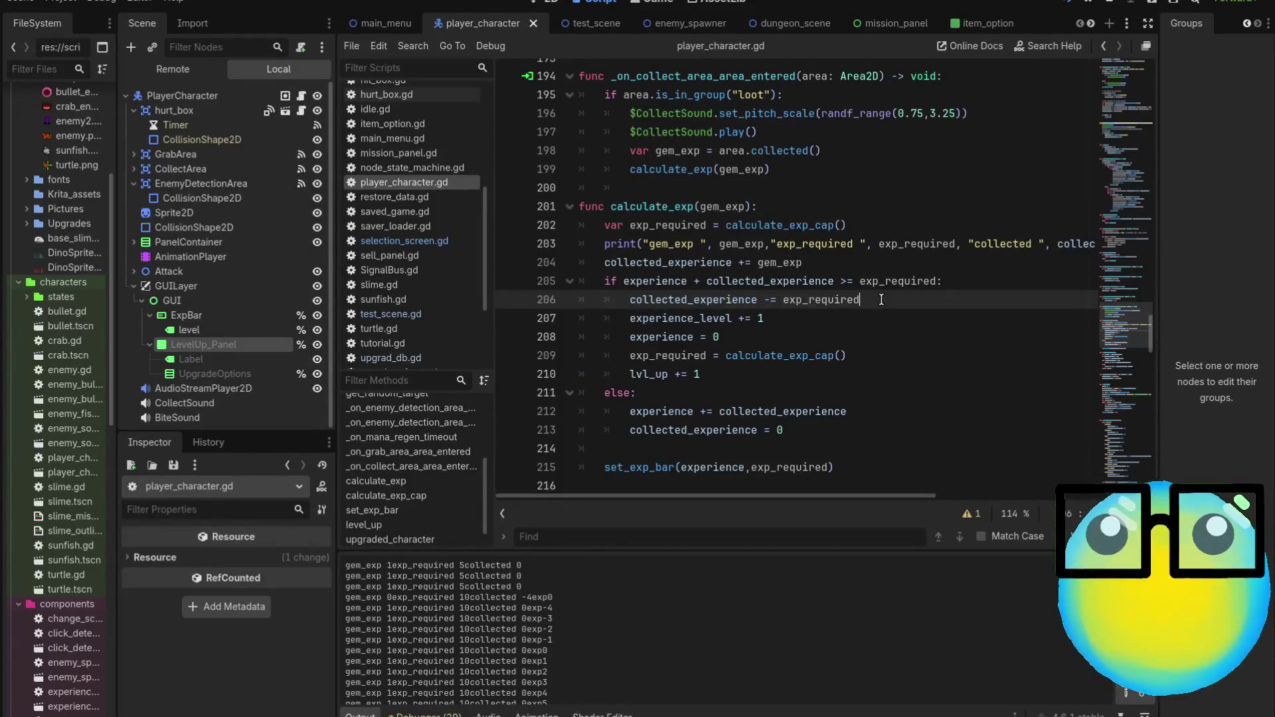
{"action": "left_click", "coordinate": [784, 356], "text": "ctrl"}
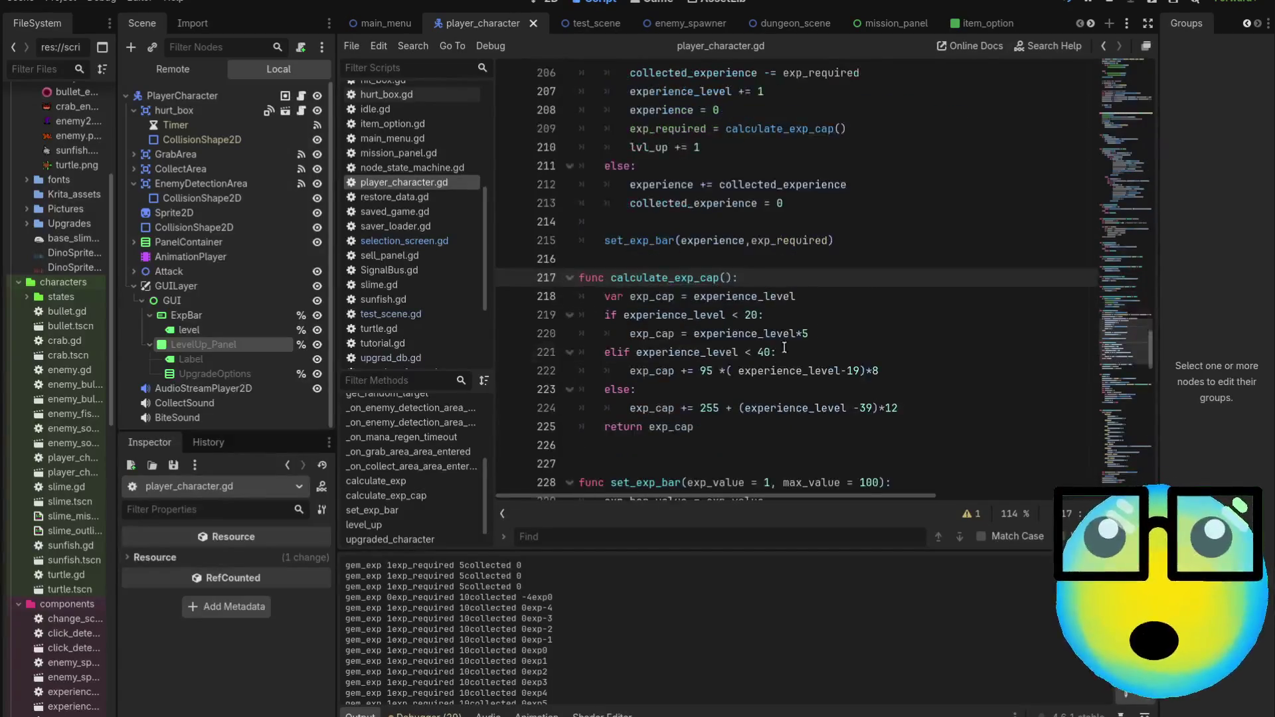
{"action": "left_click", "coordinate": [845, 302]}
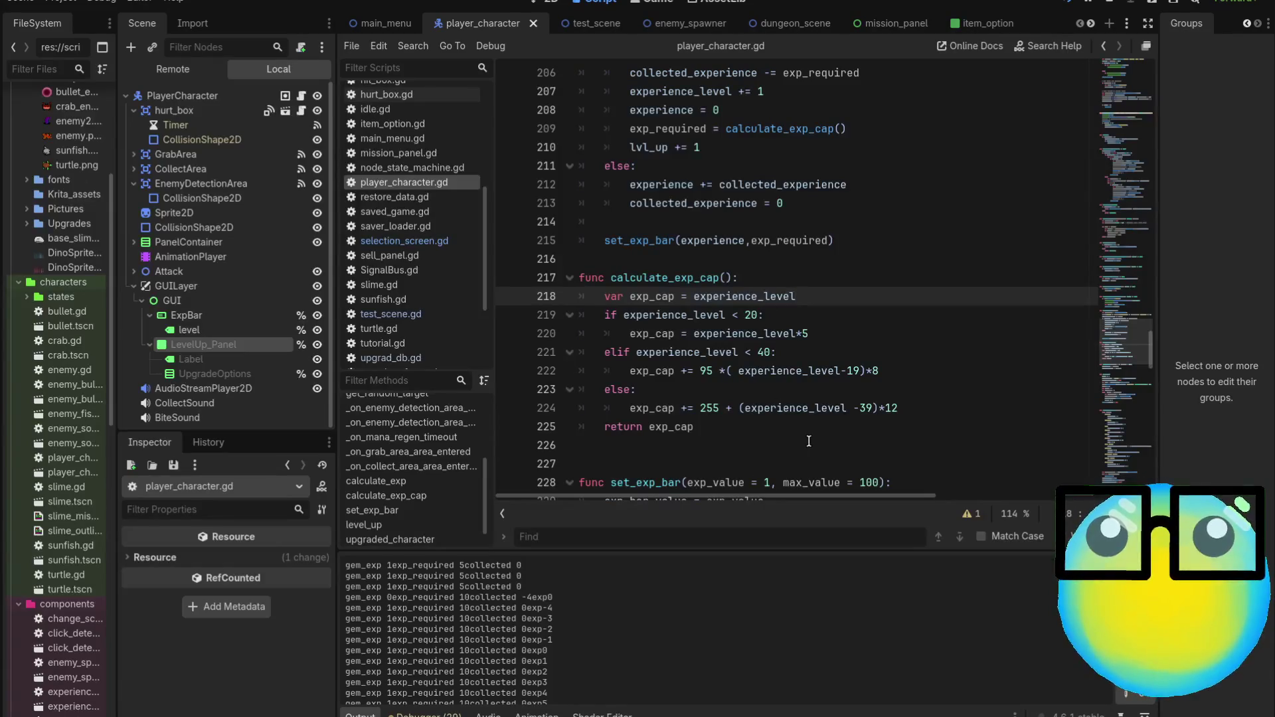
{"action": "scroll", "coordinate": [809, 441], "scroll_direction": "up", "scroll_amount": 4}
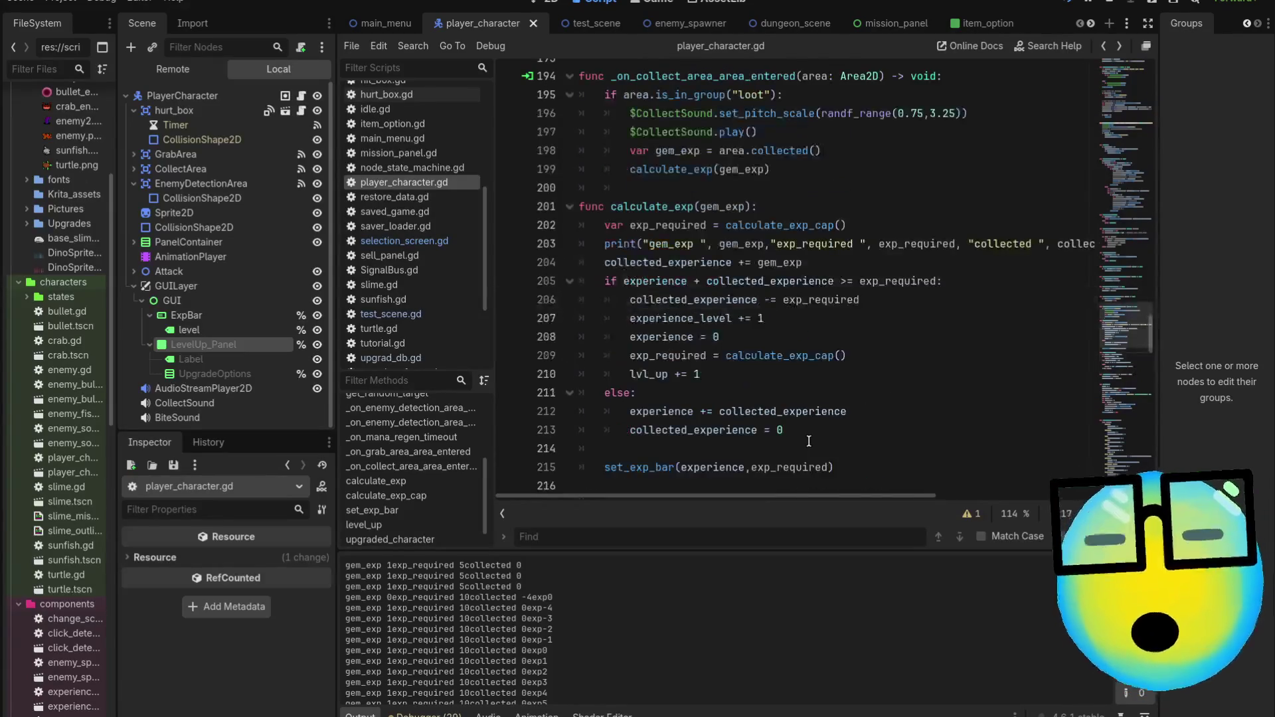
{"action": "left_click", "coordinate": [795, 228], "text": "ctrl"}
{"action": "left_click_drag", "start_coordinate": [711, 296], "coordinate": [580, 296]}
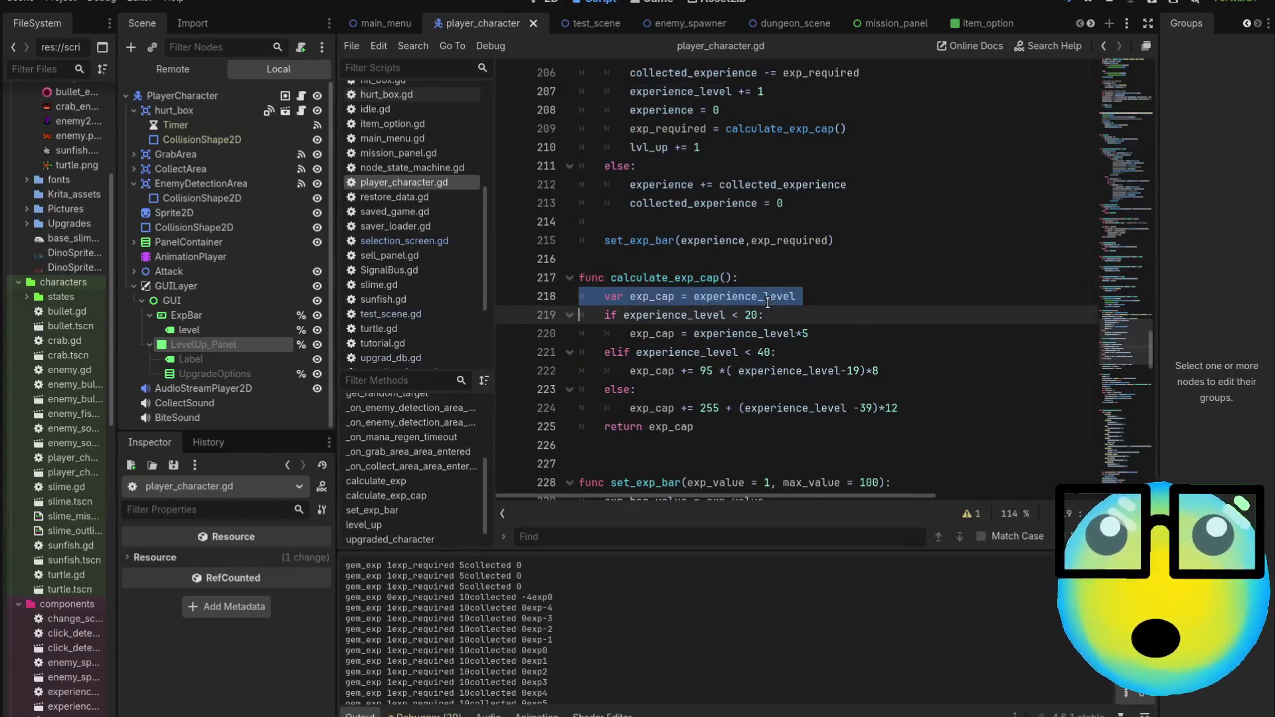
{"action": "left_click", "coordinate": [764, 299]}
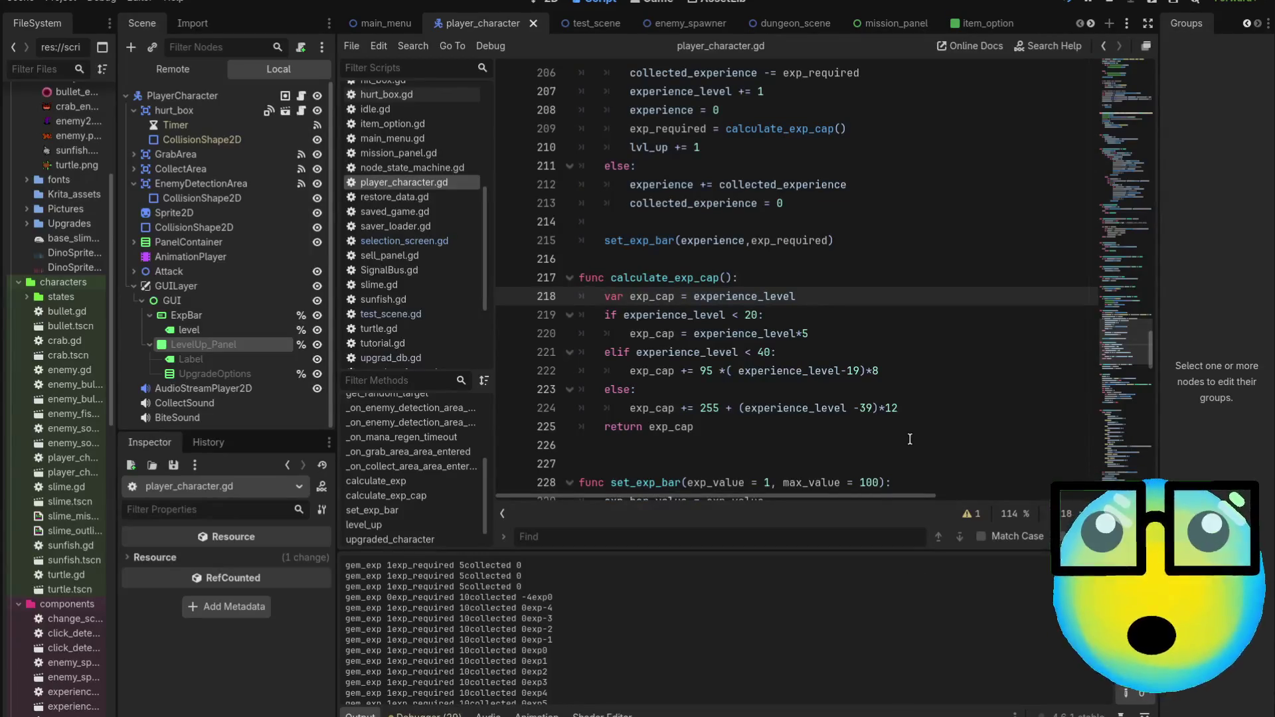
{"action": "double_click", "coordinate": [771, 335]}
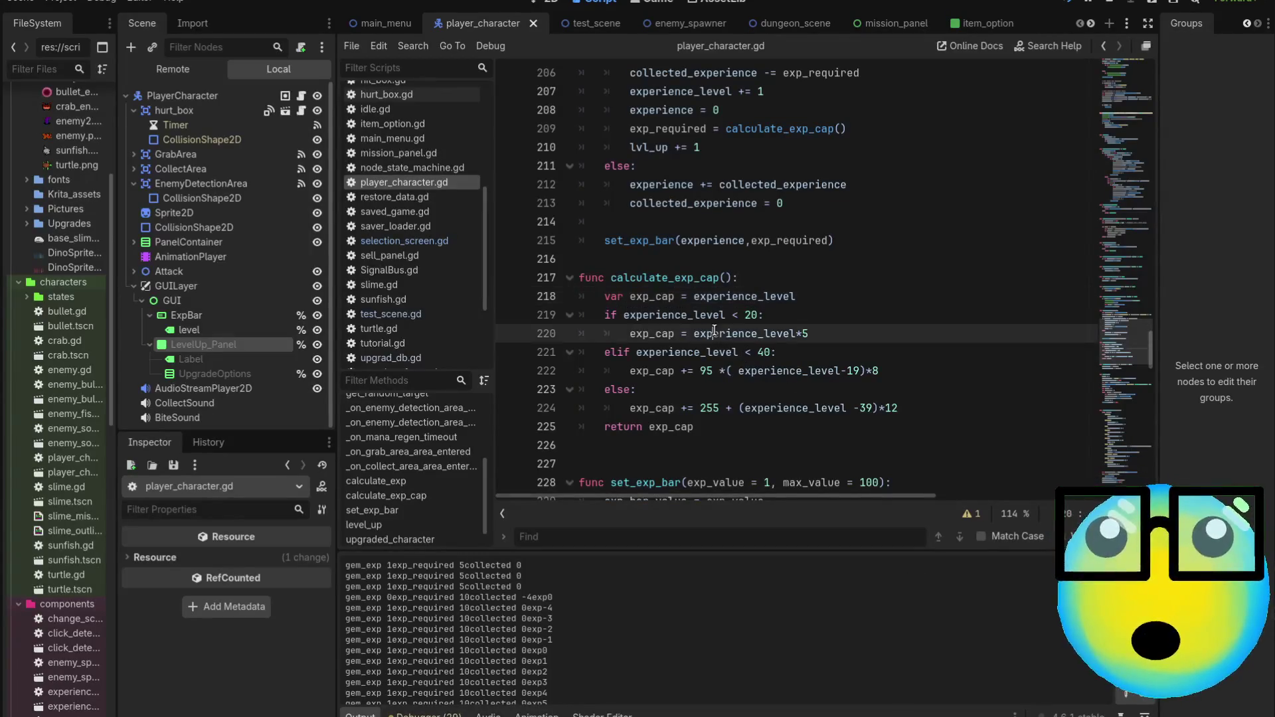
{"action": "left_click", "coordinate": [840, 320]}
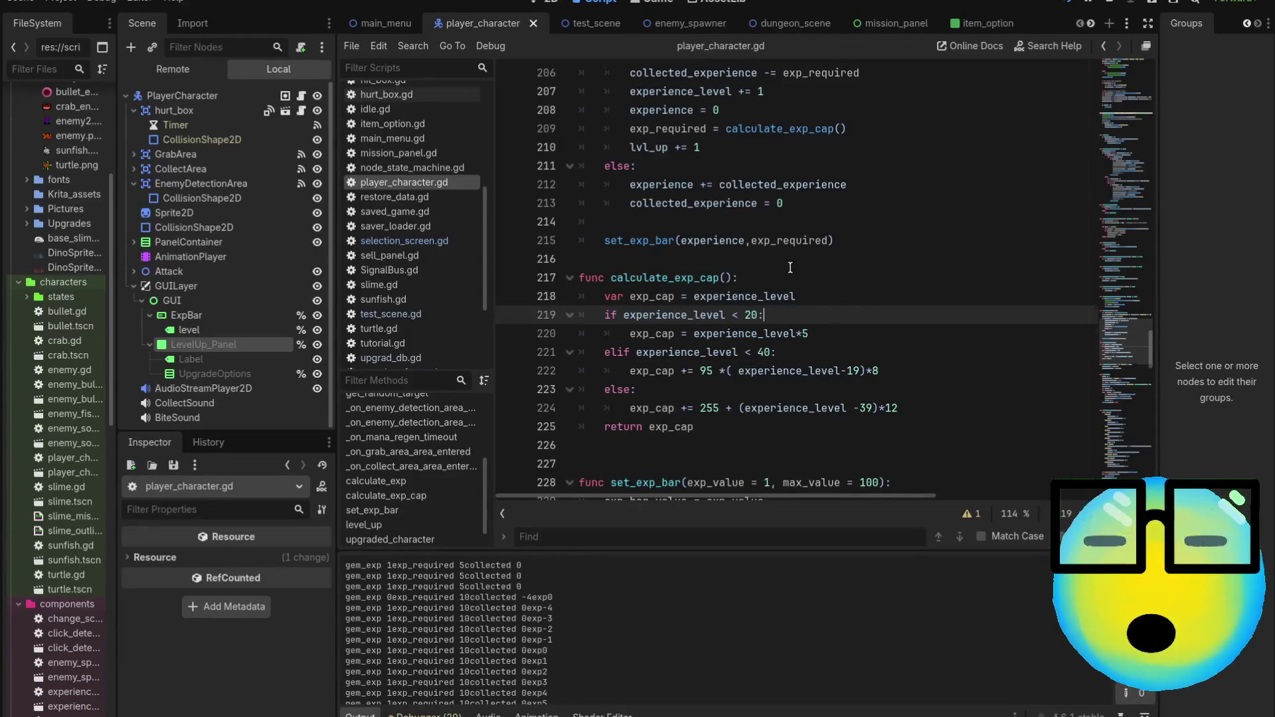
{"action": "scroll", "coordinate": [797, 279], "scroll_direction": "up", "scroll_amount": 2}
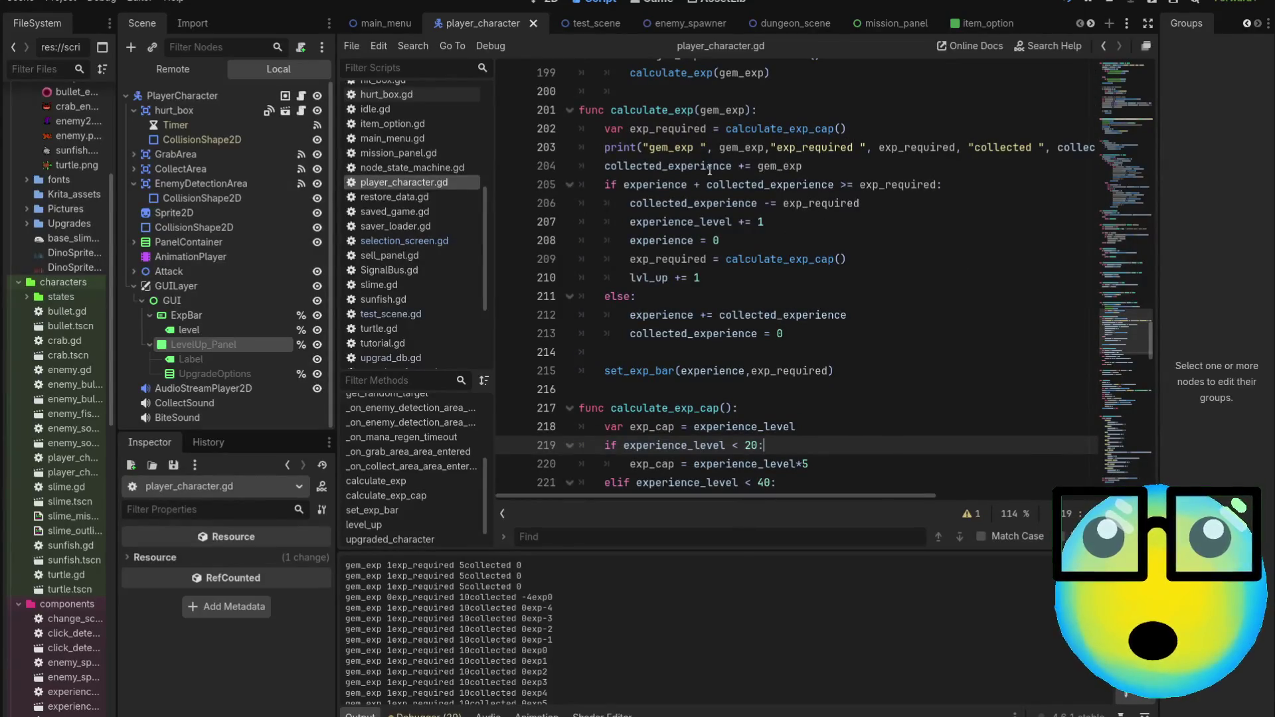
{"action": "double_click", "coordinate": [684, 166]}
{"action": "left_click", "coordinate": [929, 246]}
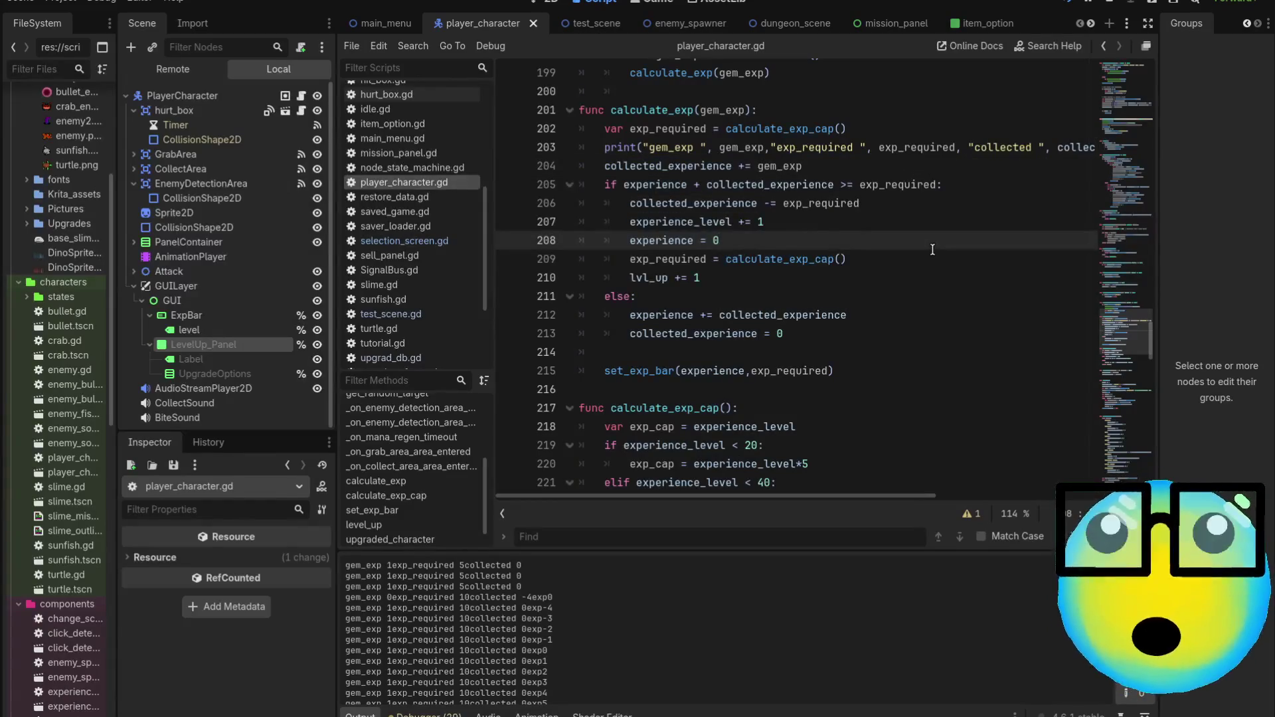
{"action": "left_click", "coordinate": [689, 167]}
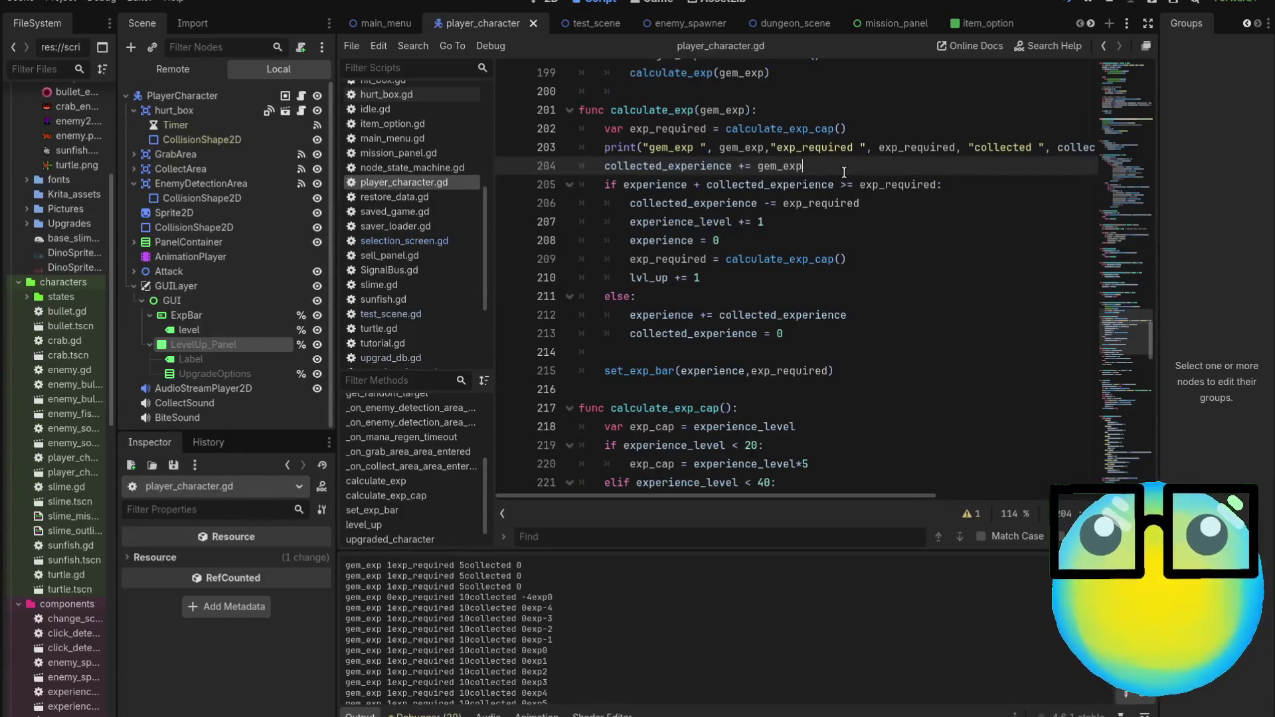
{"action": "left_click", "coordinate": [648, 187]}
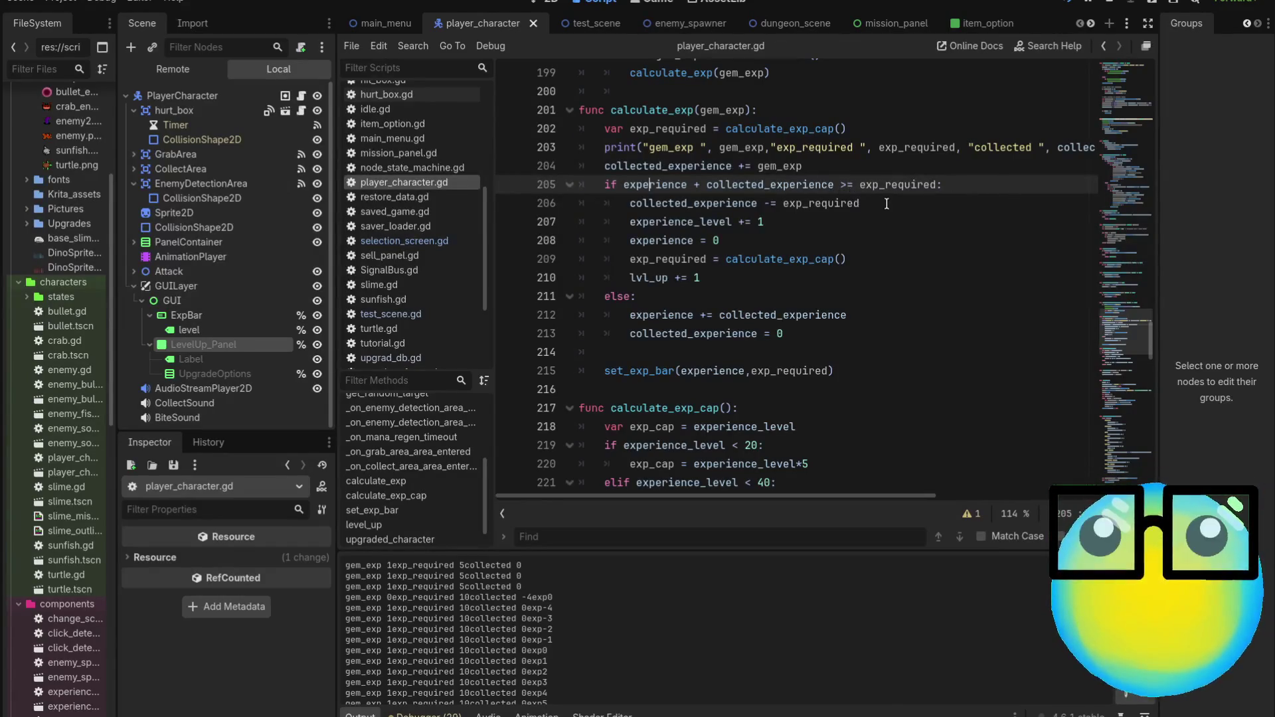
{"action": "left_click", "coordinate": [886, 204]}
{"action": "key", "text": "ctrl+k"}
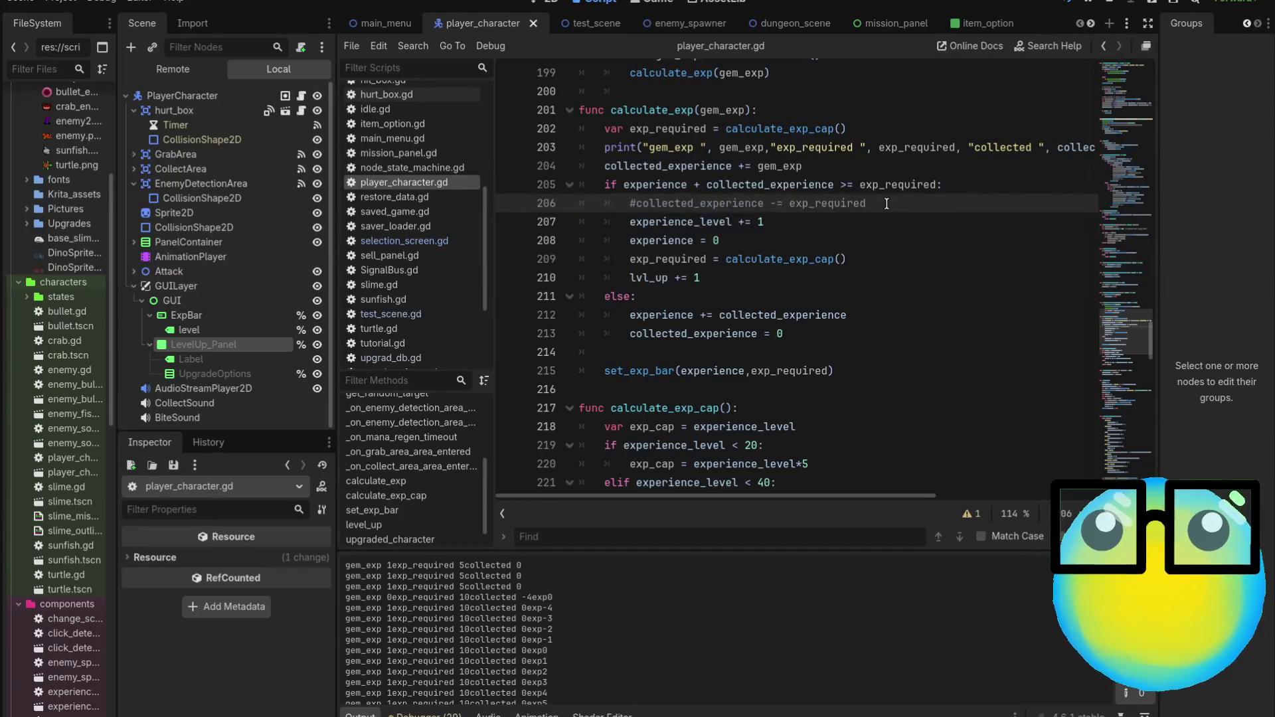
{"action": "left_click", "coordinate": [981, 214]}
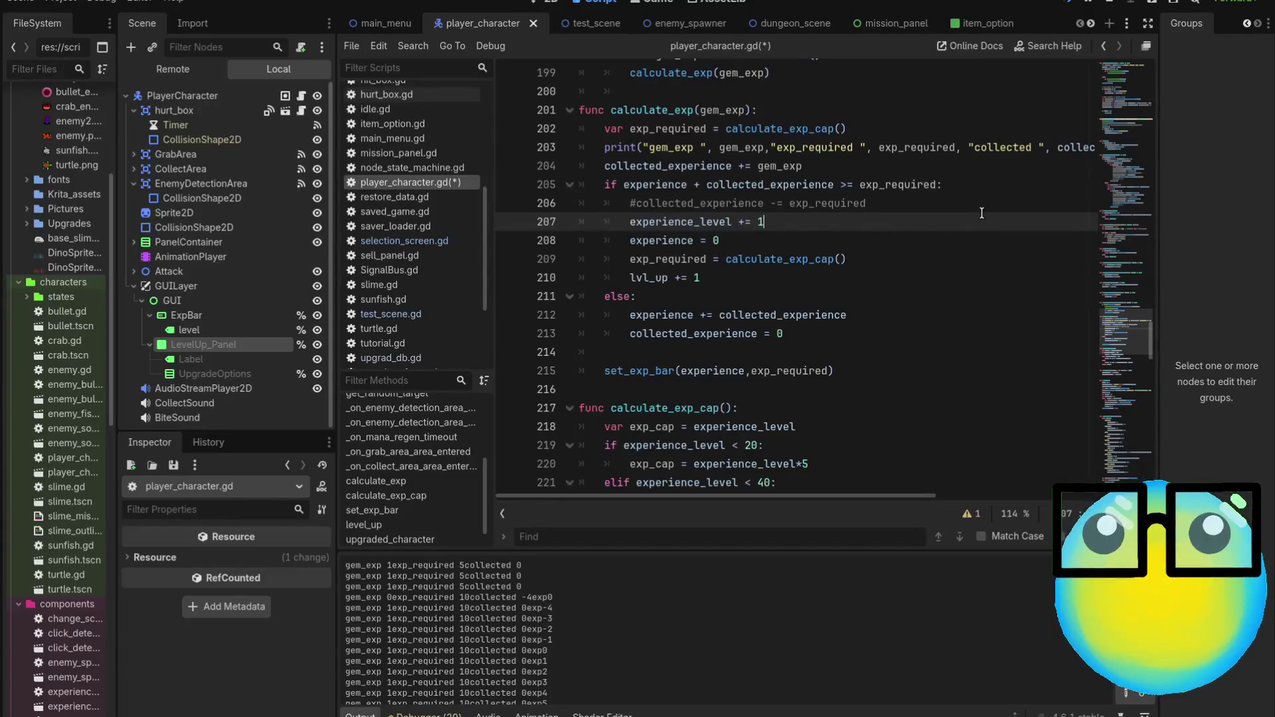
{"action": "left_click", "coordinate": [852, 236]}
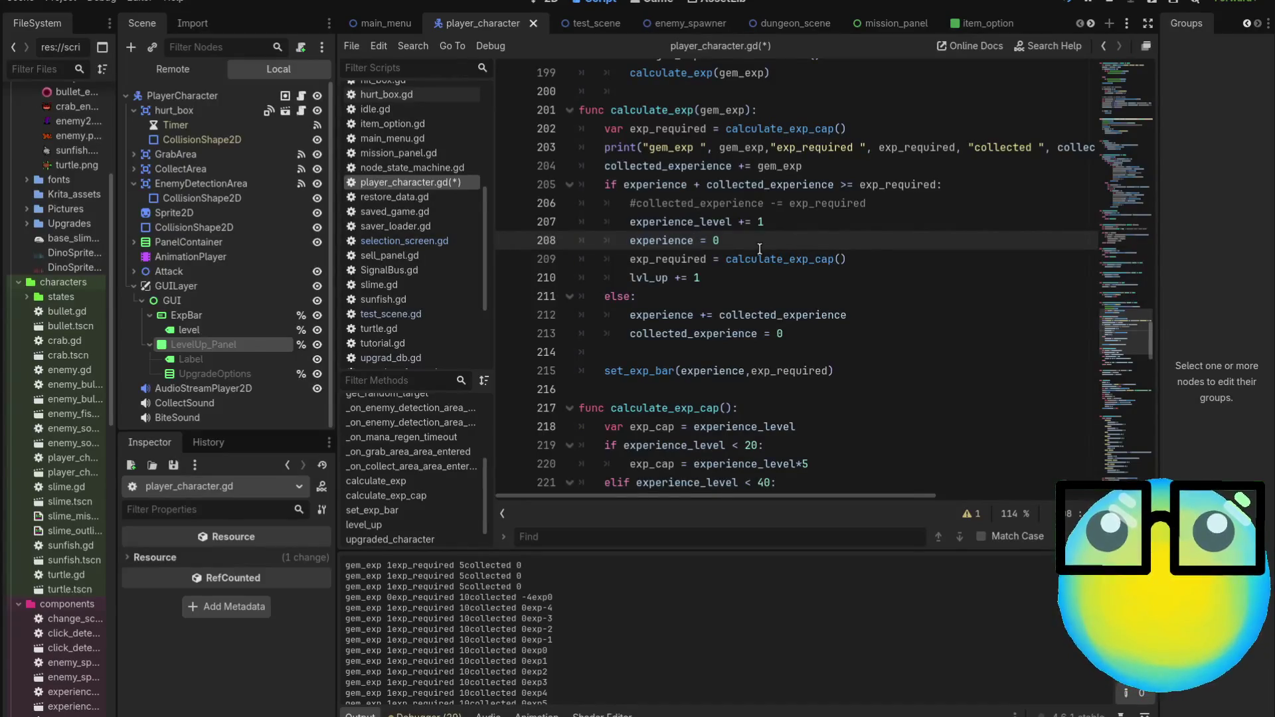
{"action": "left_click", "coordinate": [755, 199]}
{"action": "left_click", "coordinate": [889, 201]}
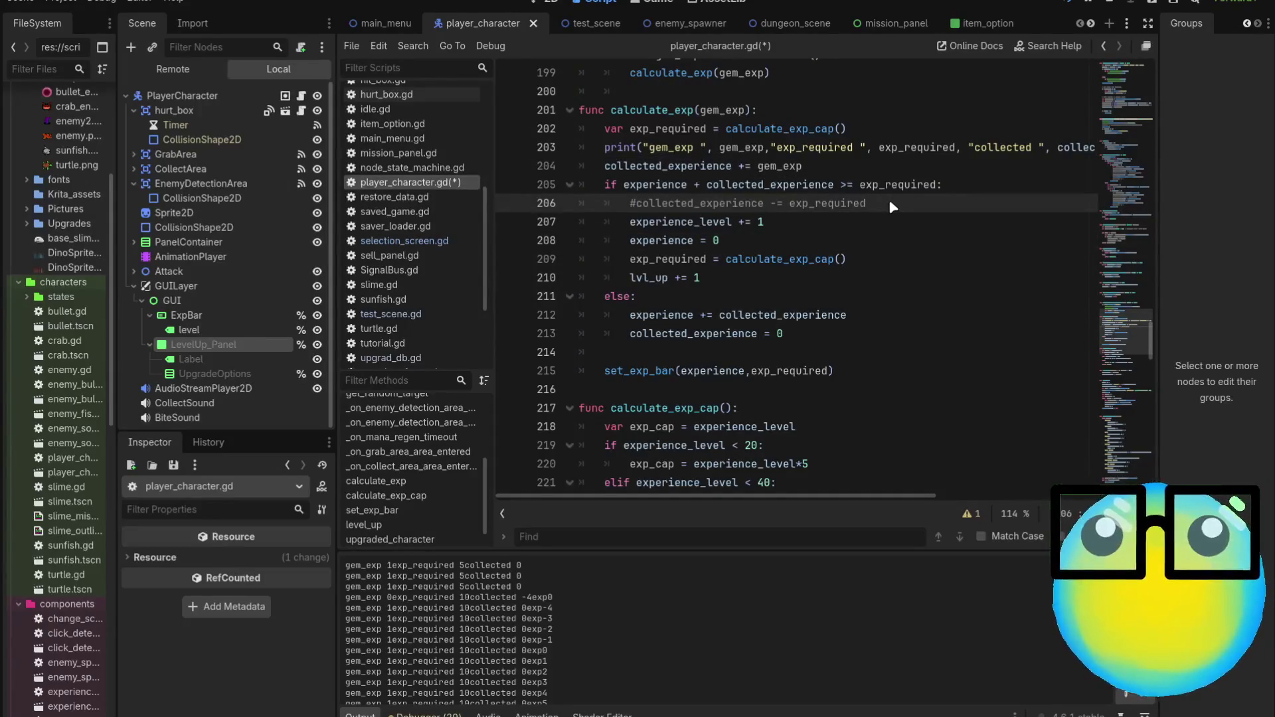
{"action": "key", "text": "ctrl+k"}
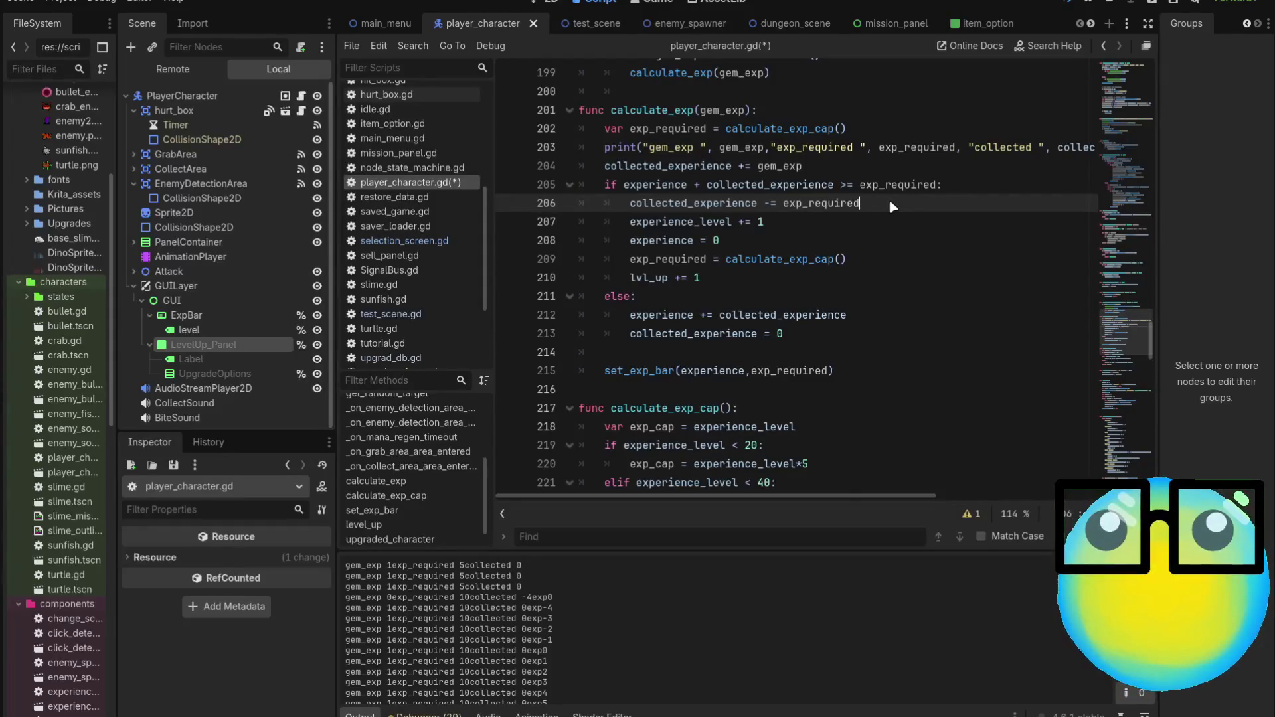
- Change line 206 so experience += collected_experience
{"action": "double_click", "coordinate": [681, 201]}
{"action": "key", "text": "BackSpace"}
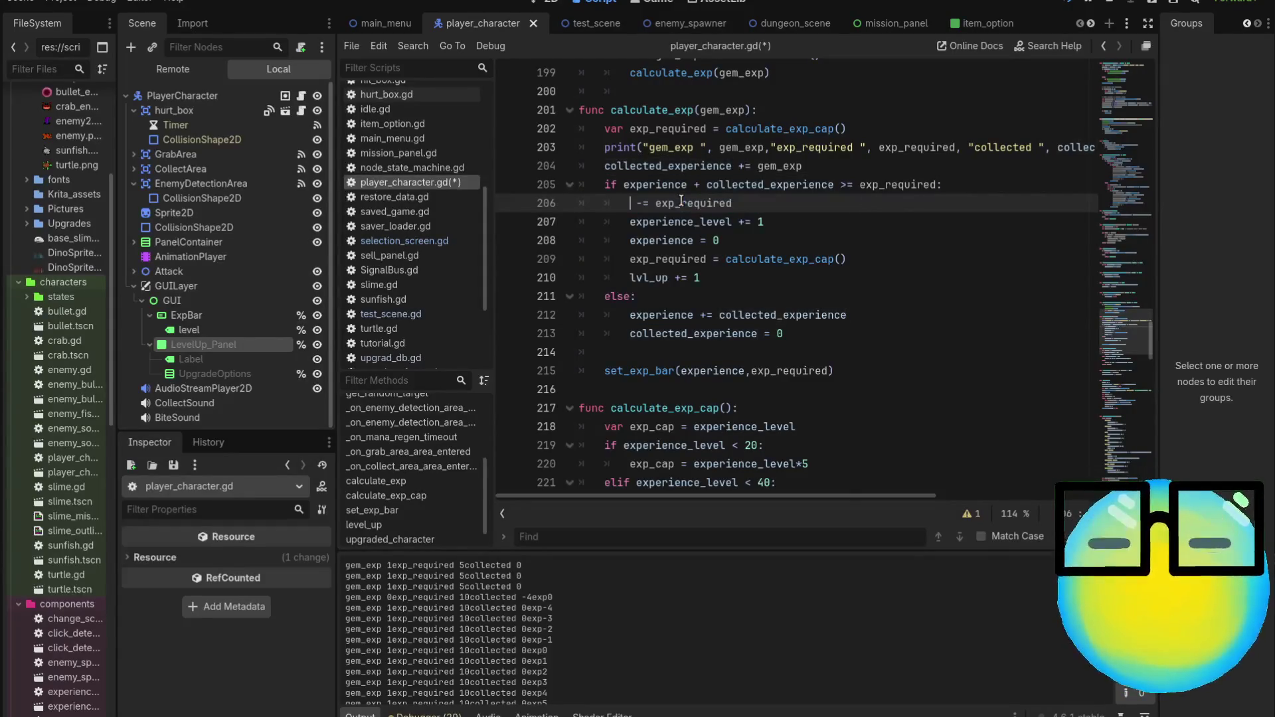
{"action": "type", "text": "exp"}
{"action": "key", "text": "Return"}
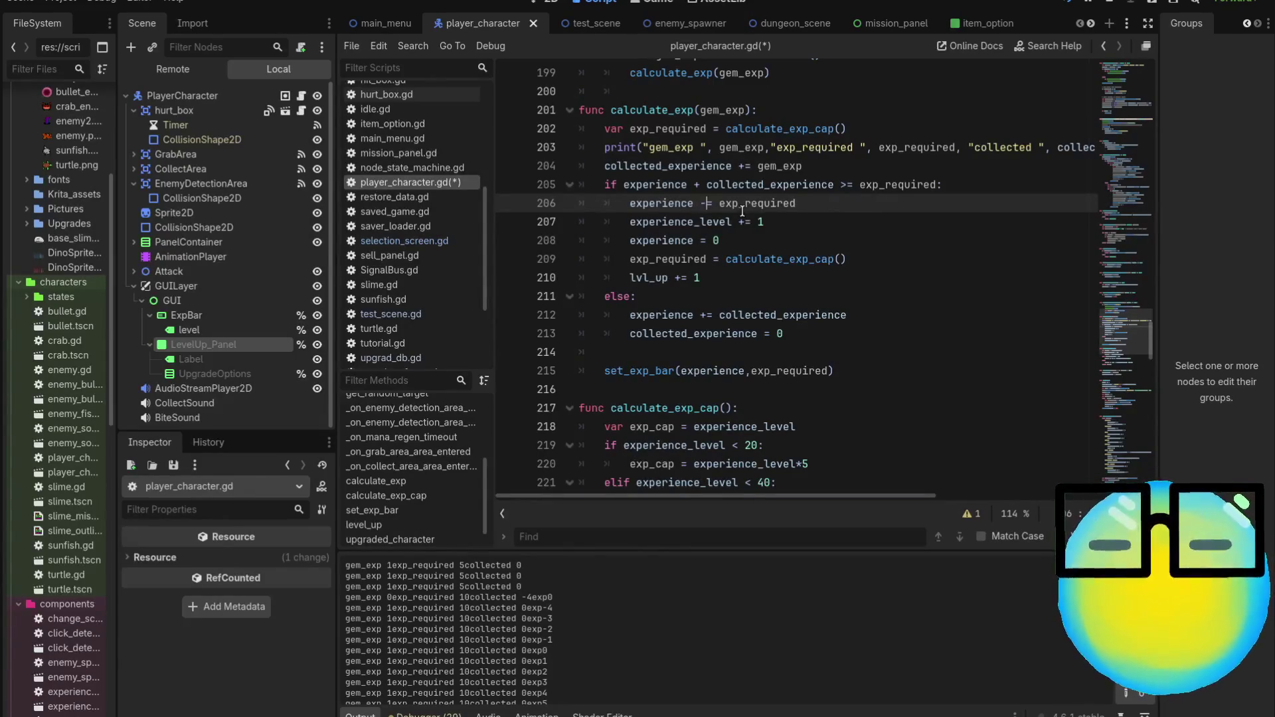
{"action": "key", "text": "BackSpace"}
{"action": "type", "text": "+="}
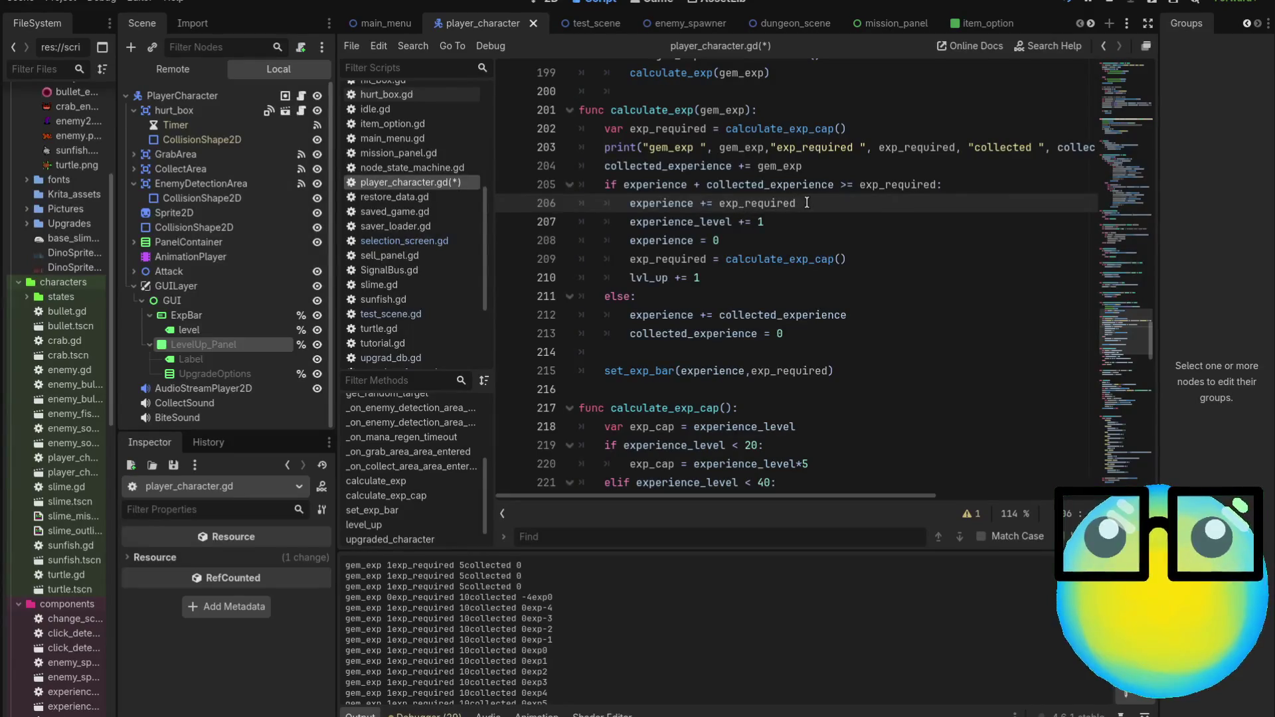
{"action": "key", "text": "BackSpace"}
{"action": "key", "text": "BackSpace"}
{"action": "key", "text": "BackSpace"}
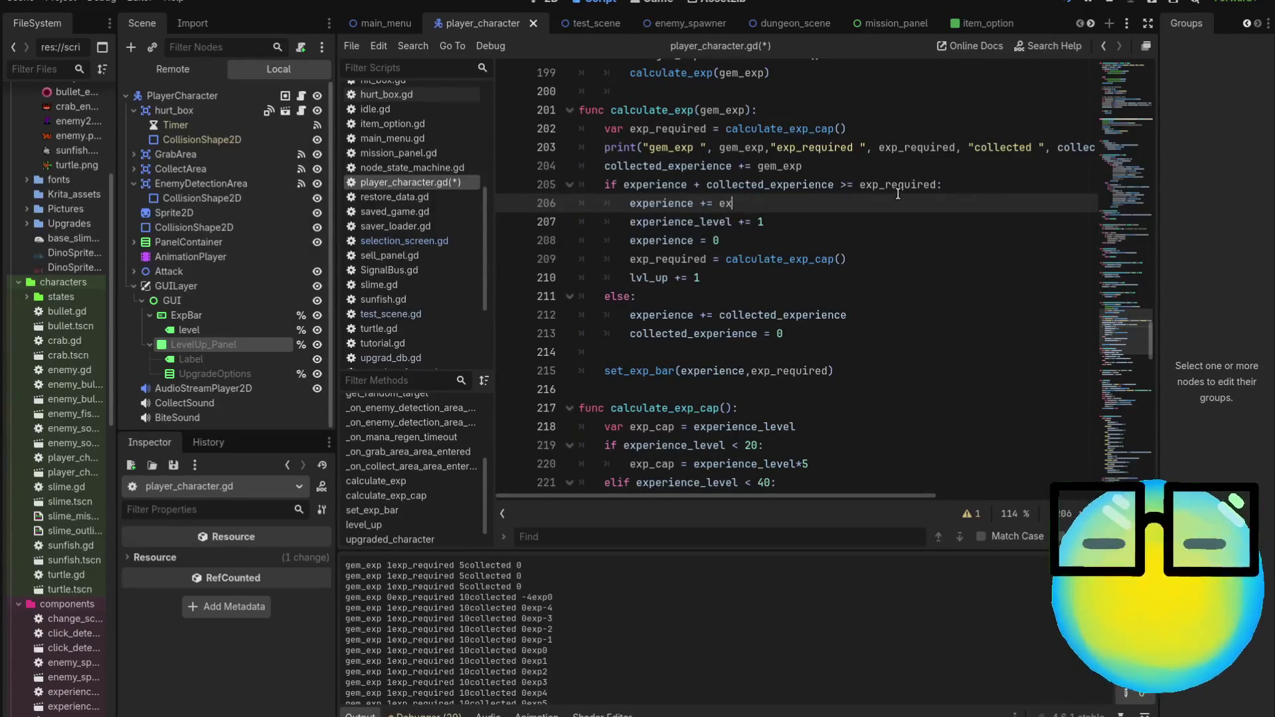
{"action": "type", "text": "co"}
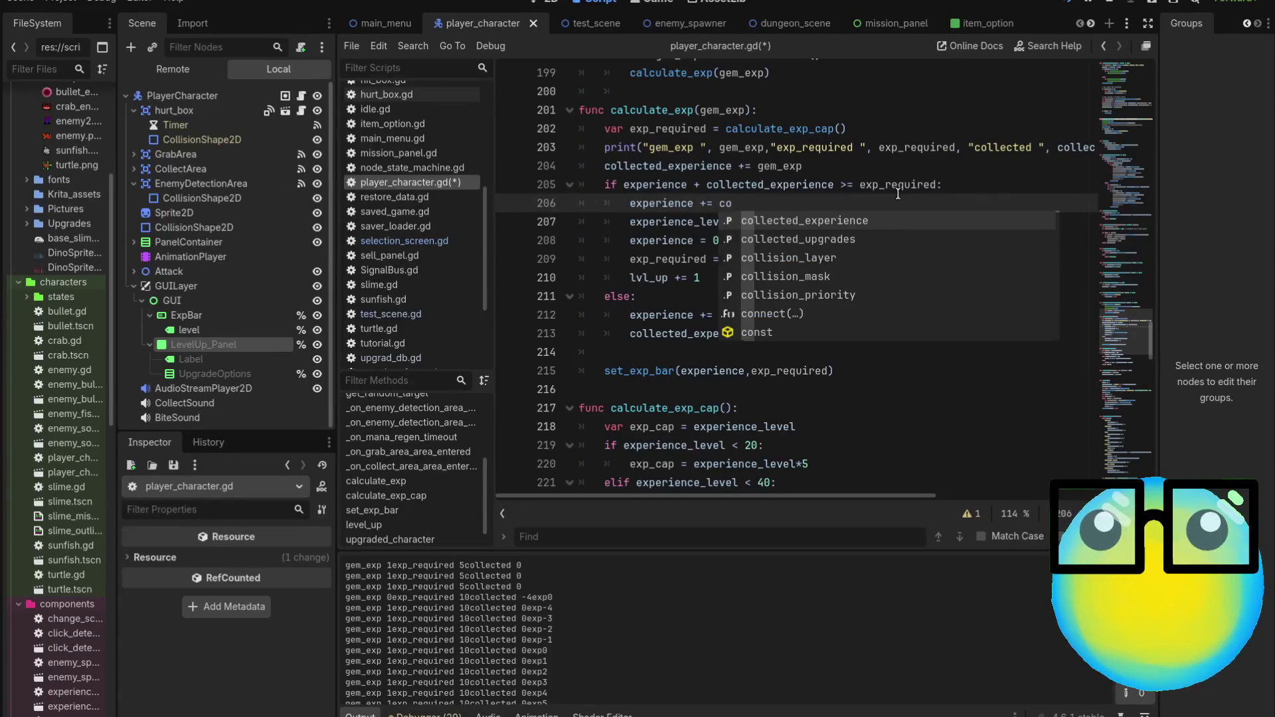
{"action": "key", "text": "Return"}
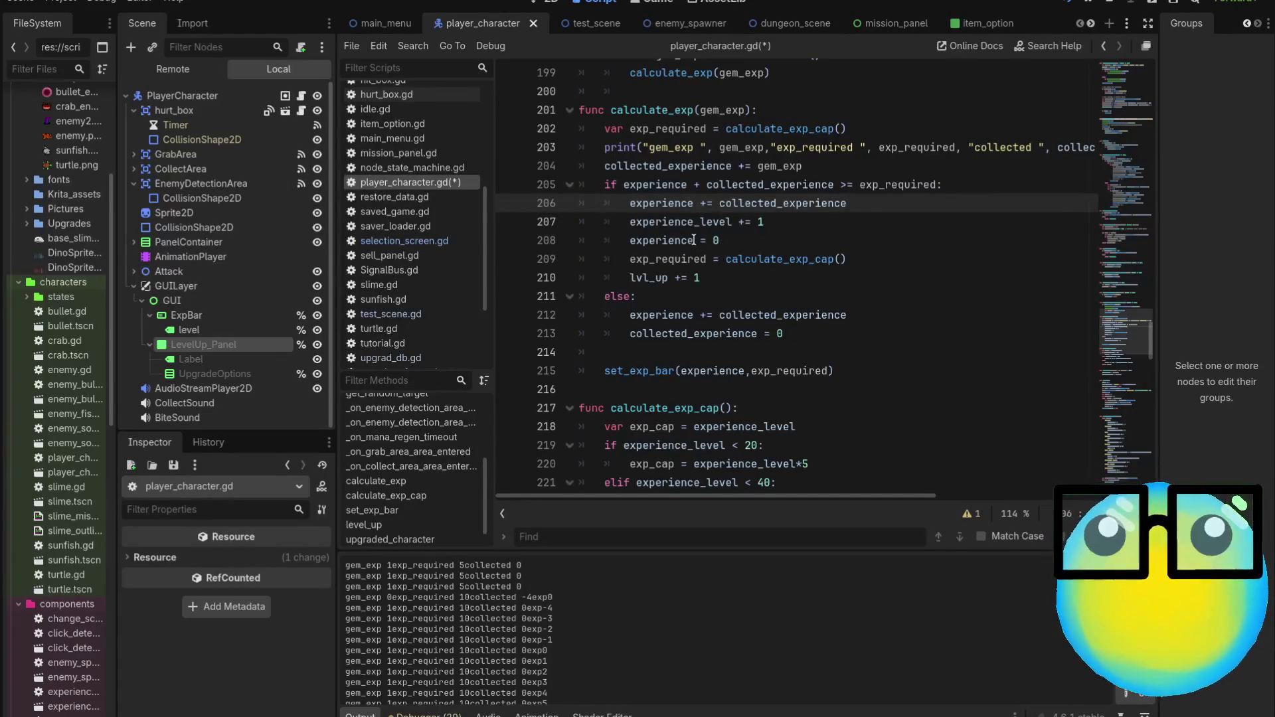
- Make line 208 subtract exp_required and add a collected_experience = 0 reset below it
{"action": "left_click", "coordinate": [724, 240]}
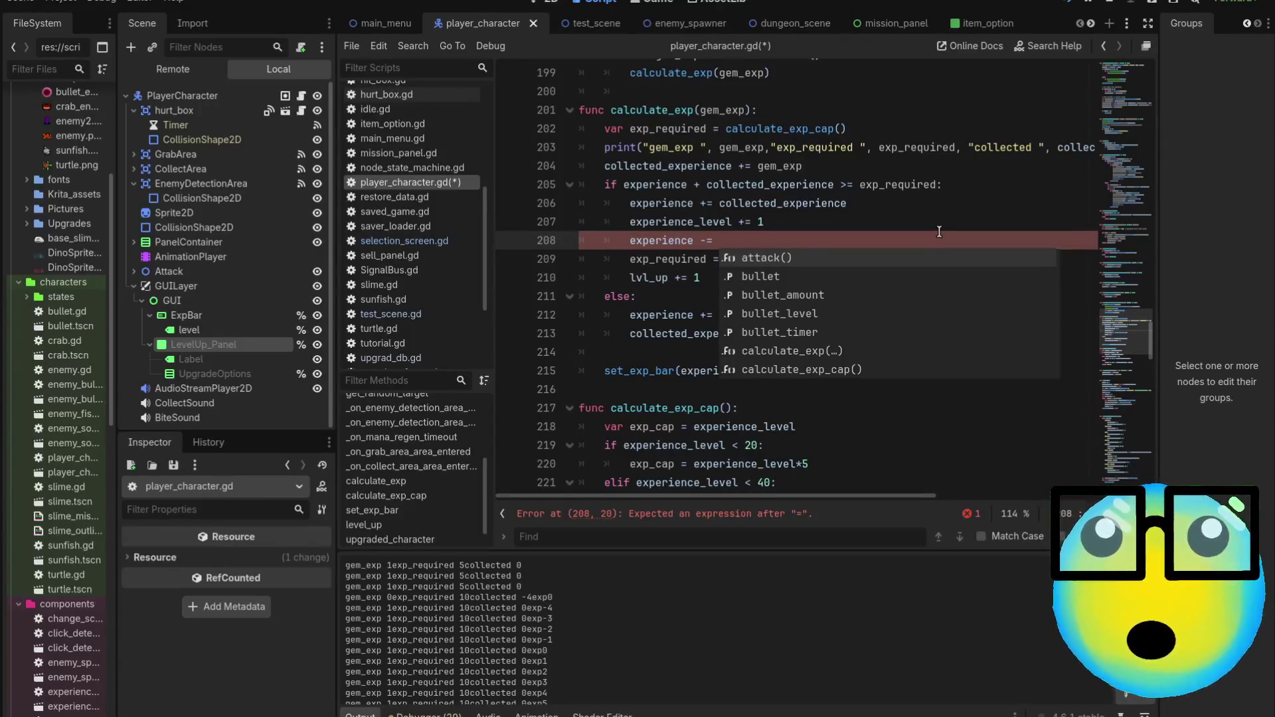
{"action": "type", "text": "exp"}
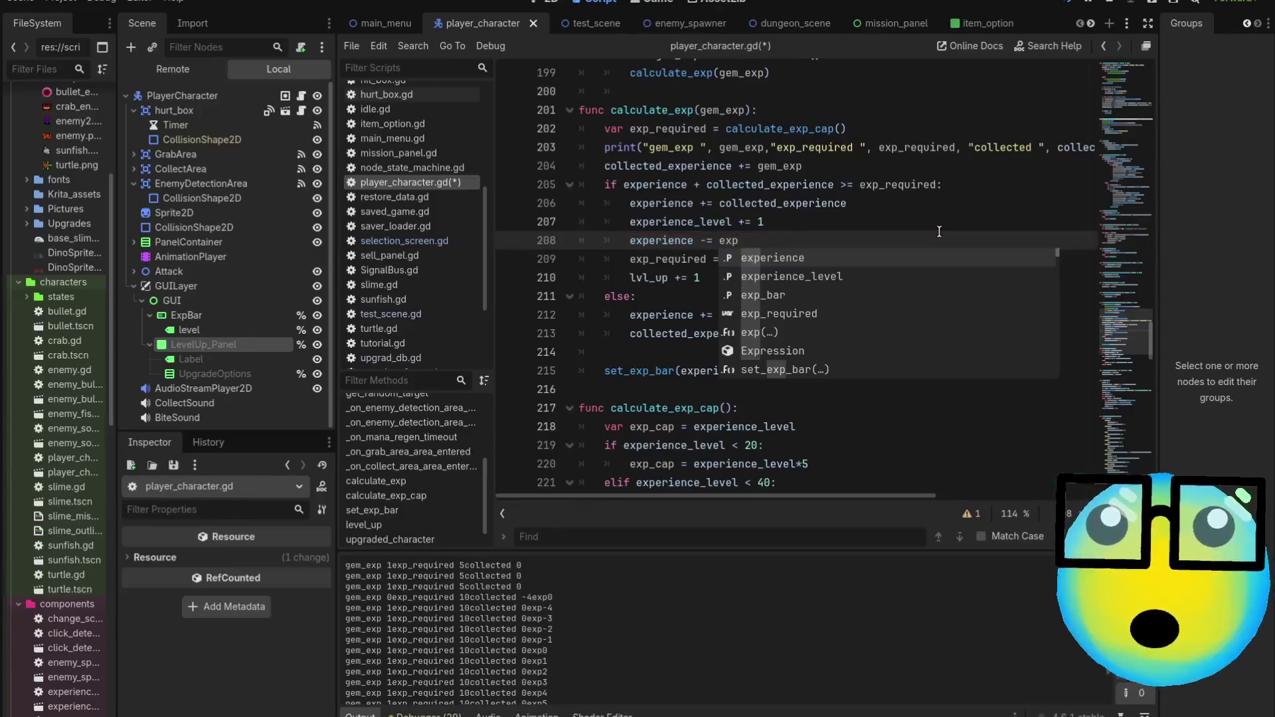
{"action": "key", "text": "Down"}
{"action": "key", "text": "Down"}
{"action": "key", "text": "Down"}
{"action": "key", "text": "Return"}
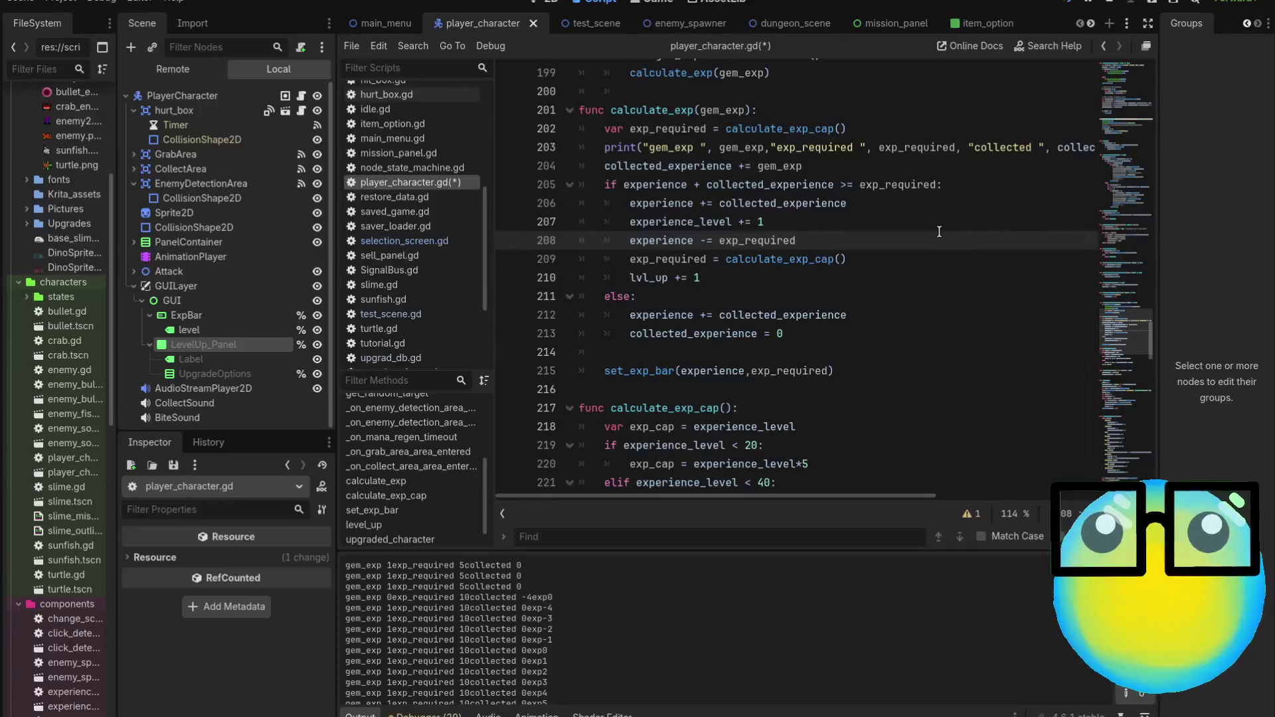
{"action": "key", "text": "Return"}
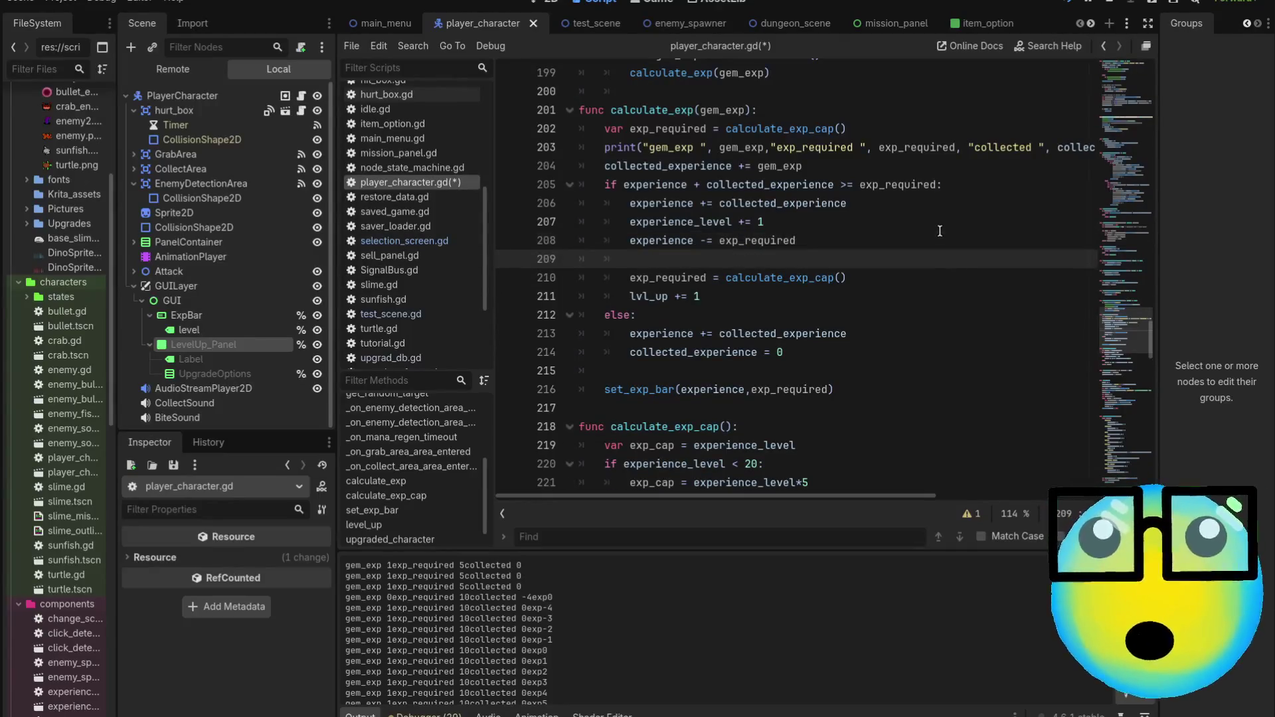
{"action": "type", "text": "ol"}
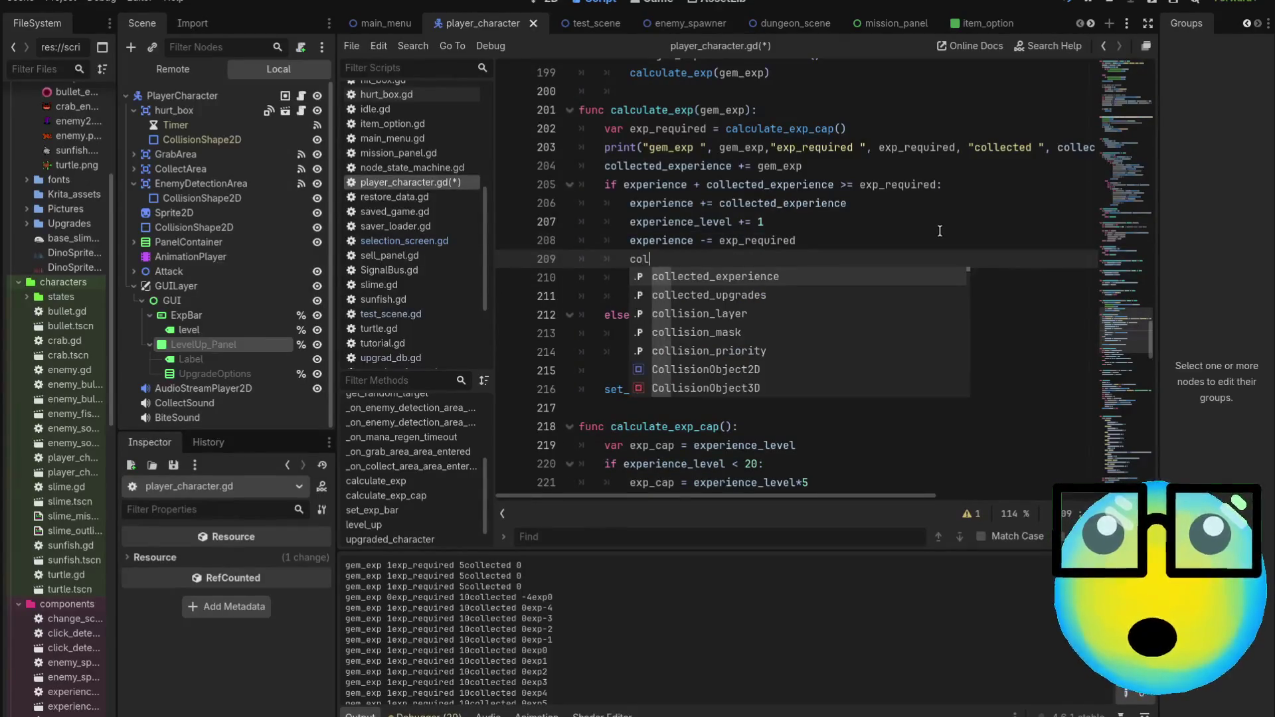
{"action": "key", "text": "Return"}
{"action": "type", "text": "0"}
- Save player_character.gd and check the uses of collected_experience and experience on line 206
{"action": "key", "text": "ctrl+s"}
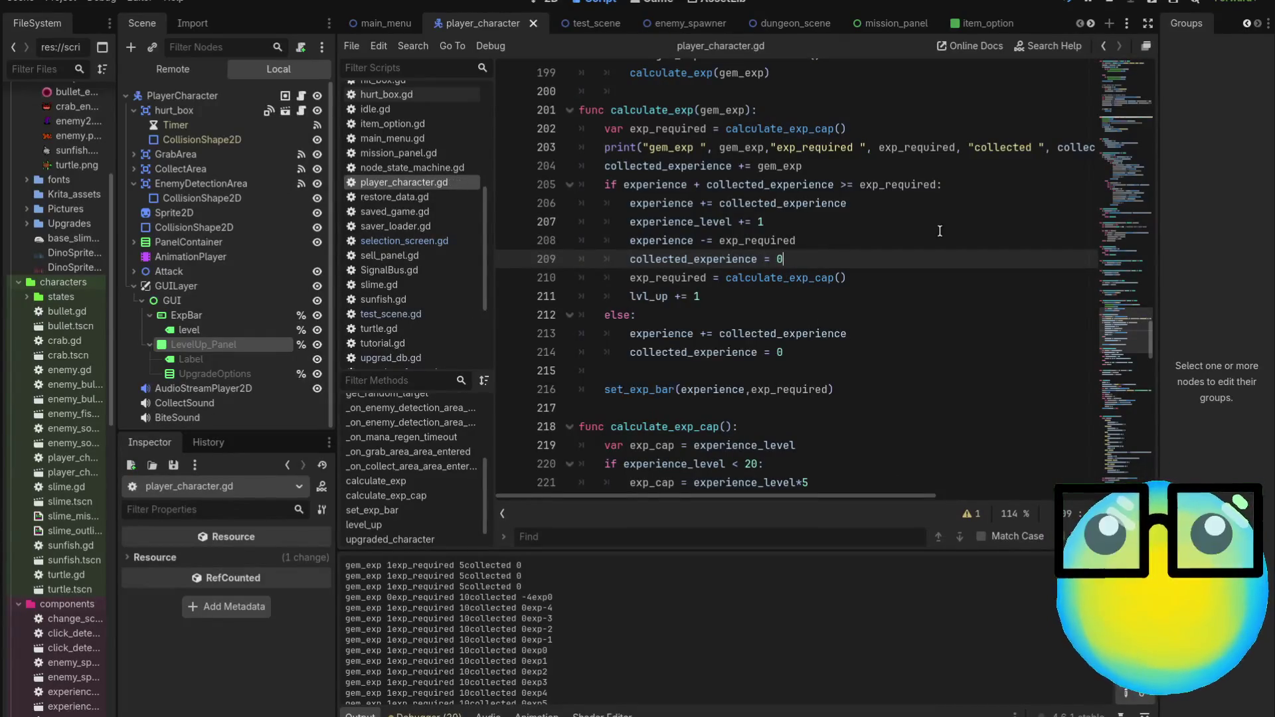
{"action": "left_click", "coordinate": [896, 233]}
{"action": "left_click", "coordinate": [837, 253]}
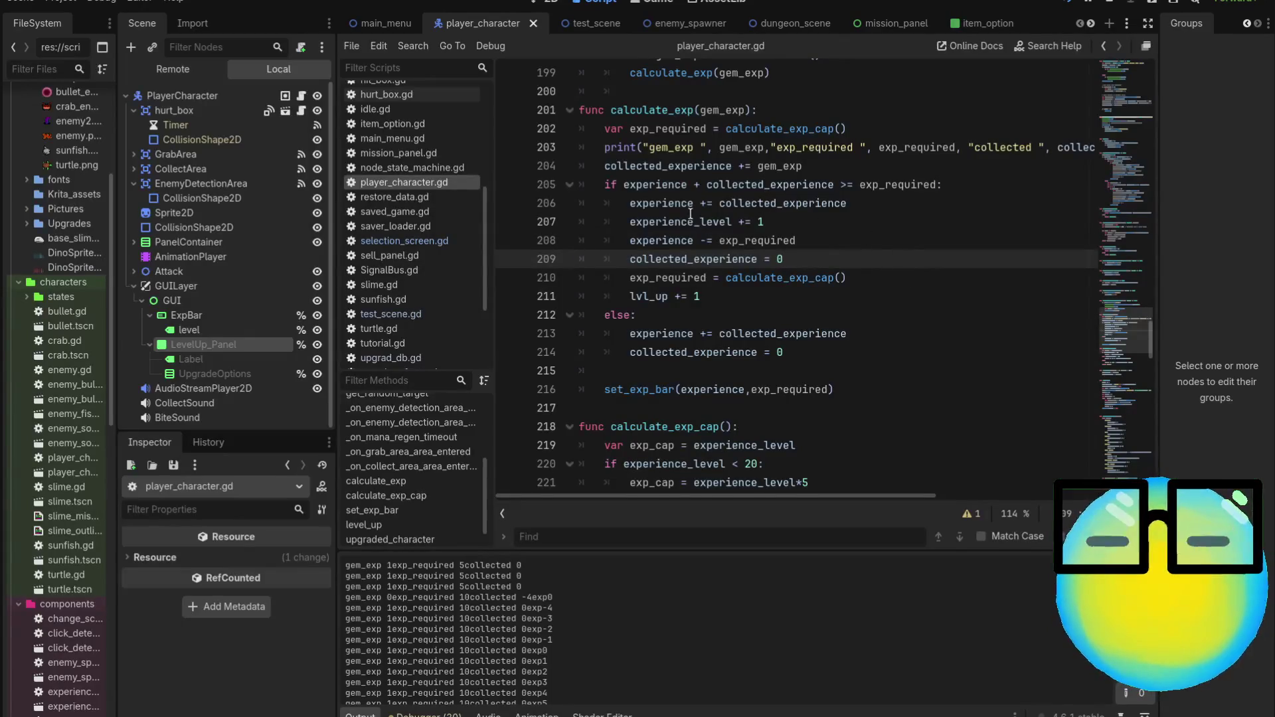
{"action": "left_click_drag", "start_coordinate": [631, 203], "coordinate": [874, 205]}
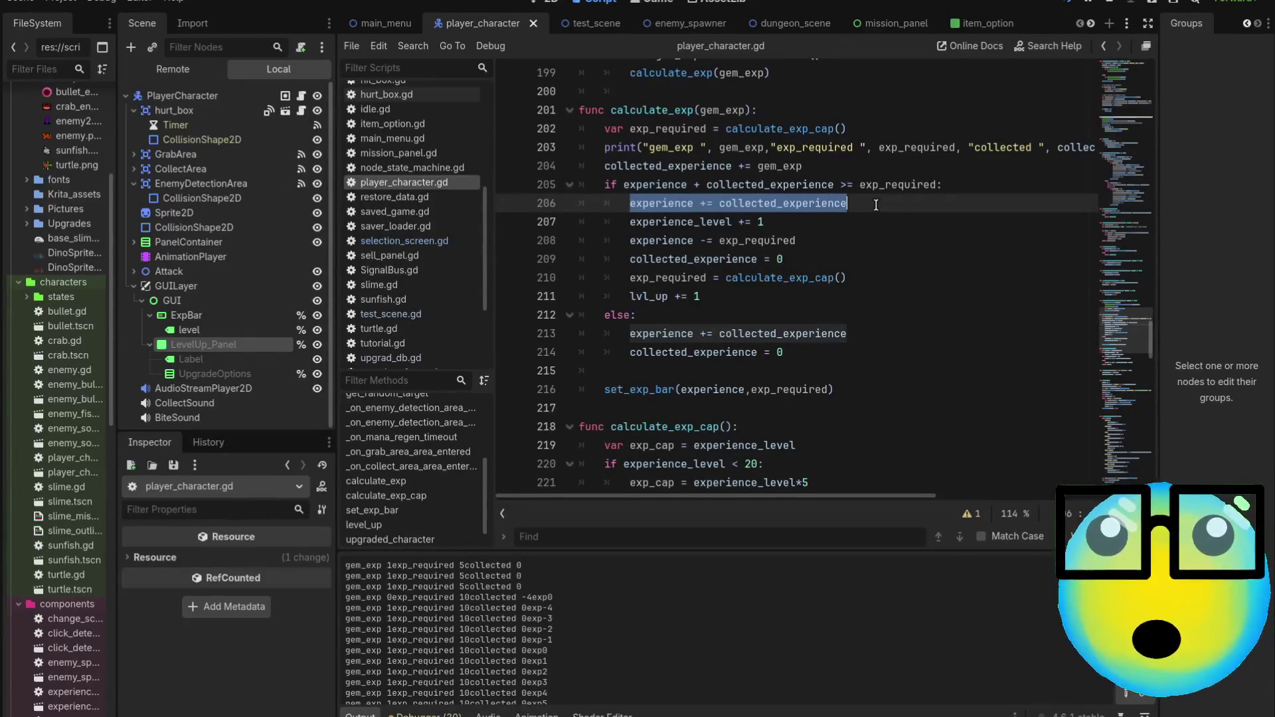
{"action": "left_click", "coordinate": [876, 205]}
{"action": "double_click", "coordinate": [830, 204]}
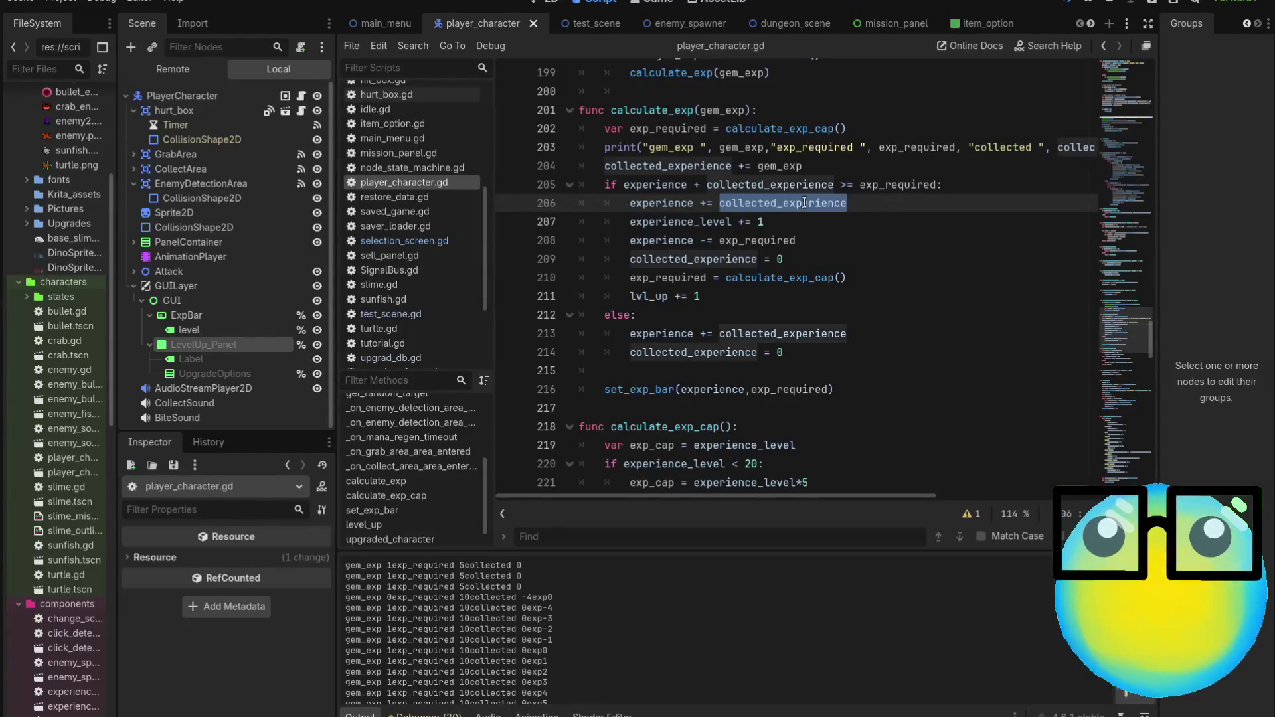
{"action": "left_click", "coordinate": [635, 203]}
{"action": "double_click", "coordinate": [635, 203]}
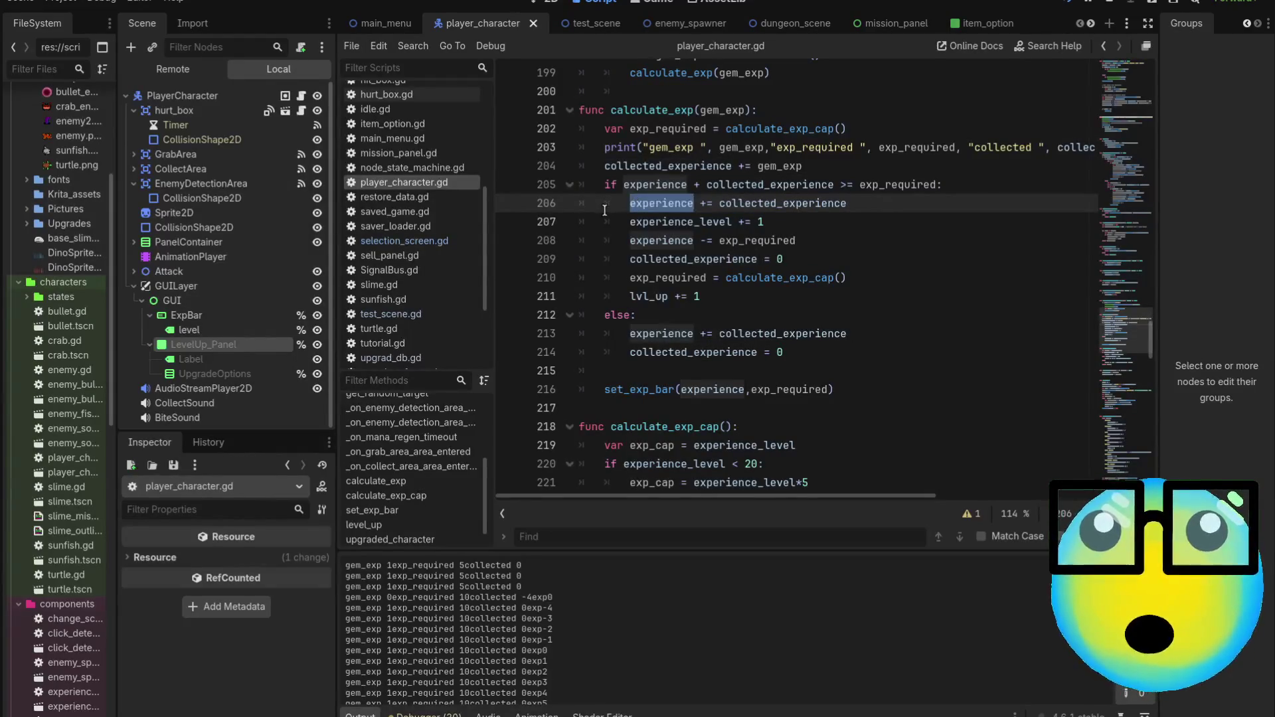
{"action": "left_click", "coordinate": [621, 206]}
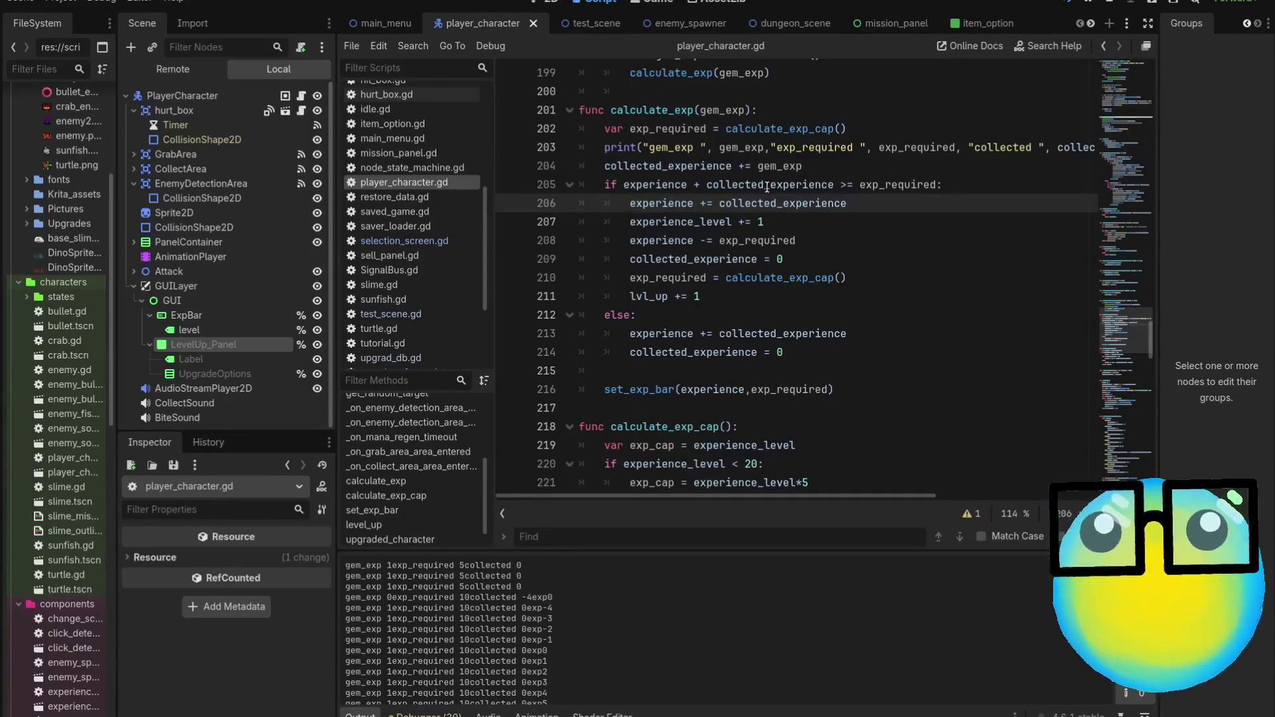
- Review lines 205–213 of the revised calculate_exp and relaunch the game to clear old output
{"action": "key", "text": "Home"}
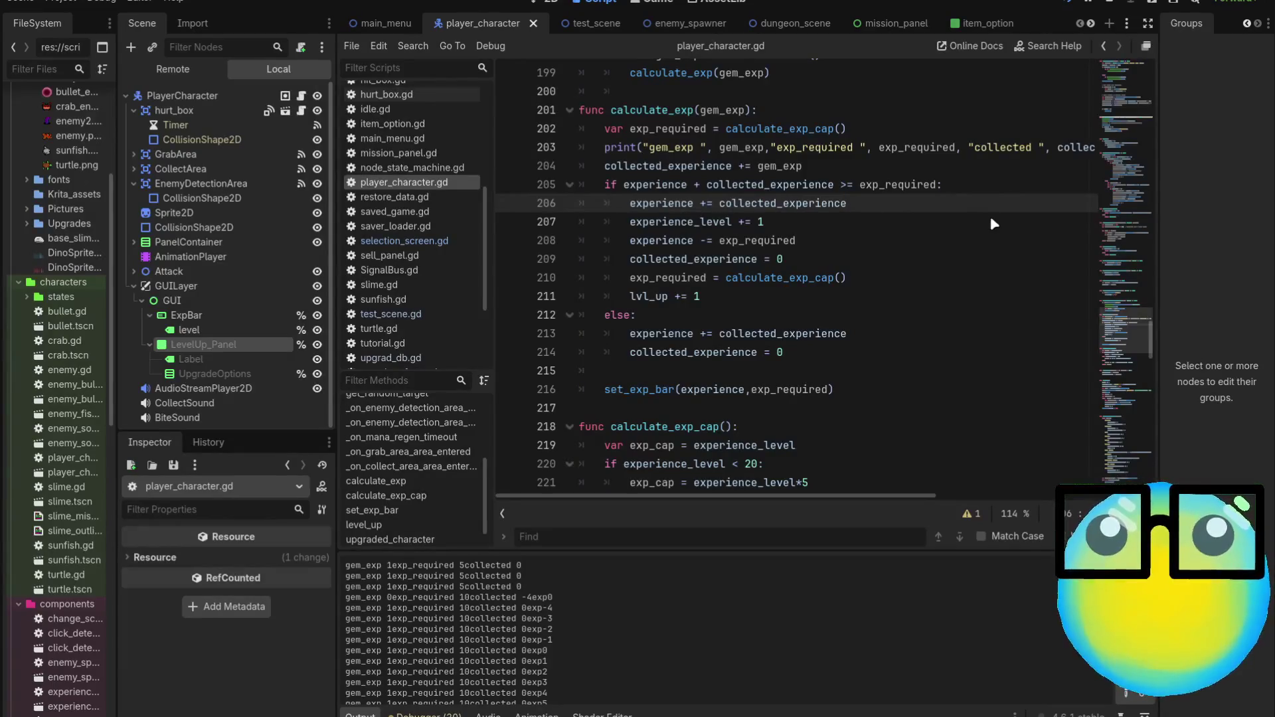
{"action": "left_click", "coordinate": [967, 189]}
{"action": "left_click", "coordinate": [858, 221]}
{"action": "left_click", "coordinate": [837, 240]}
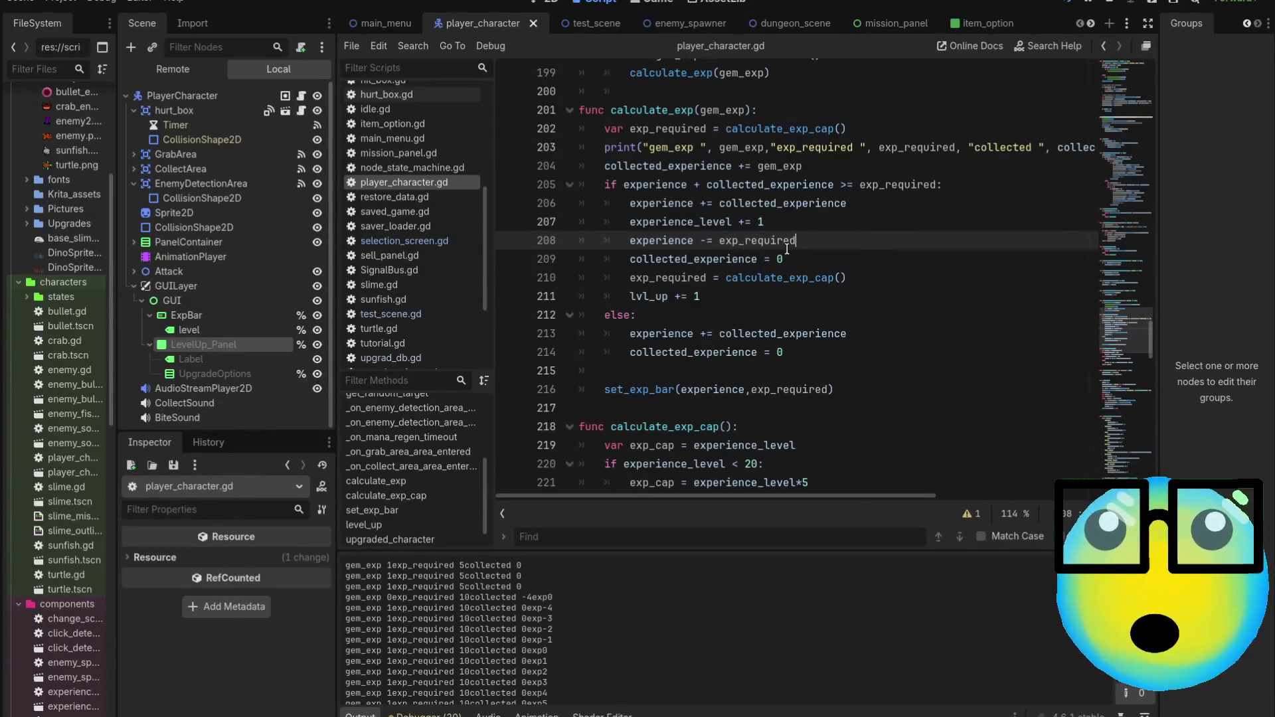
{"action": "left_click", "coordinate": [839, 272]}
{"action": "left_click", "coordinate": [950, 301]}
{"action": "left_click", "coordinate": [937, 329]}
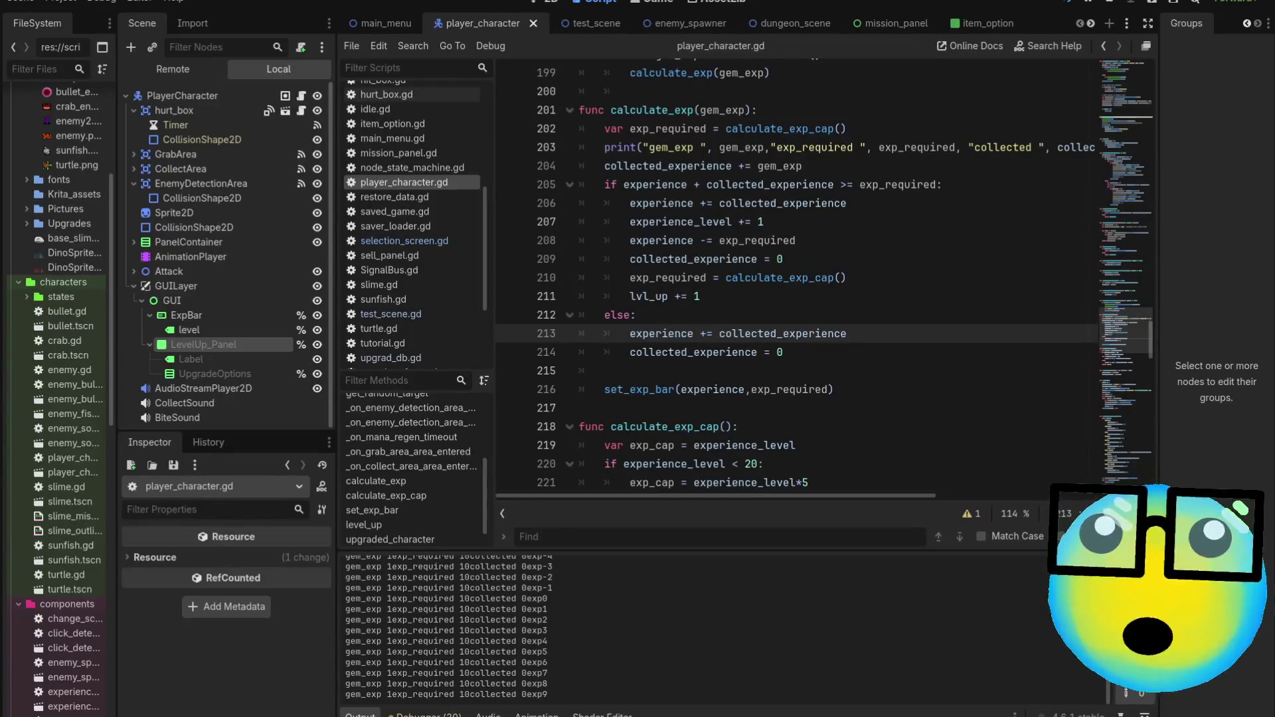
{"action": "key", "text": "F5"}
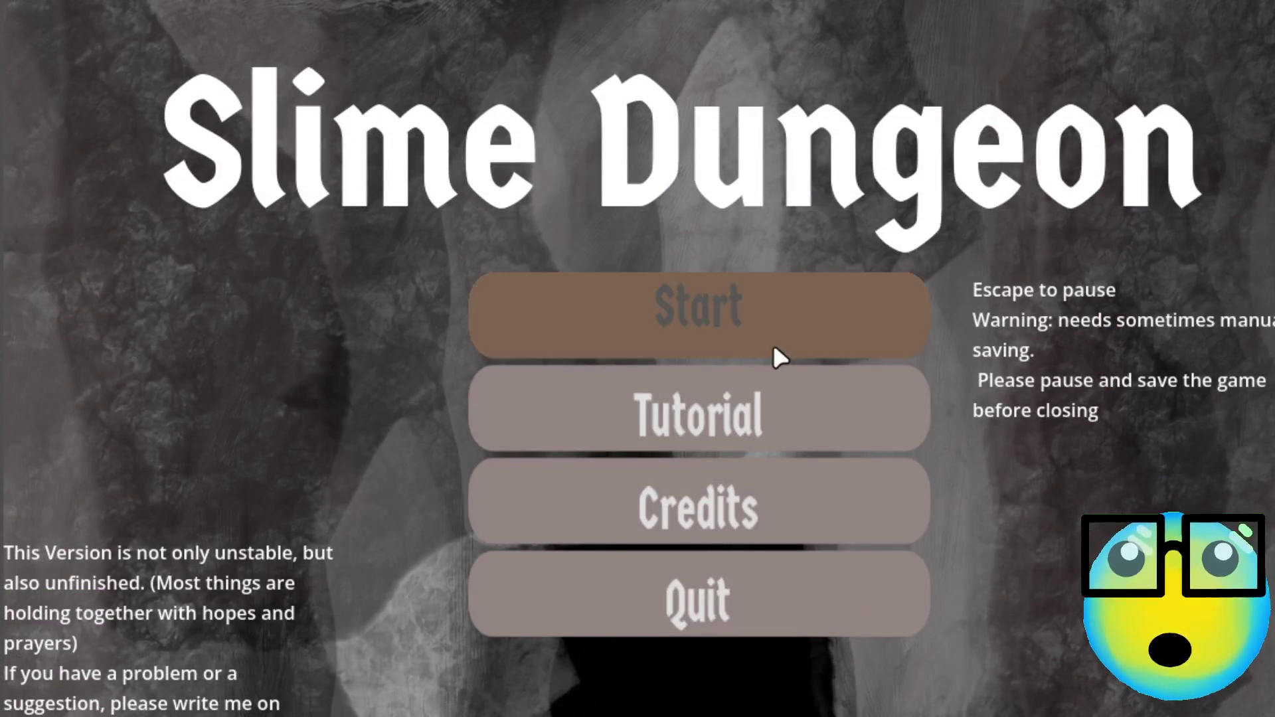
- Start a new game, dismiss the deadline screen, and select the slime to play
{"action": "left_click", "coordinate": [773, 344]}
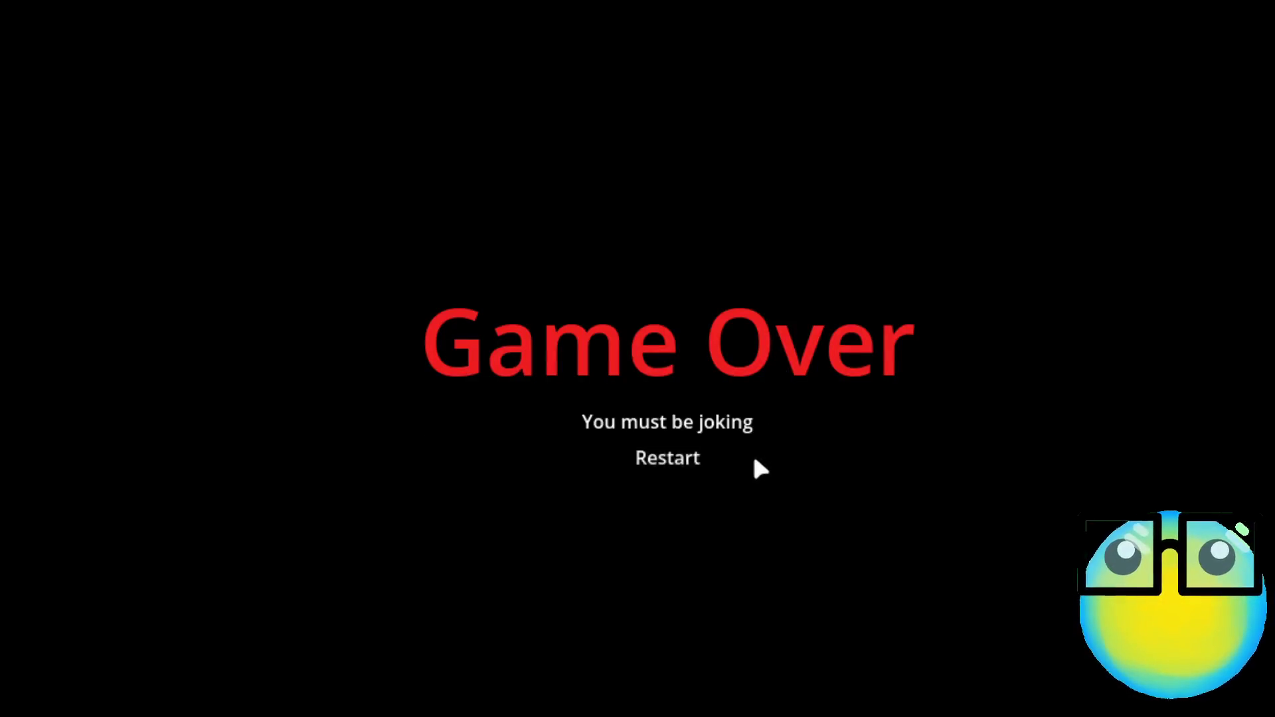
{"action": "left_click", "coordinate": [754, 456]}
{"action": "left_click", "coordinate": [777, 697]}
{"action": "left_click", "coordinate": [697, 328]}
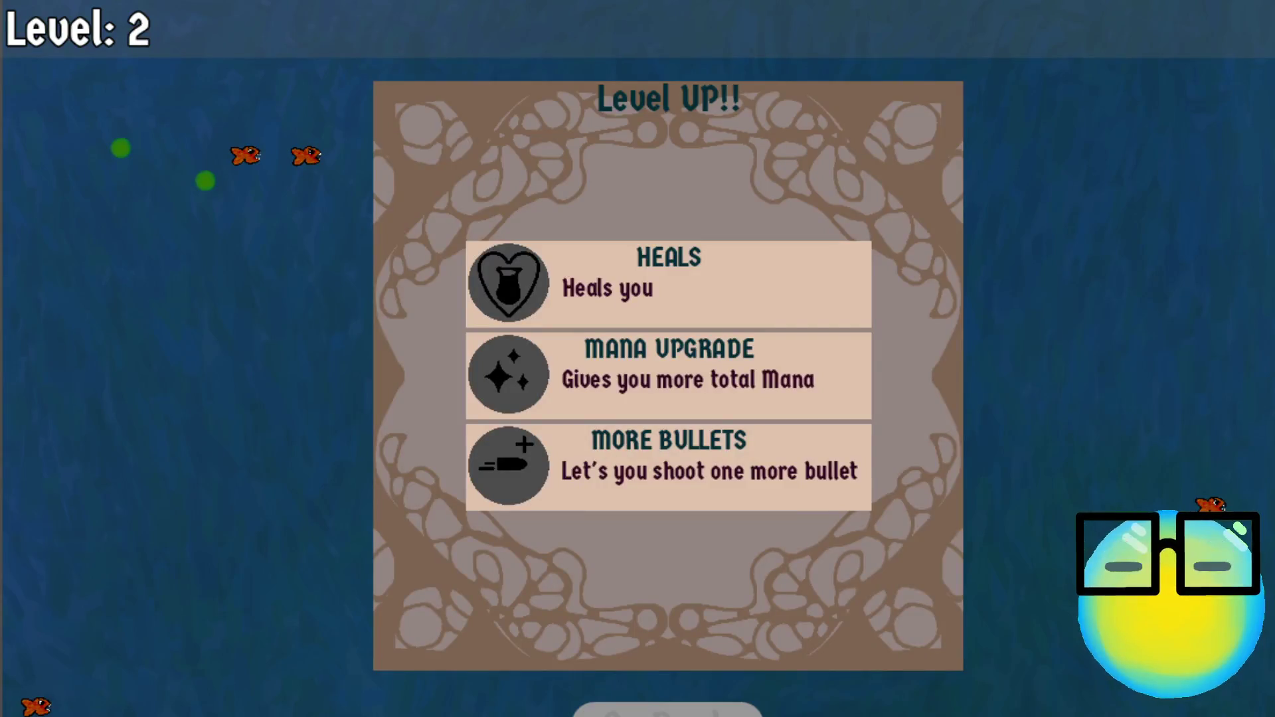
- Collect gems and take More Bullets, Bullet, then More Bullets at the first level-ups
{"action": "left_click", "coordinate": [752, 474]}
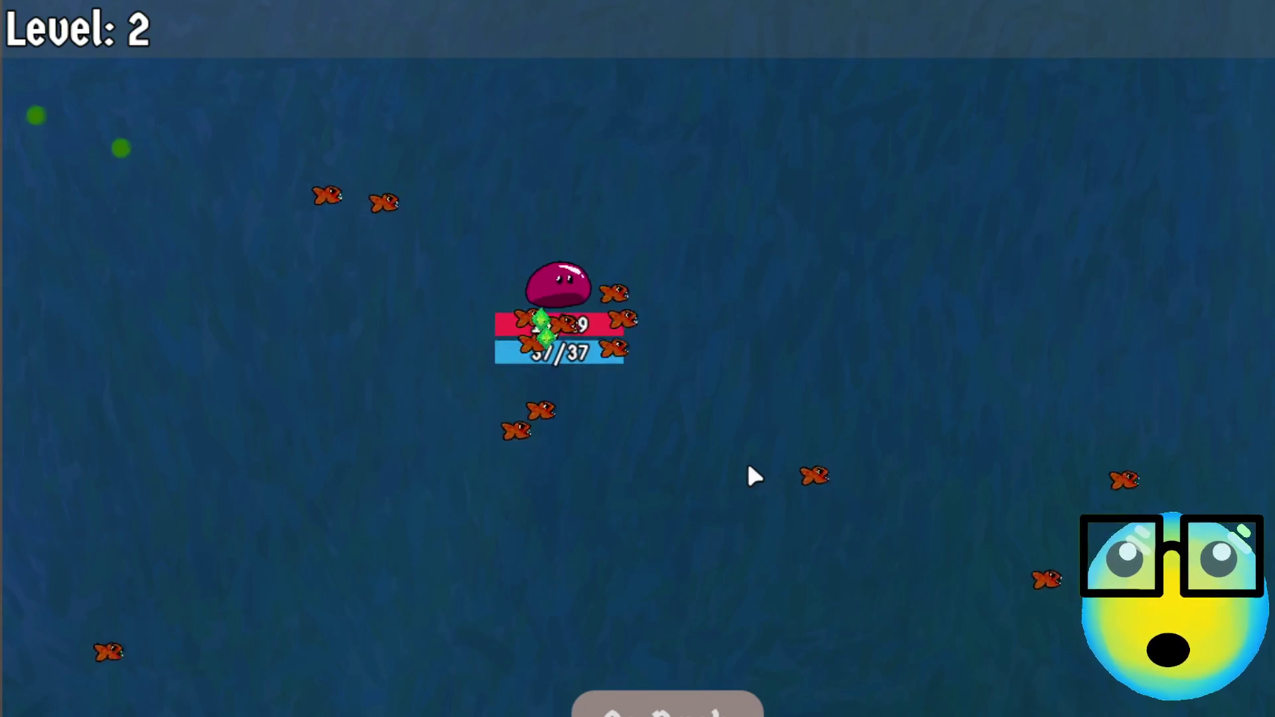
{"action": "key", "text": "s"}
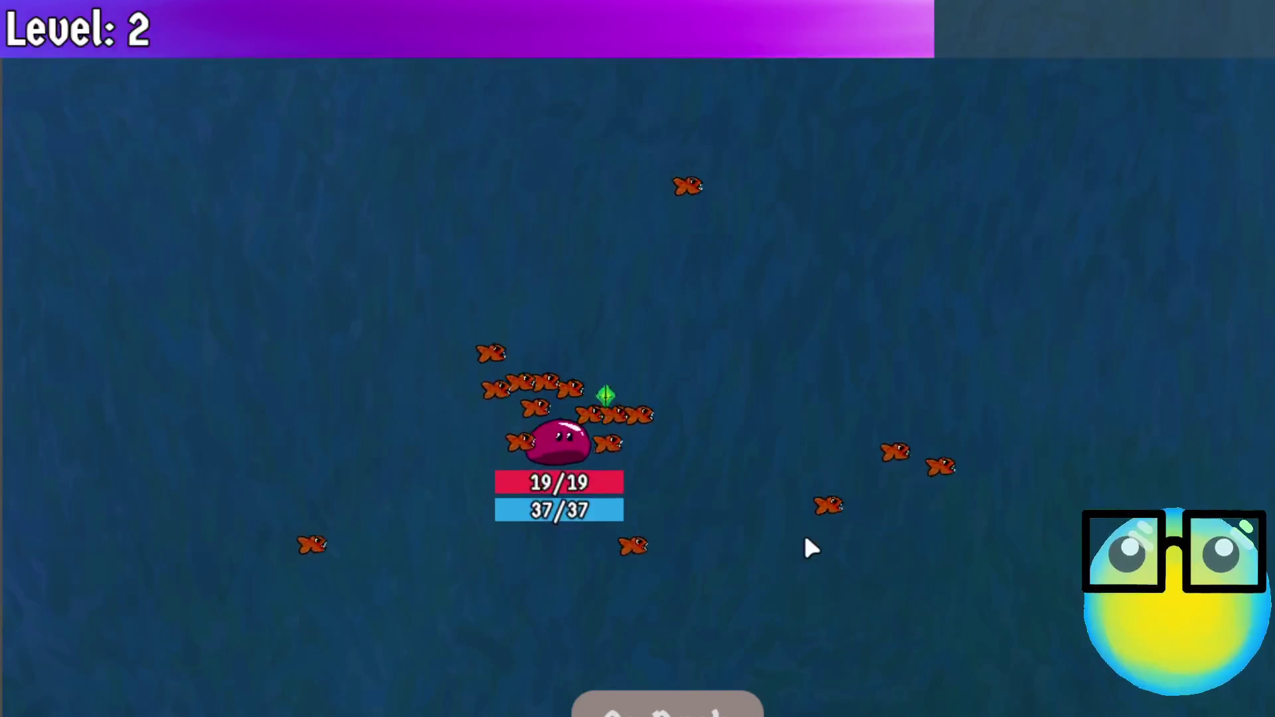
{"action": "key", "text": "d"}
{"action": "key", "text": "w"}
{"action": "key", "text": "a"}
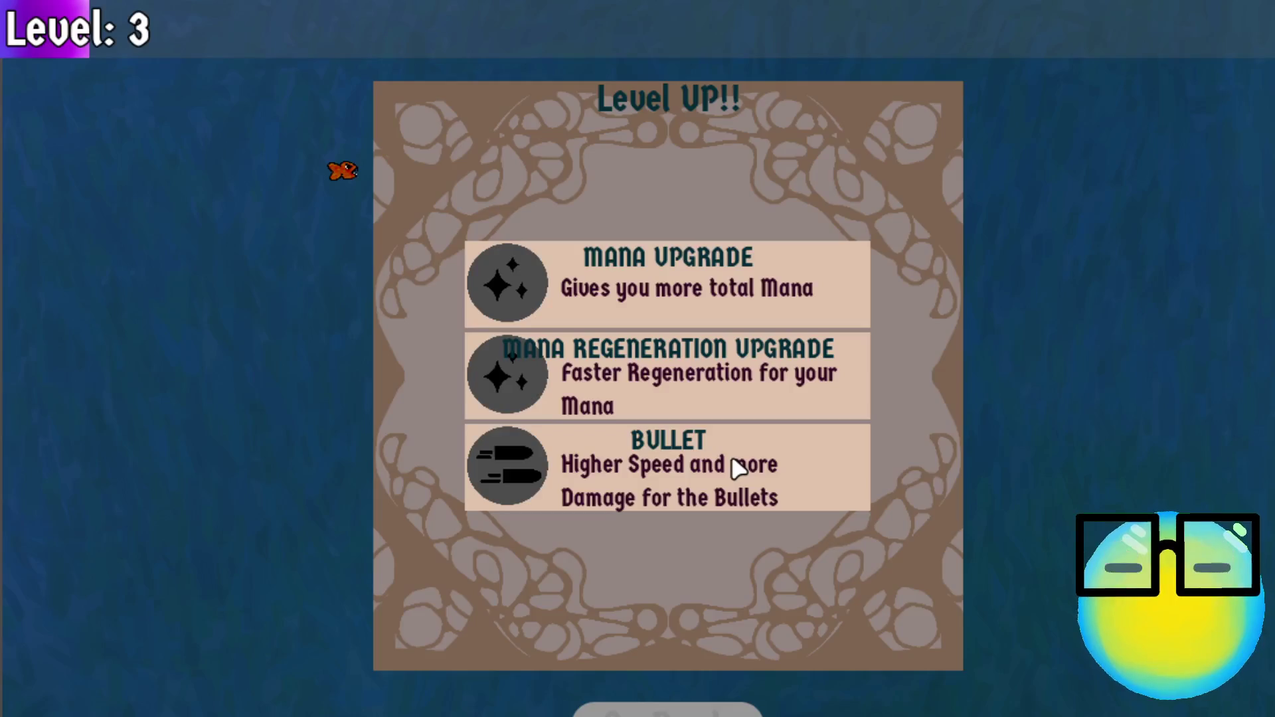
{"action": "left_click", "coordinate": [737, 469]}
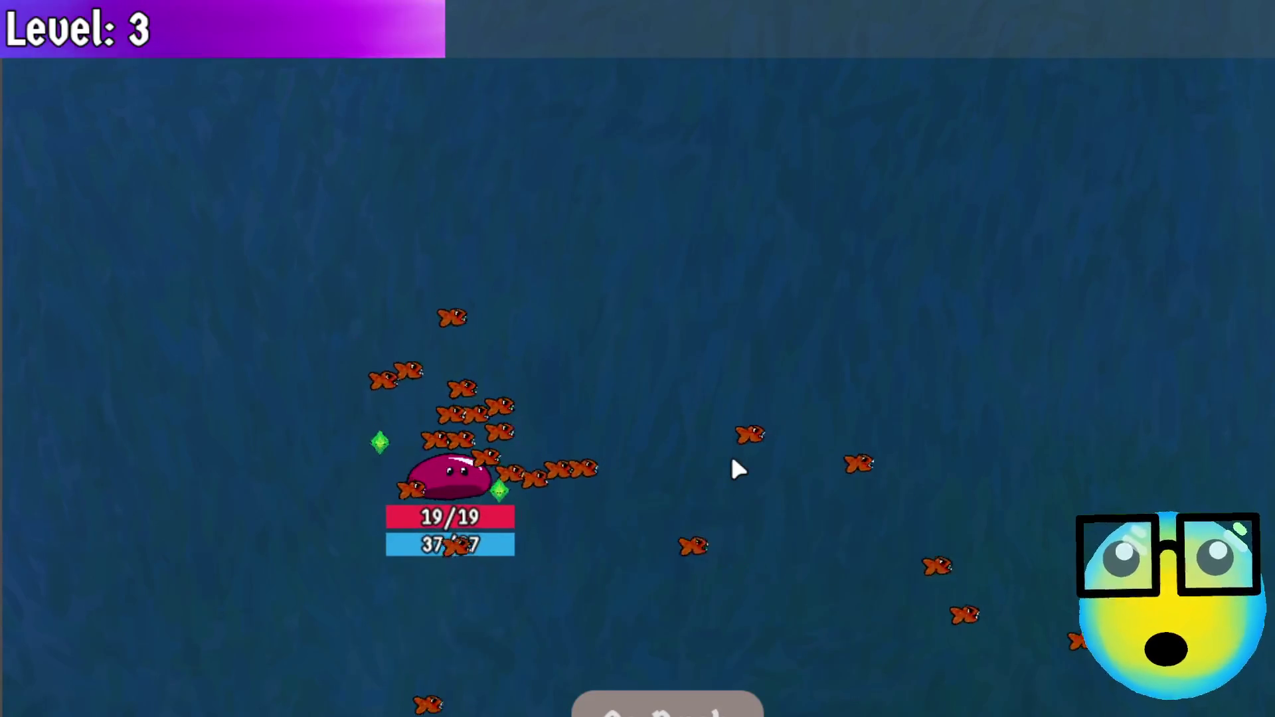
{"action": "key", "text": "d"}
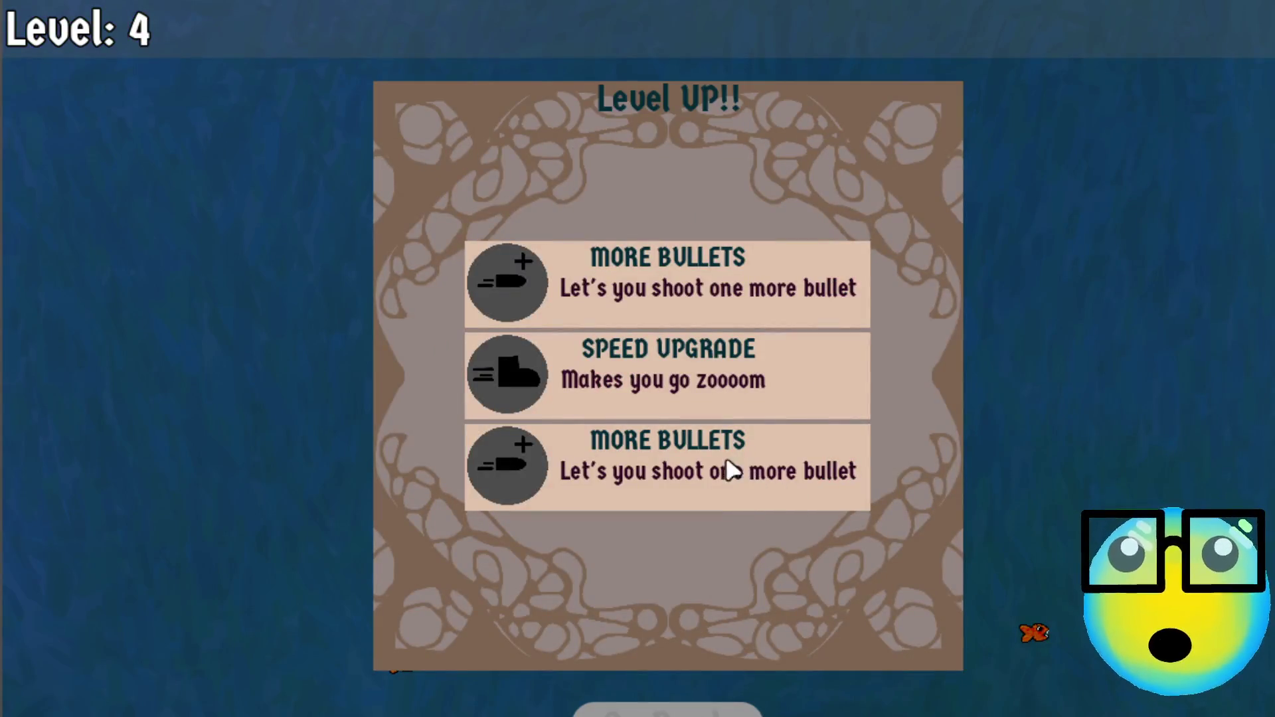
{"action": "left_click", "coordinate": [734, 472]}
- Keep gathering gems through levels 5 and 6, choosing an upgrade and then Mana Regeneration
{"action": "key", "text": "w"}
{"action": "key", "text": "a"}
{"action": "key", "text": "d"}
{"action": "key", "text": "s"}
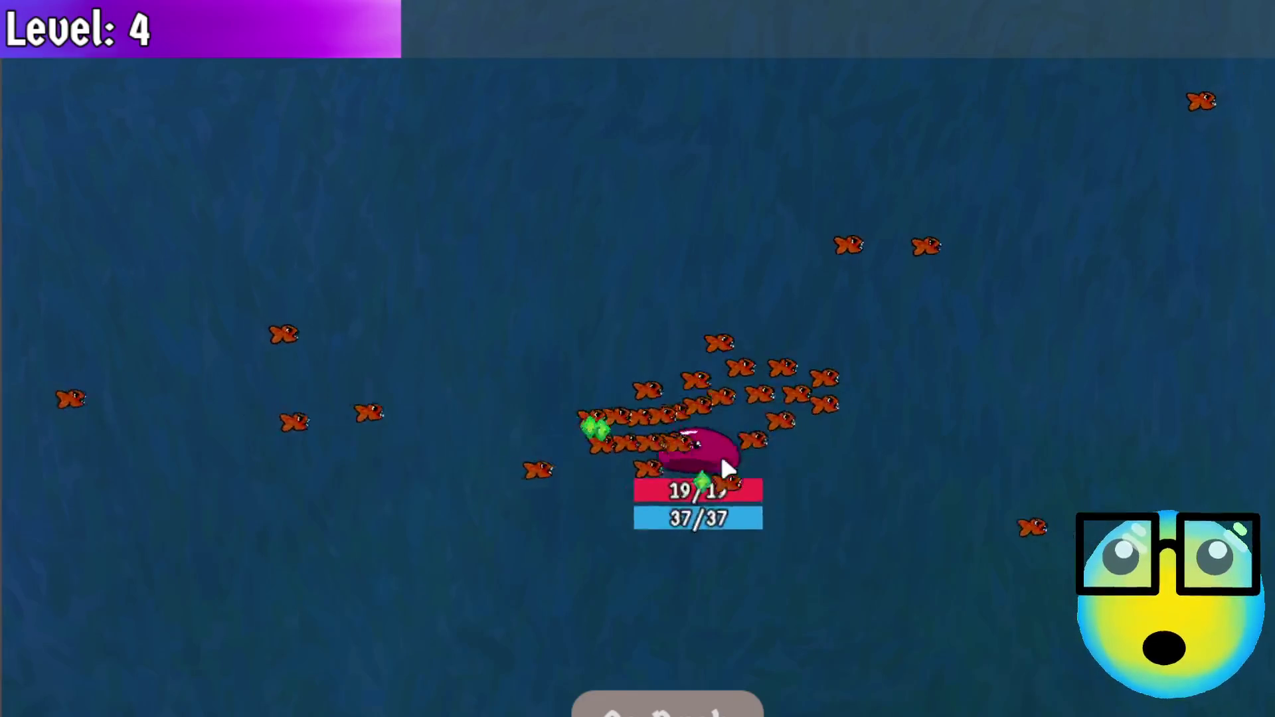
{"action": "key", "text": "a"}
{"action": "key", "text": "d"}
{"action": "key", "text": "a"}
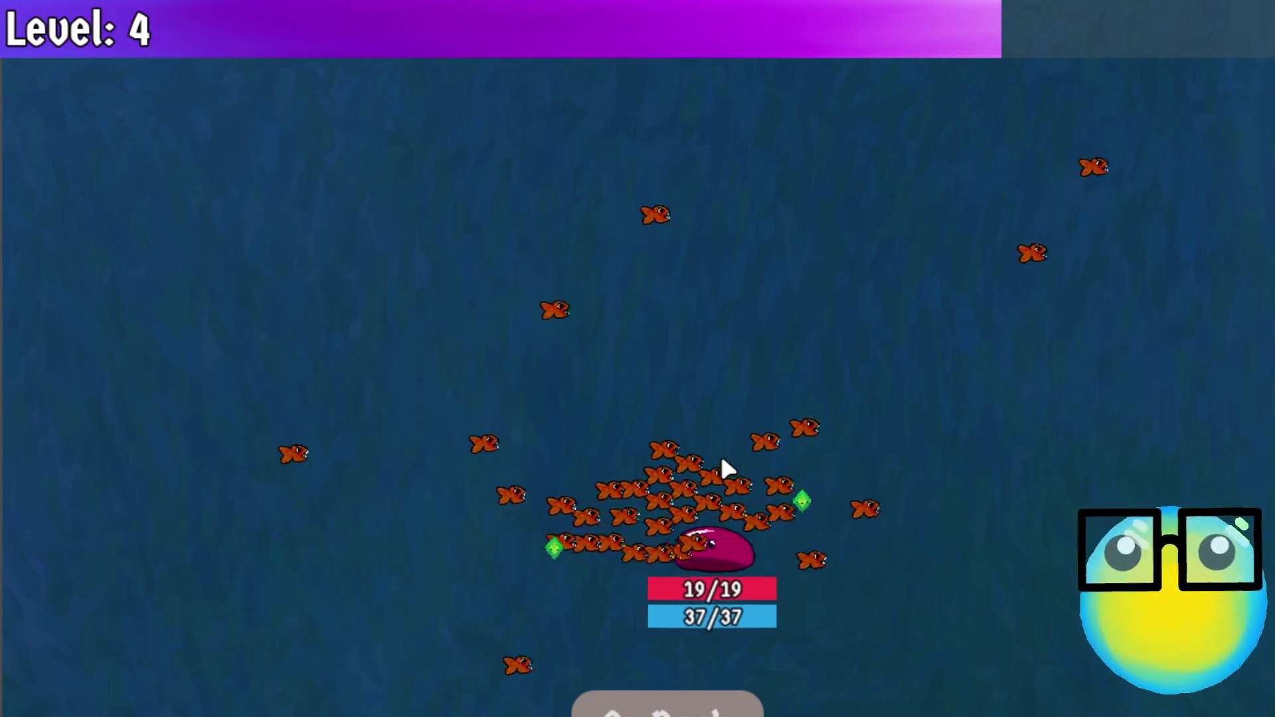
{"action": "key", "text": "a"}
{"action": "key", "text": "d"}
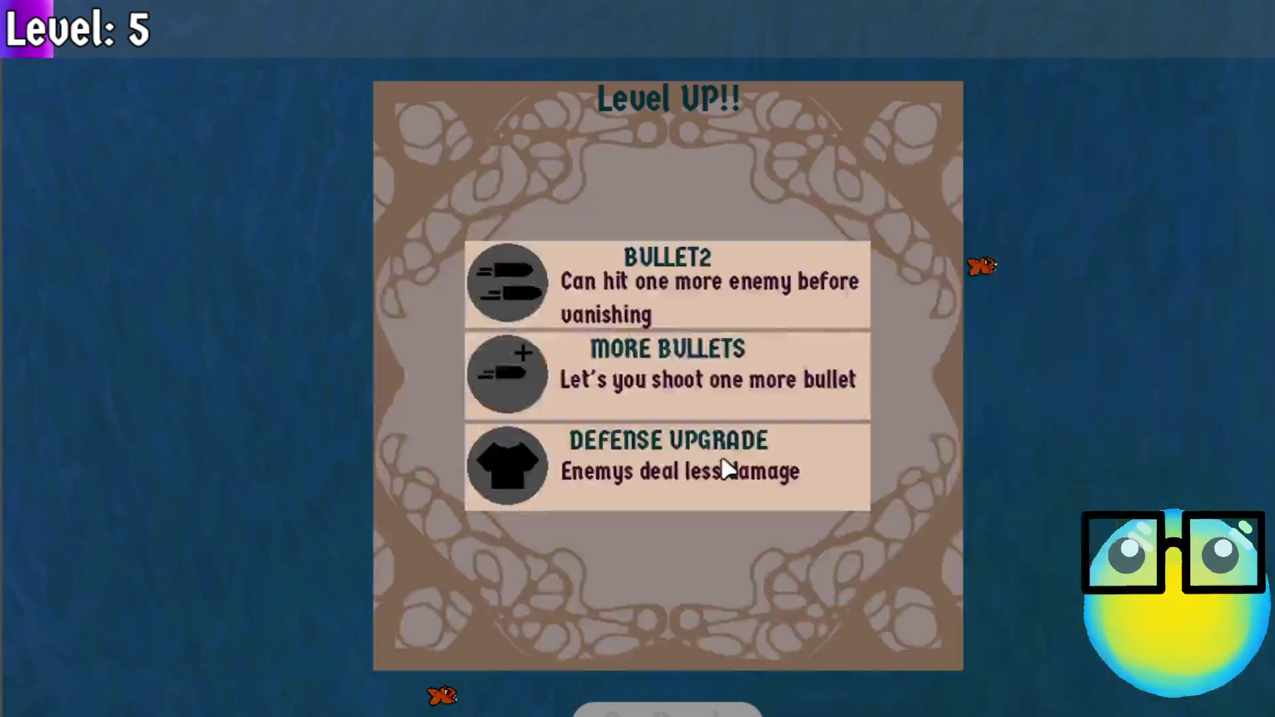
{"action": "left_click", "coordinate": [771, 309]}
{"action": "key", "text": "a"}
{"action": "key", "text": "s"}
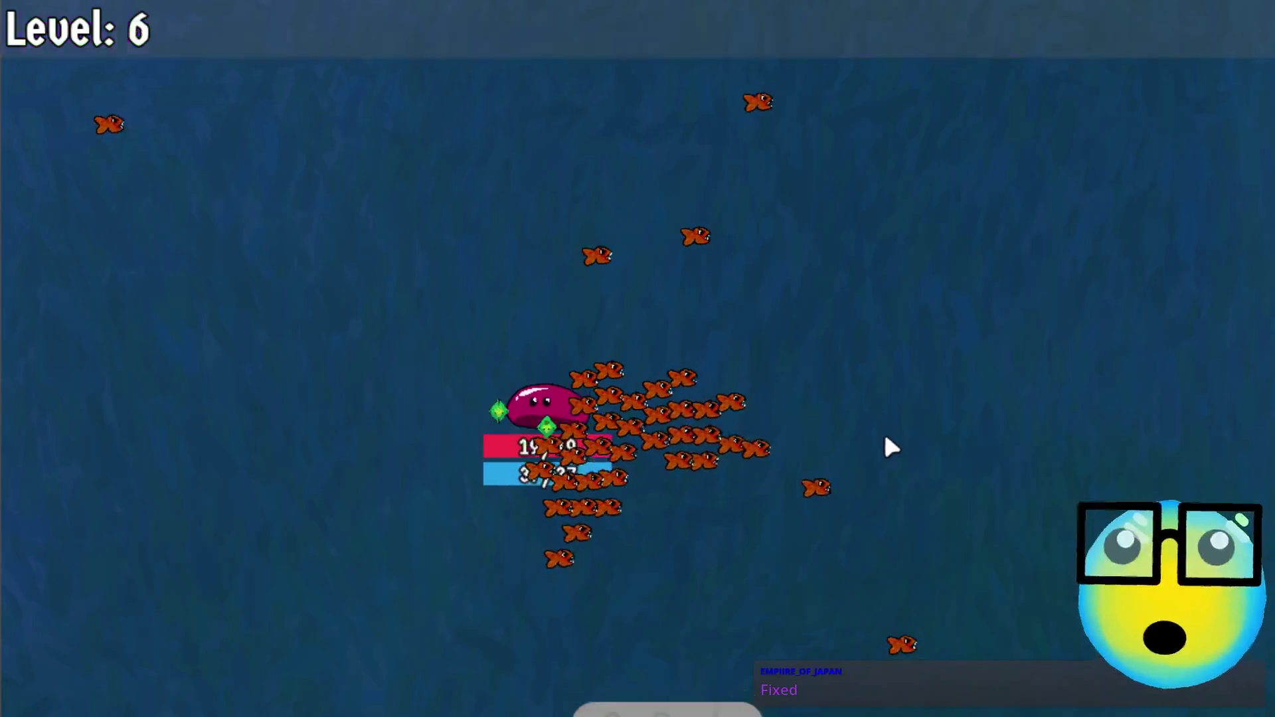
{"action": "left_click", "coordinate": [709, 391]}
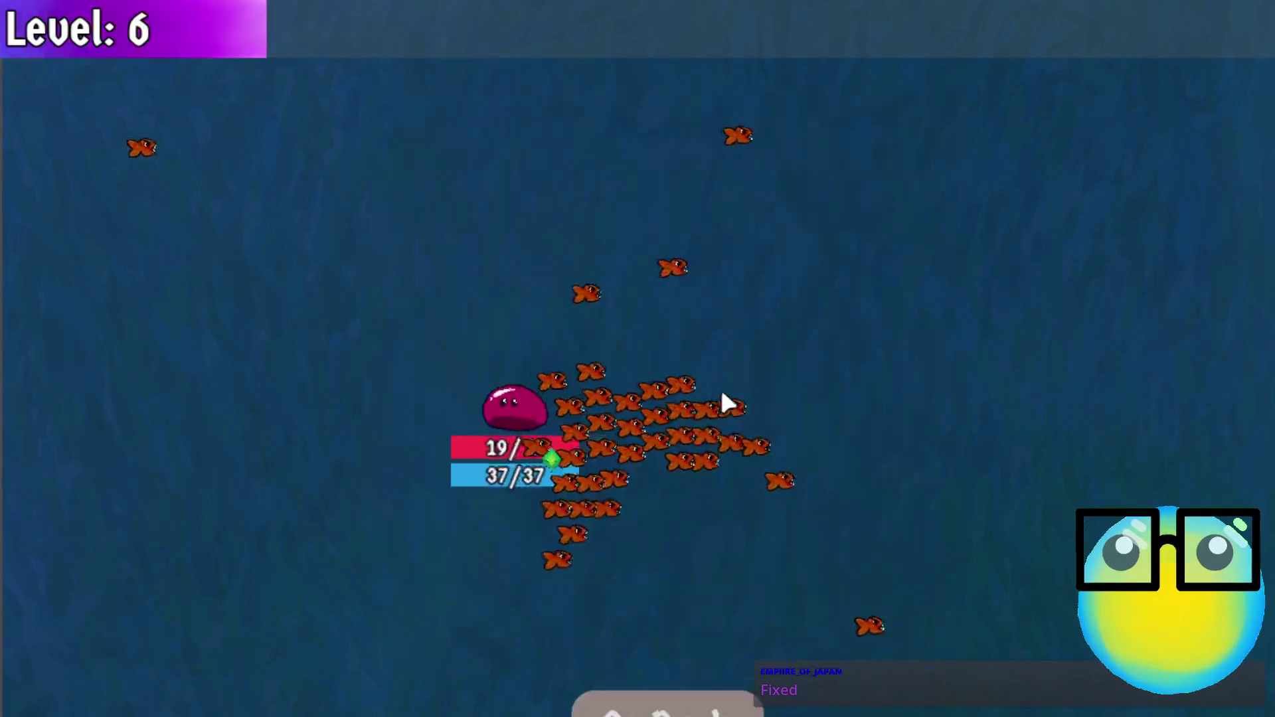
- Reach level 9 picking More Bullets upgrades, then restart after Game Over
{"action": "key", "text": "a"}
{"action": "key", "text": "d"}
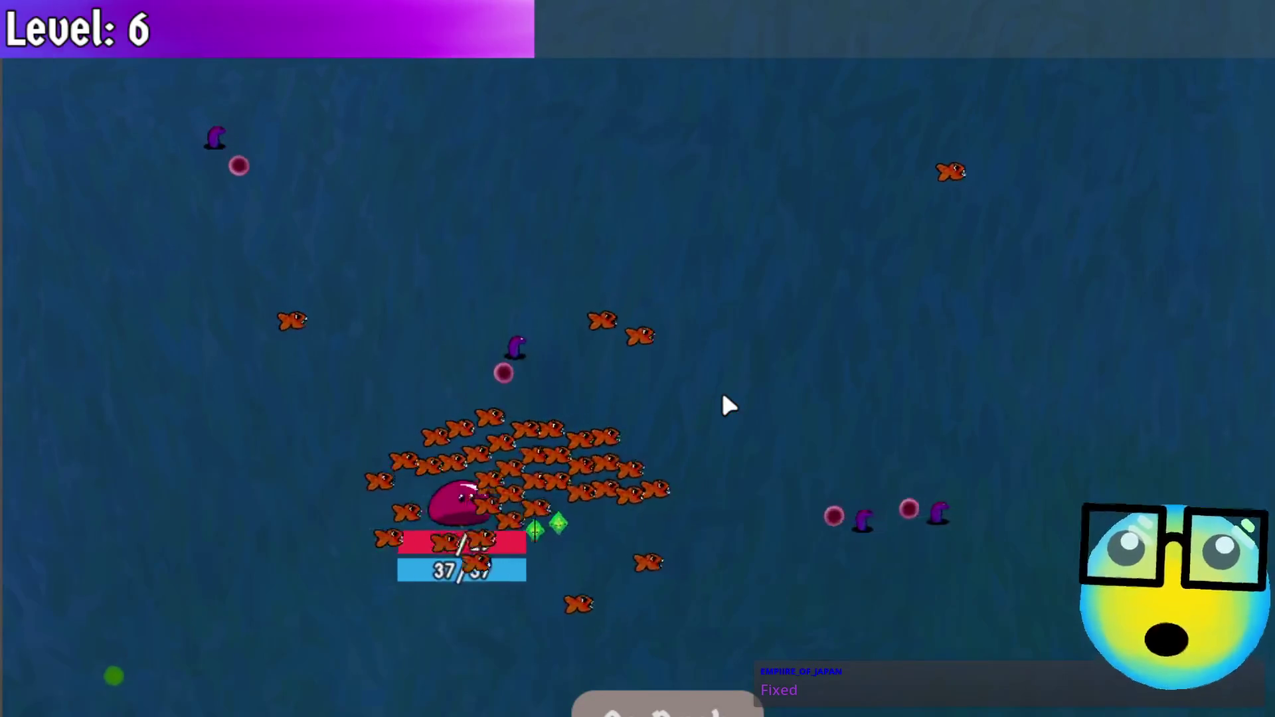
{"action": "key", "text": "w"}
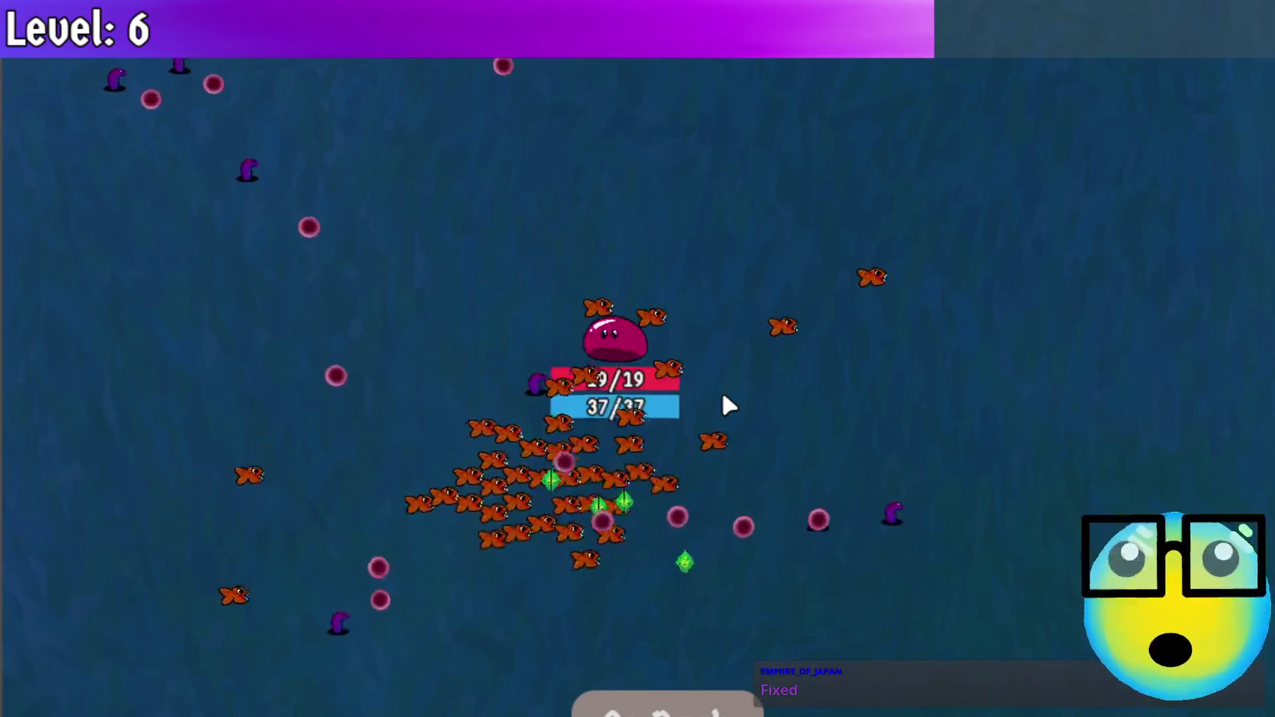
{"action": "key", "text": "a"}
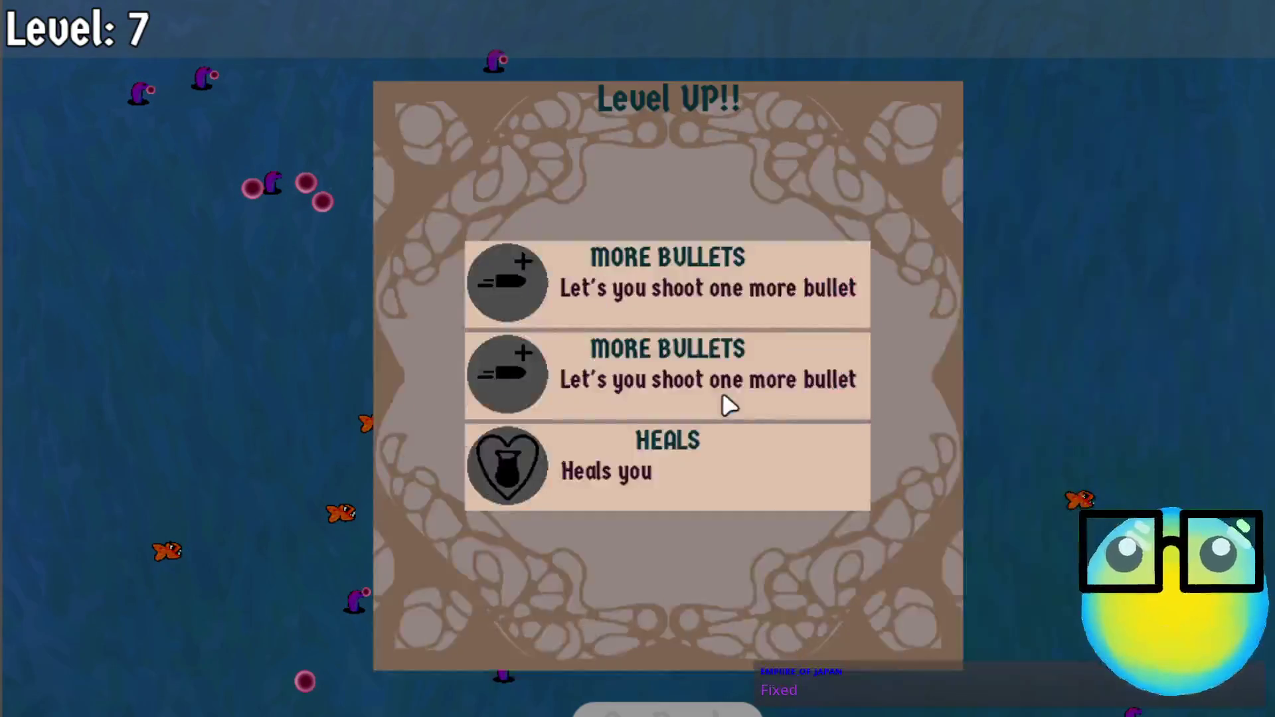
{"action": "left_click", "coordinate": [721, 367]}
{"action": "key", "text": "w"}
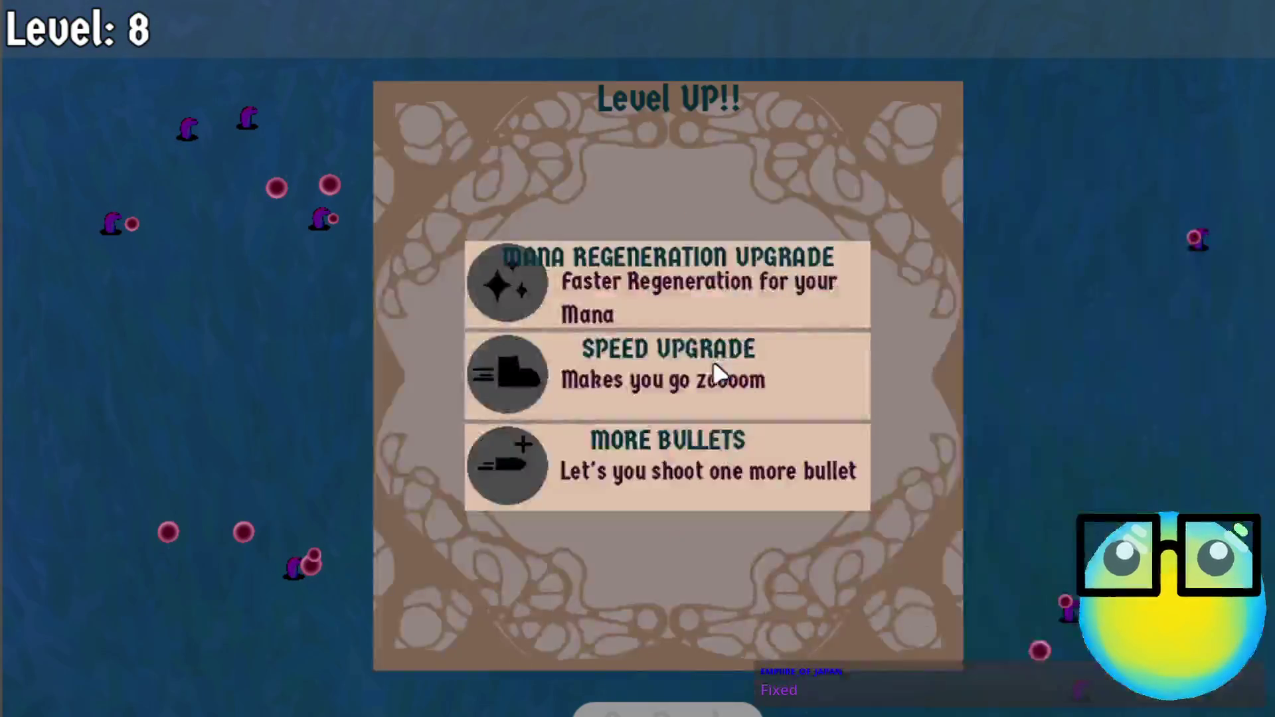
{"action": "left_click", "coordinate": [694, 465]}
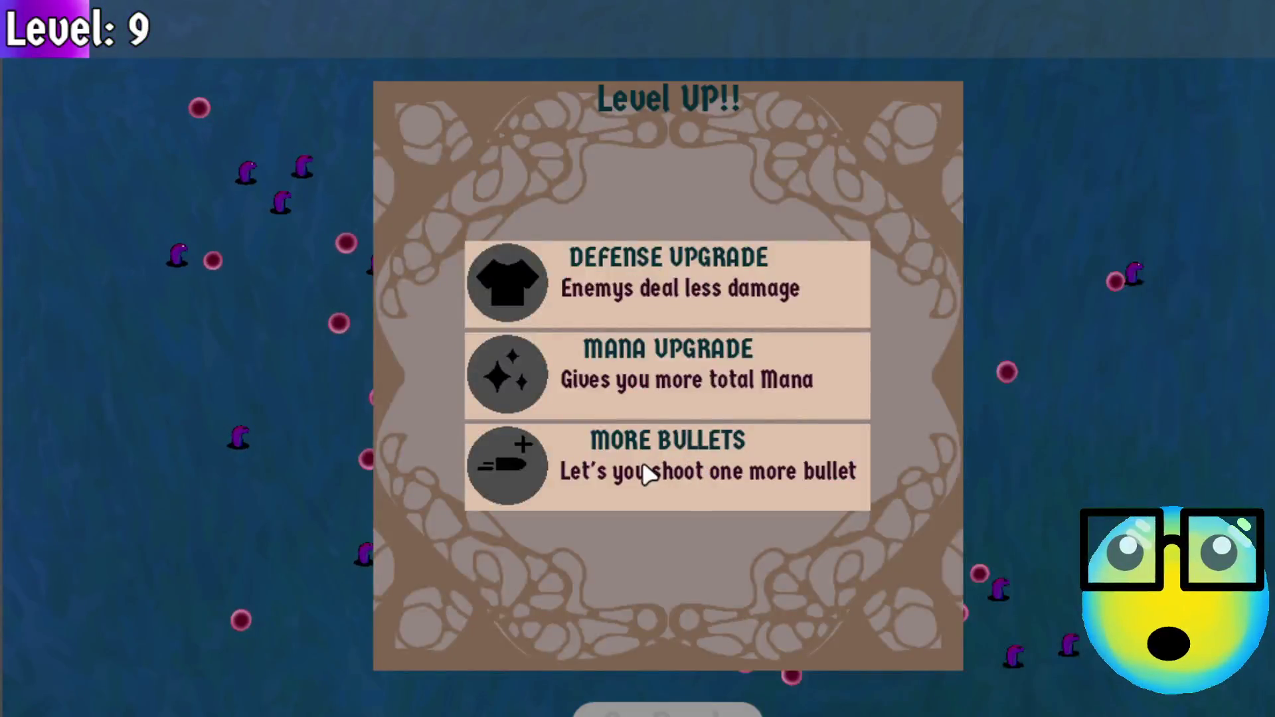
{"action": "left_click", "coordinate": [642, 464]}
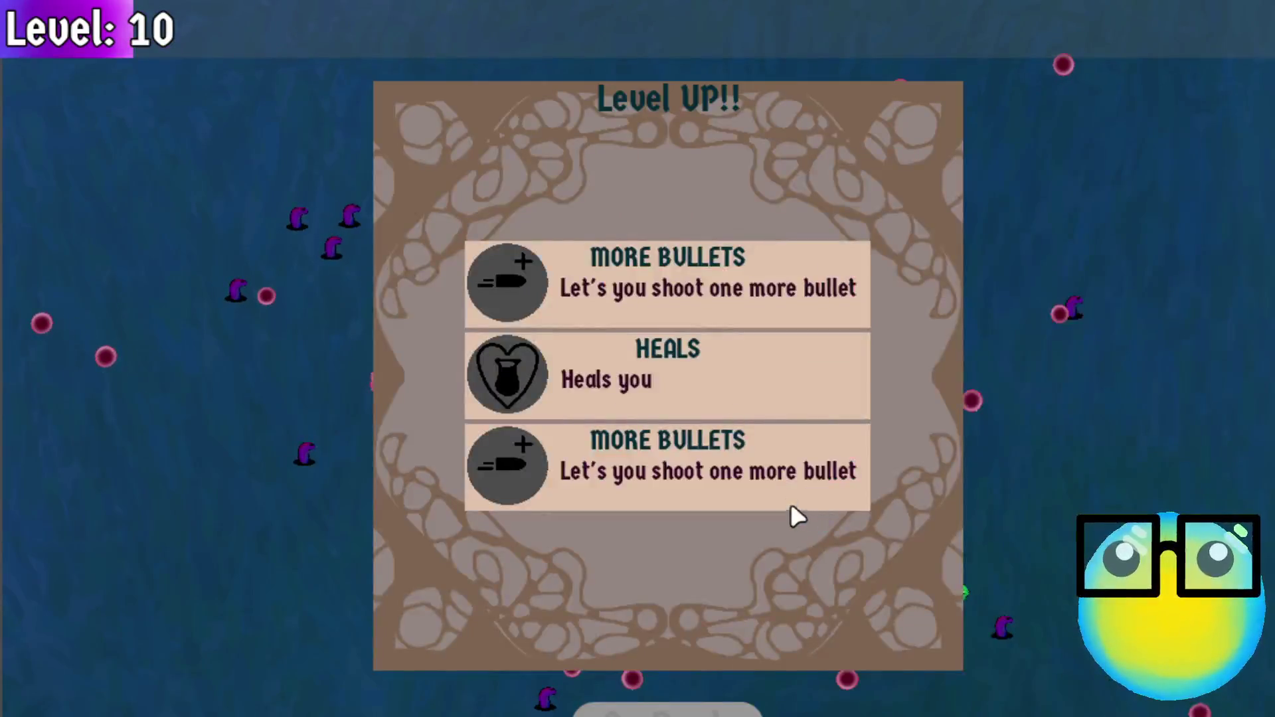
{"action": "left_click", "coordinate": [794, 501]}
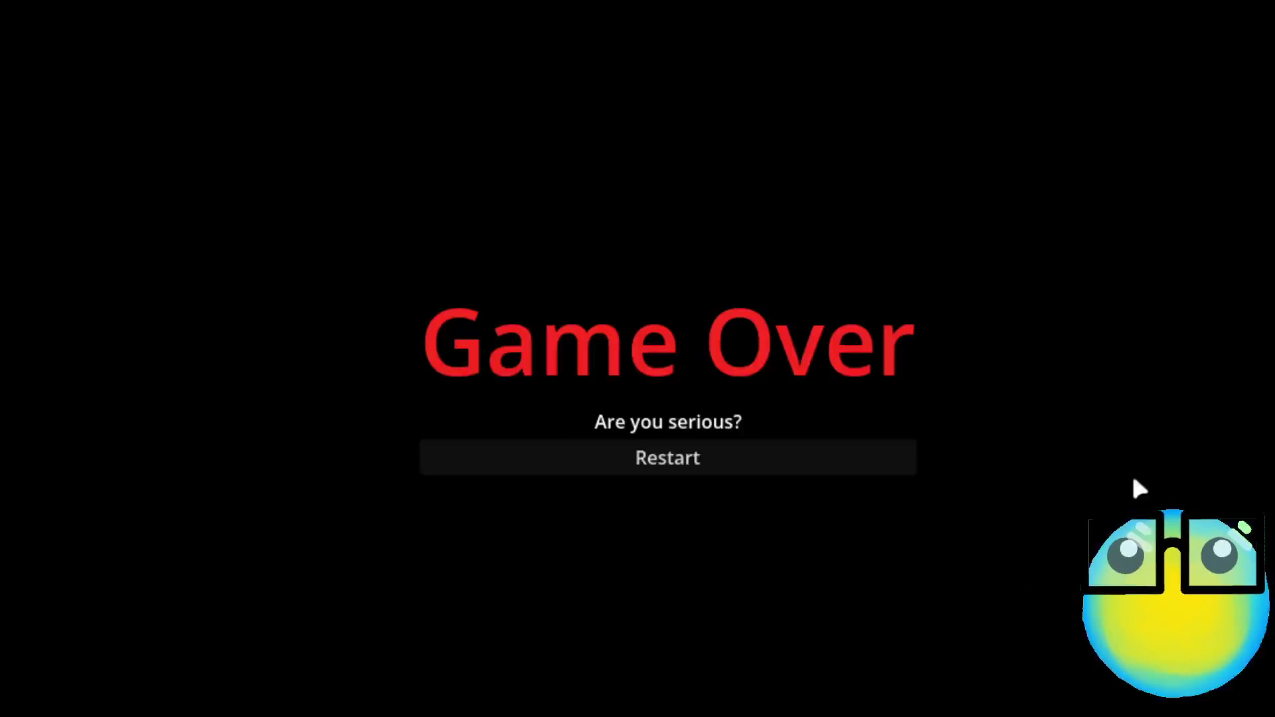
{"action": "left_click", "coordinate": [794, 455]}
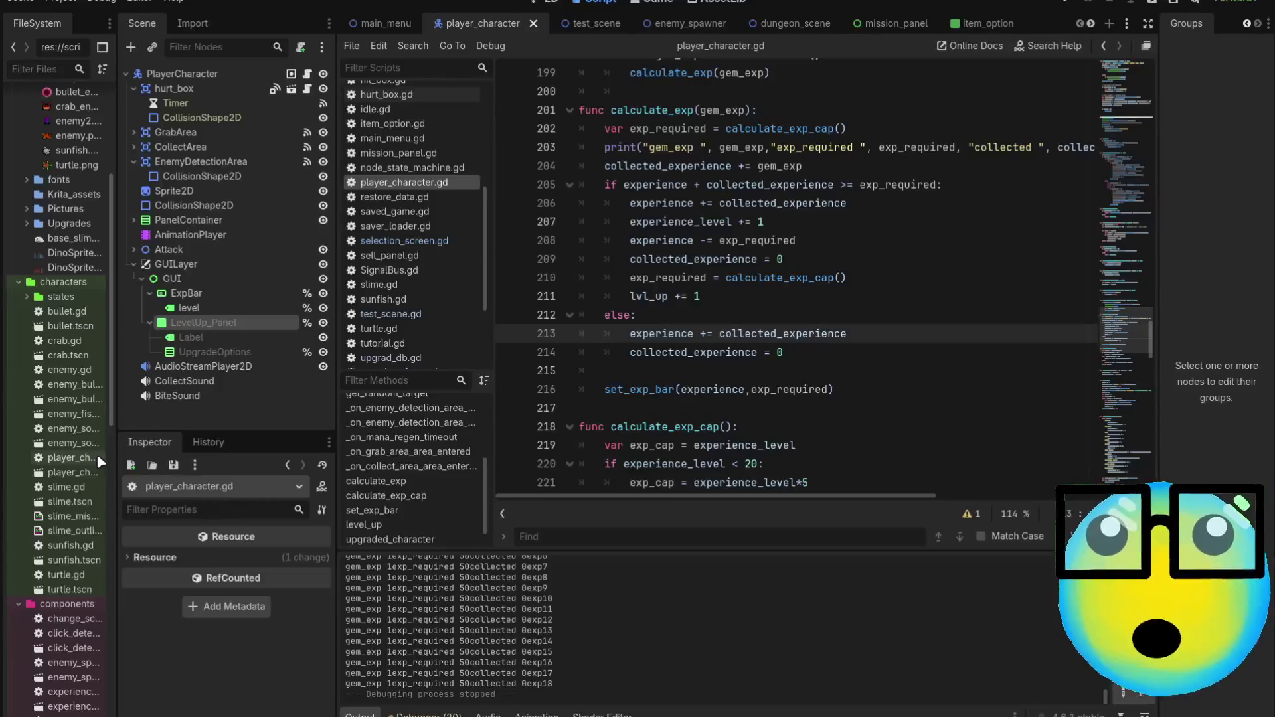
- Set the enemy_fish.tscn Experience reward to 50, save the scene, and run the game
{"action": "double_click", "coordinate": [73, 413]}
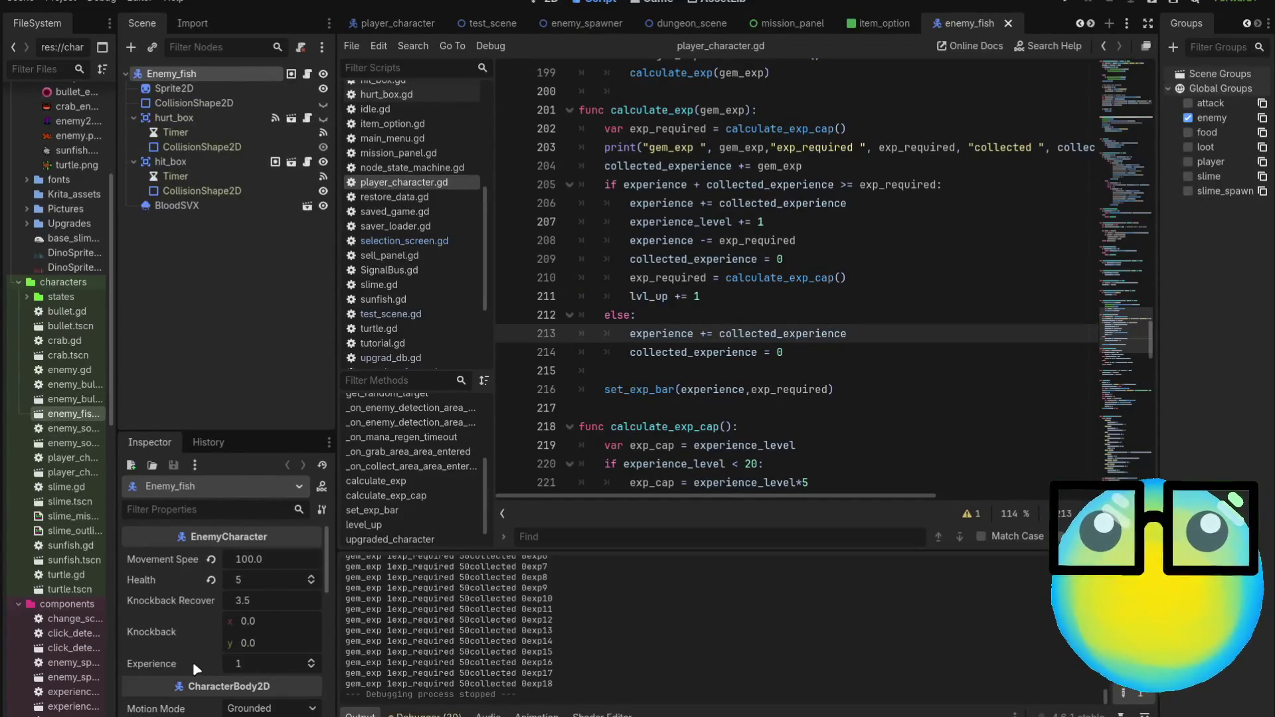
{"action": "left_click", "coordinate": [250, 663]}
{"action": "type", "text": "50"}
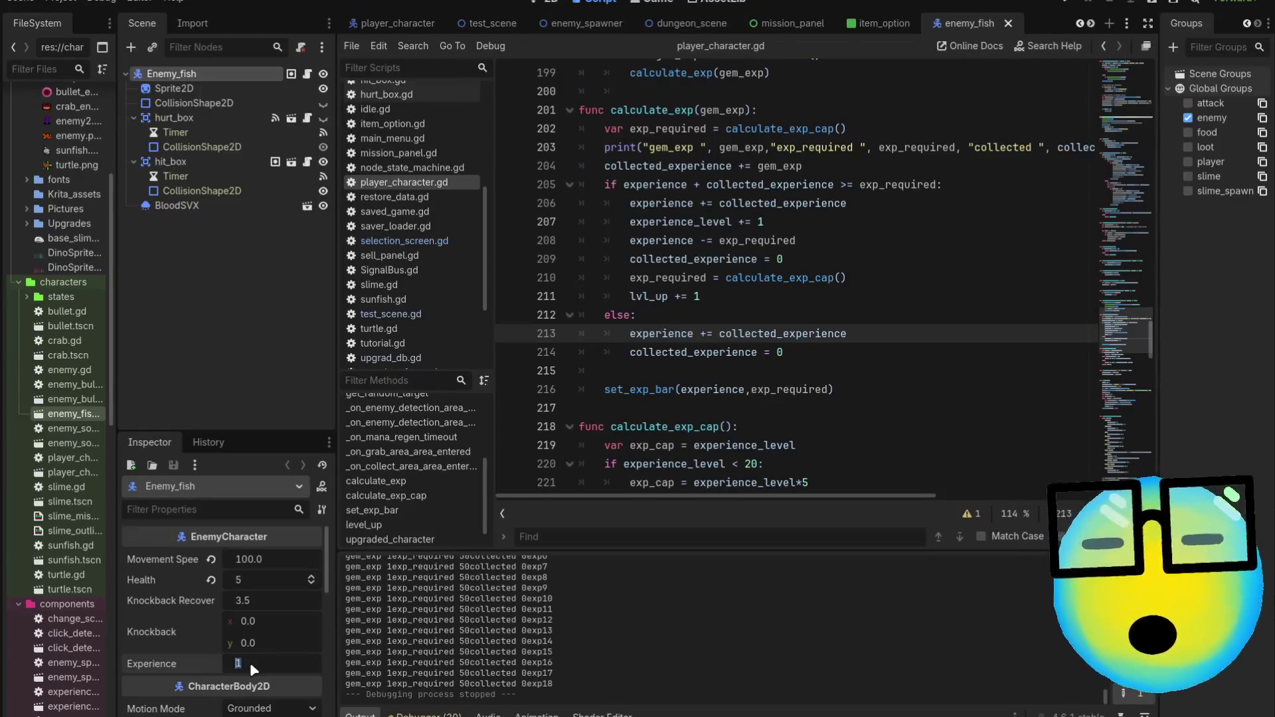
{"action": "key", "text": "Return"}
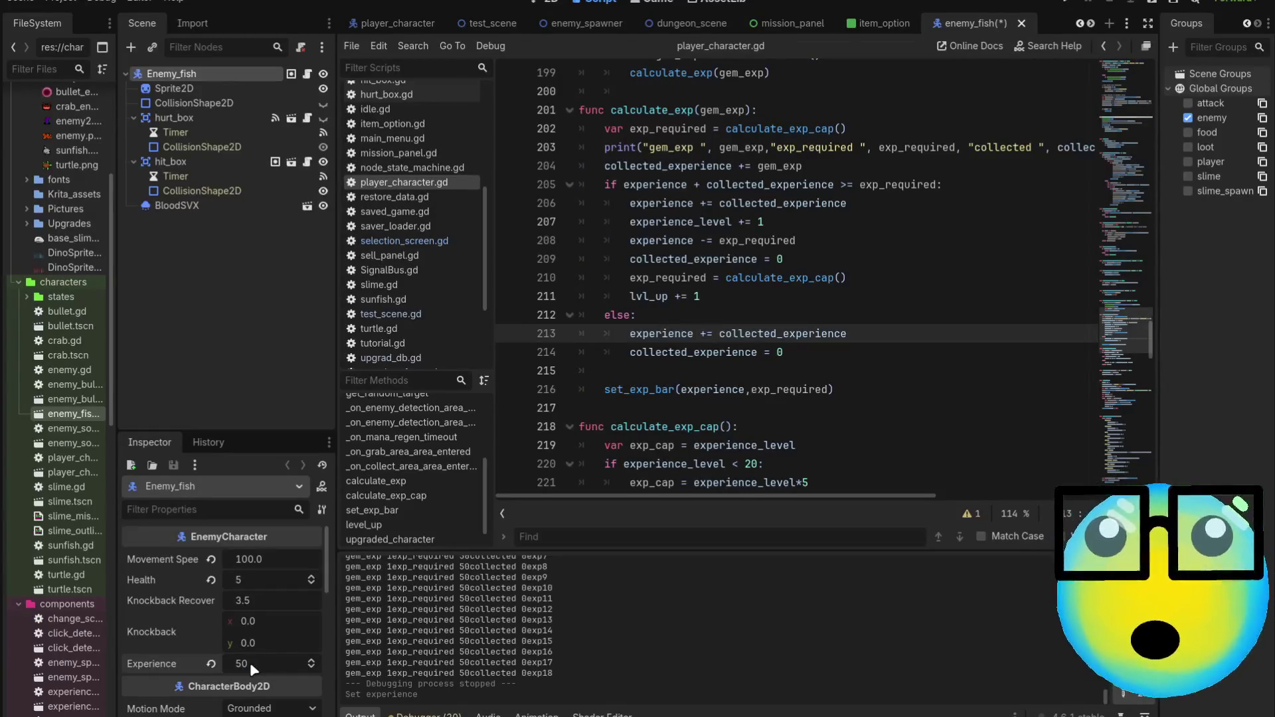
{"action": "key", "text": "ctrl+s"}
{"action": "key", "text": "F5"}
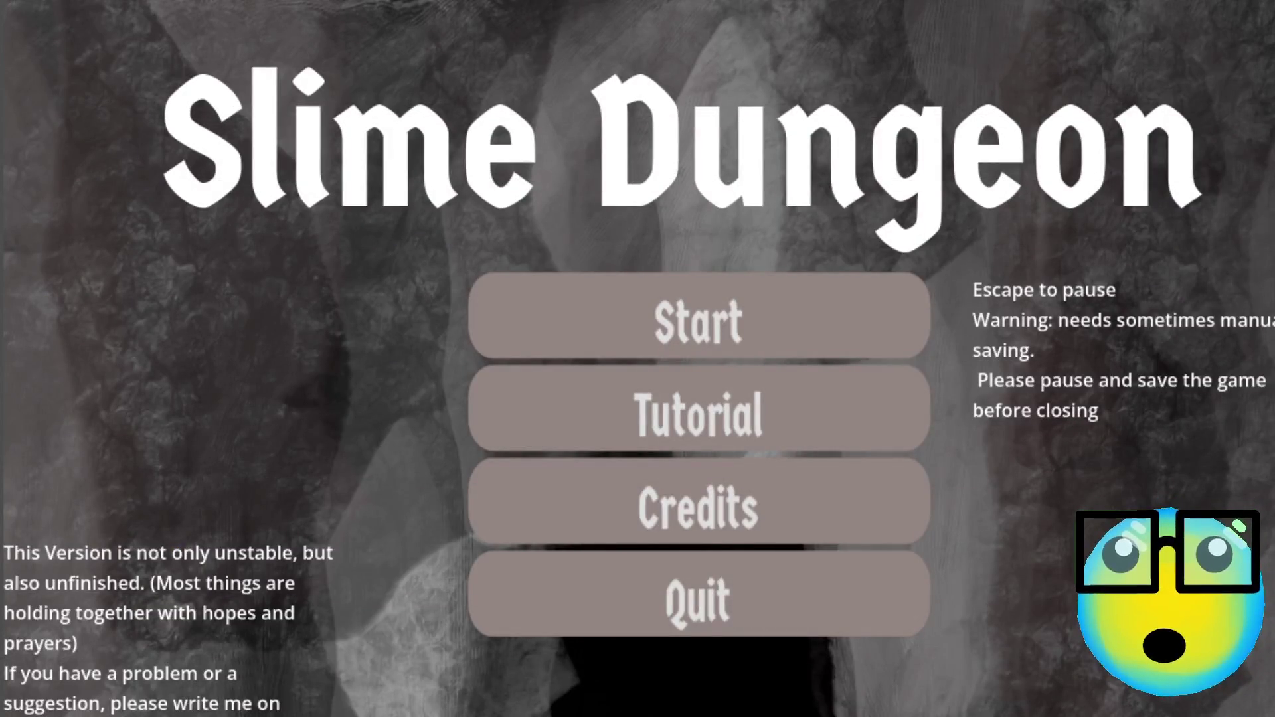
- Send the green slime on a mission, taking Defense, Speed, Bullet, More Bullets and Mana Regeneration upgrades
{"action": "left_click", "coordinate": [849, 340]}
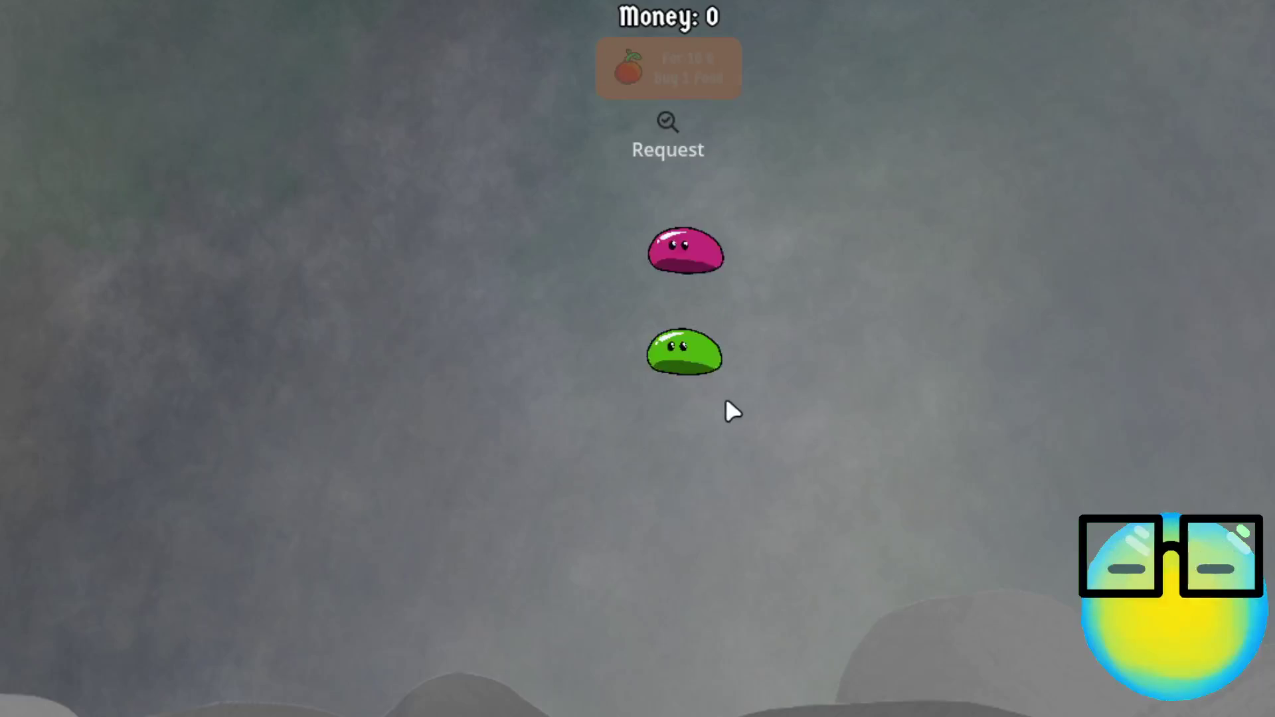
{"action": "left_click", "coordinate": [670, 366]}
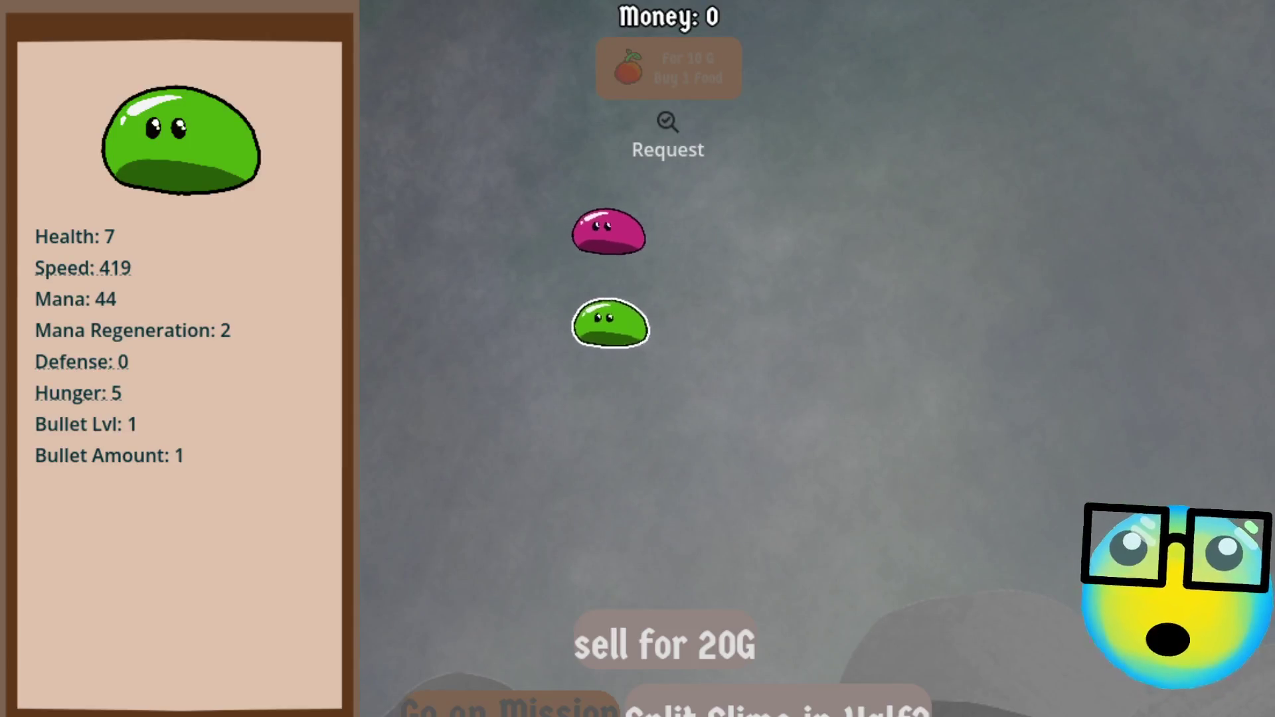
{"action": "left_click", "coordinate": [510, 705]}
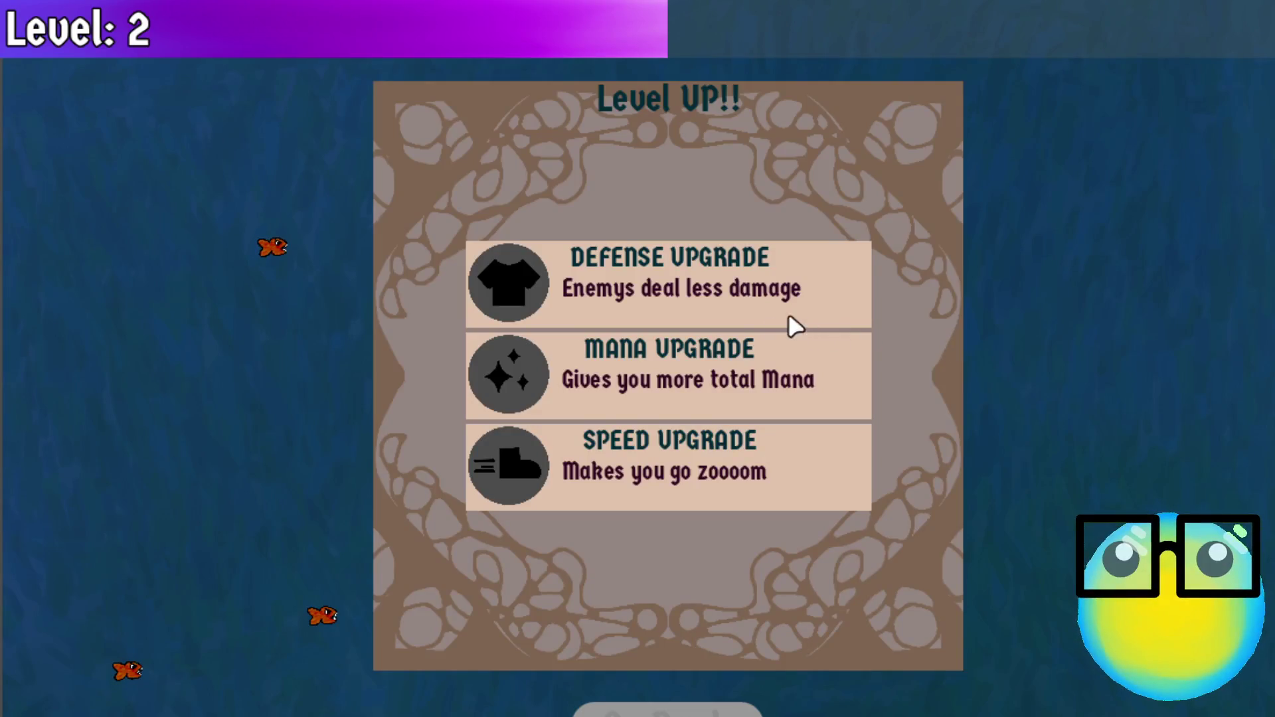
{"action": "left_click", "coordinate": [730, 285]}
{"action": "left_click", "coordinate": [677, 379]}
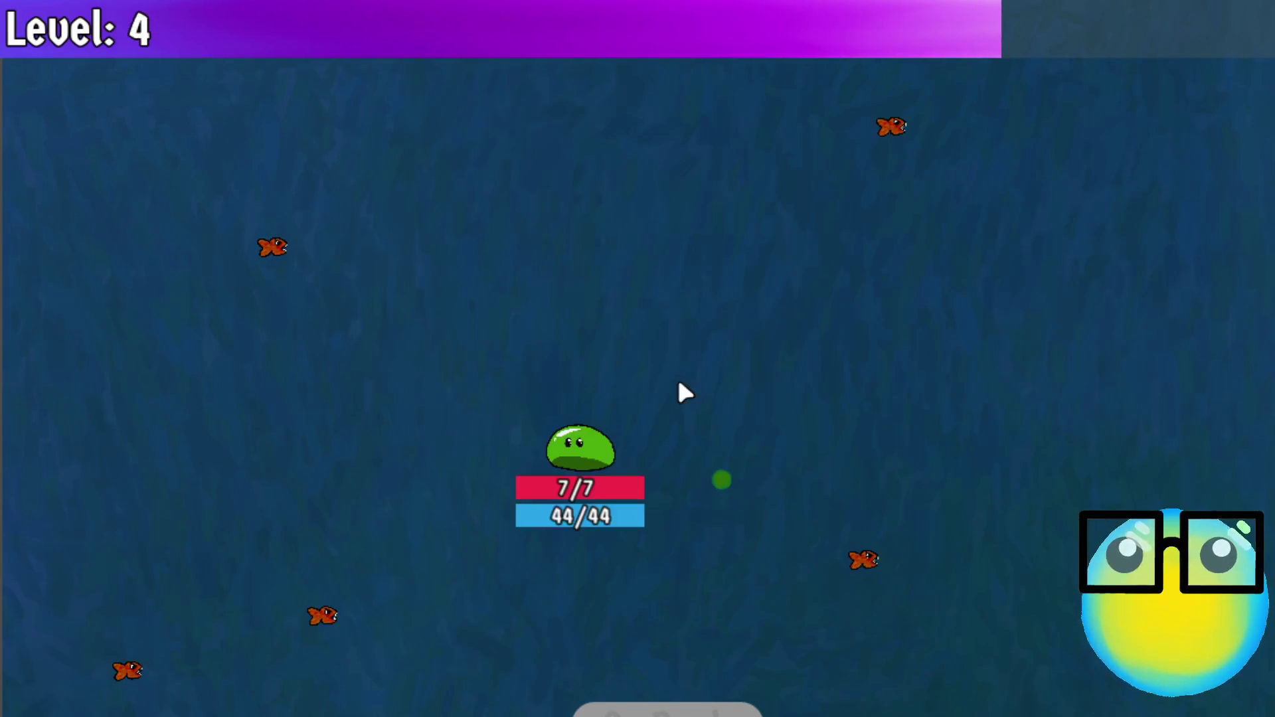
{"action": "left_click", "coordinate": [644, 445]}
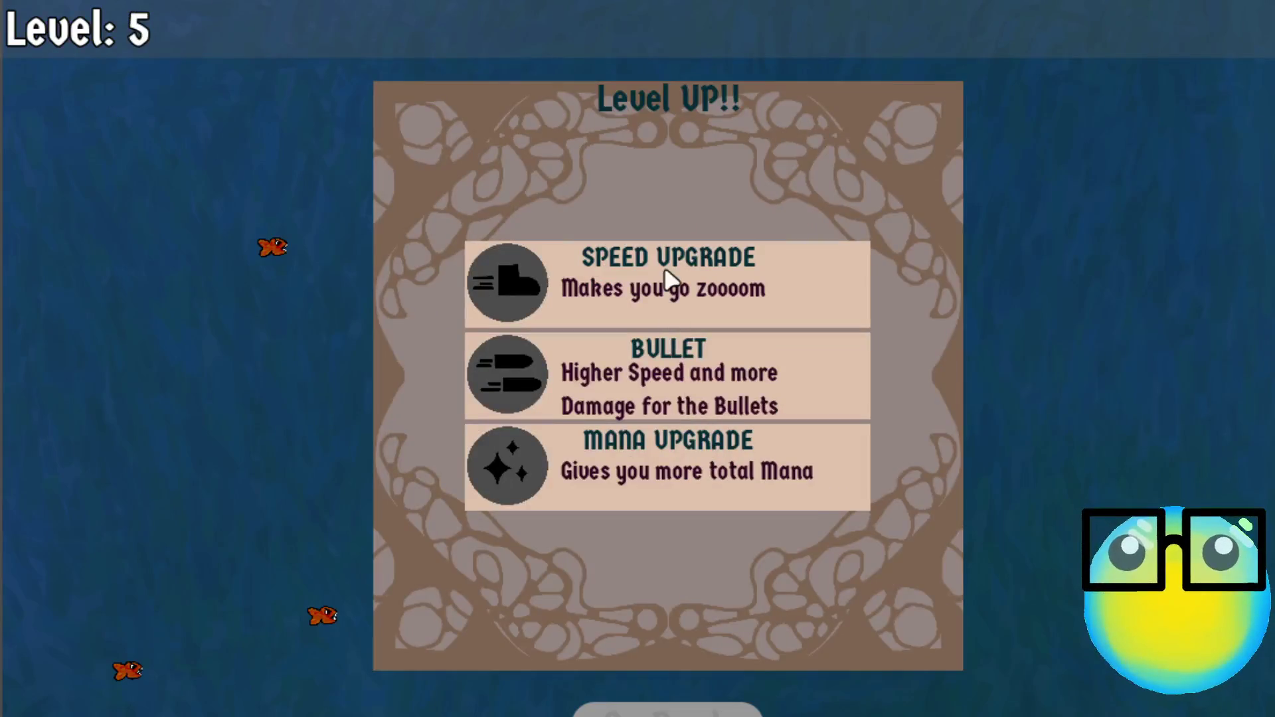
{"action": "left_click", "coordinate": [664, 271]}
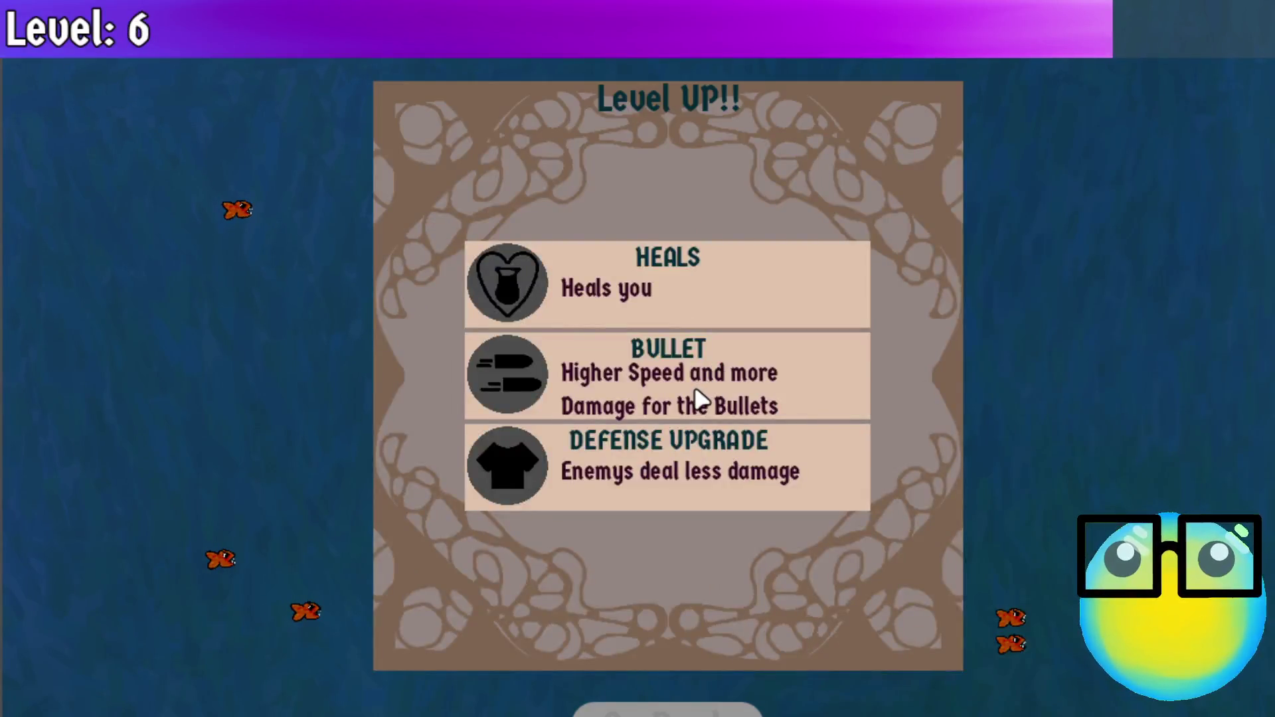
{"action": "left_click", "coordinate": [694, 390]}
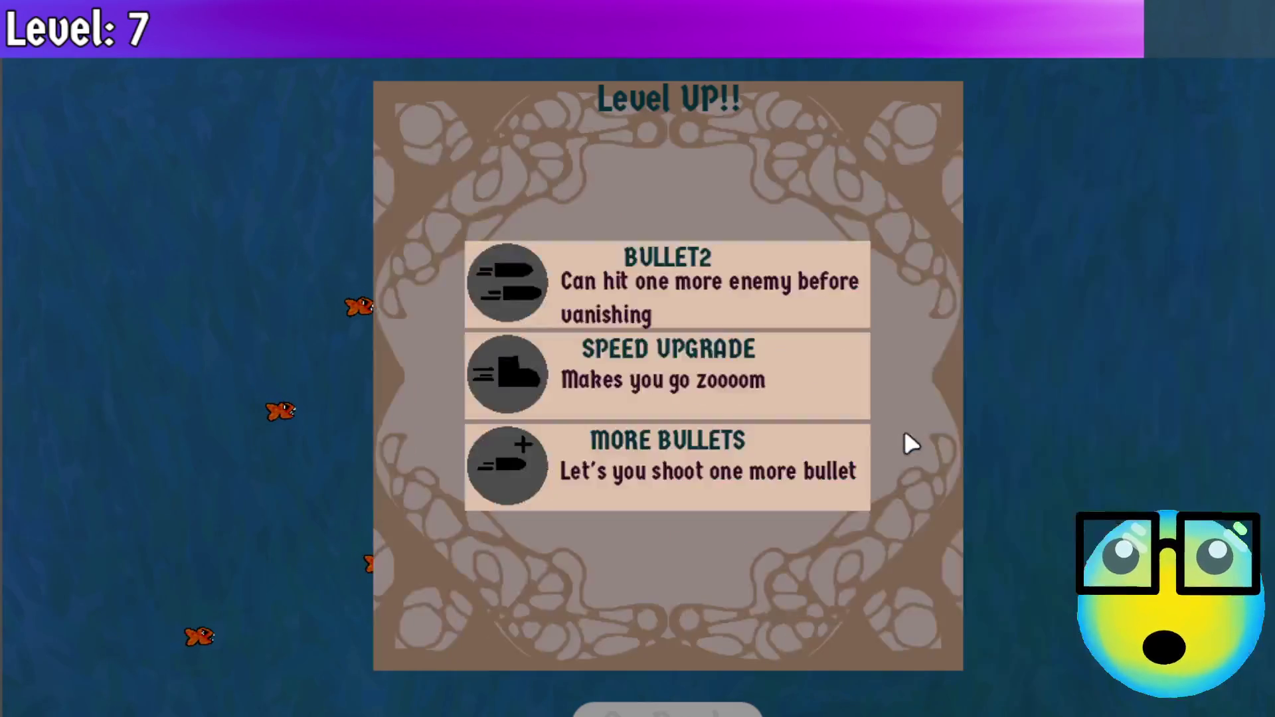
{"action": "left_click", "coordinate": [706, 492]}
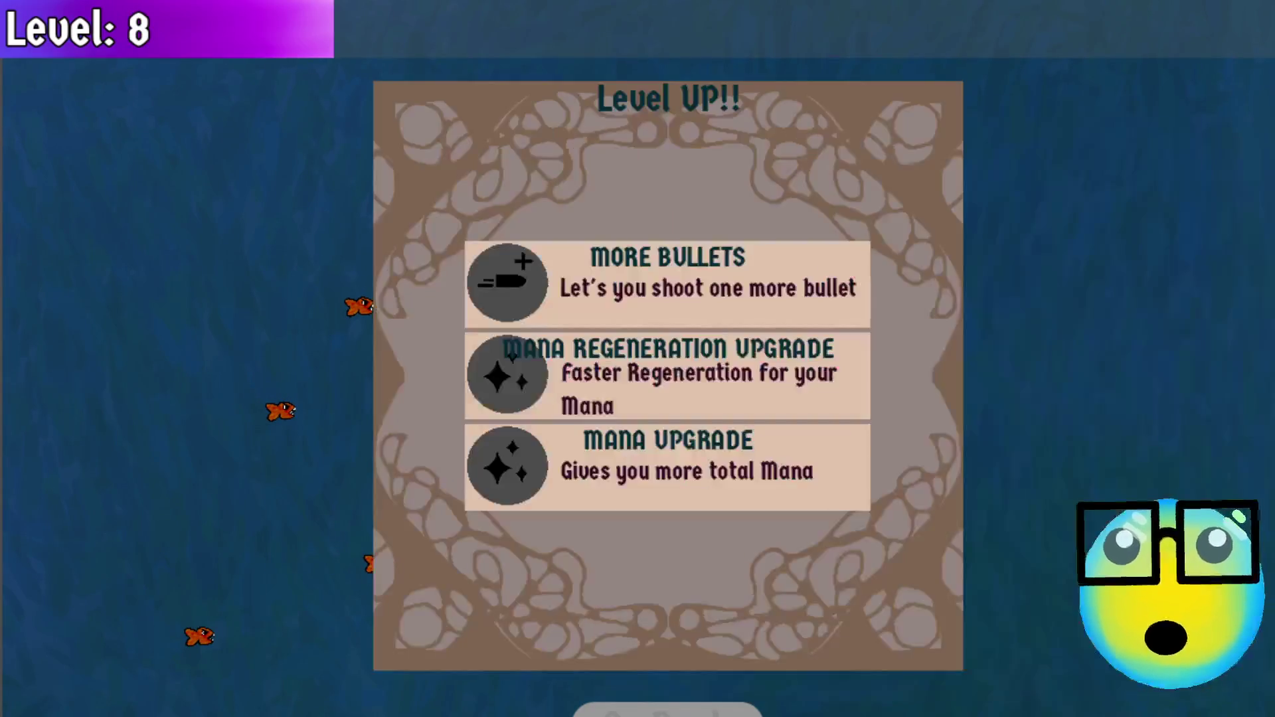
{"action": "left_click", "coordinate": [697, 357]}
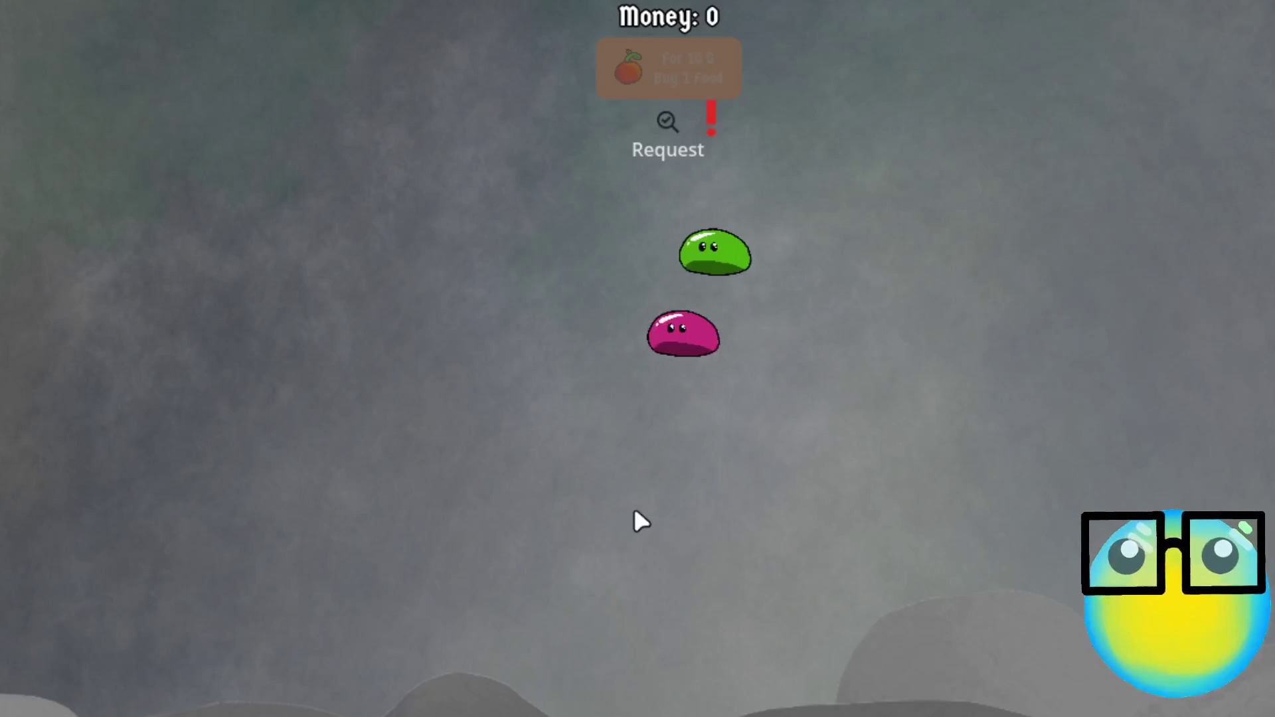
- Play the pink slime, choosing More Bullets, Defense and Speed upgrades as it levels
{"action": "left_click", "coordinate": [696, 346]}
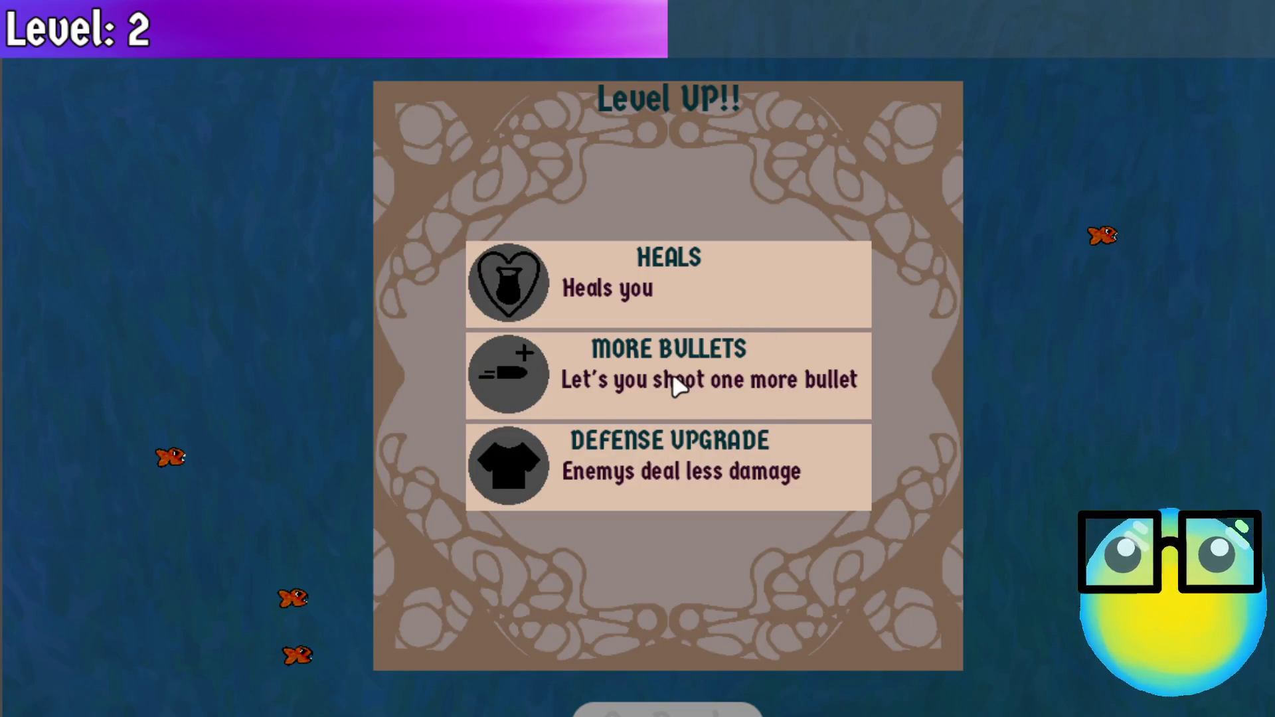
{"action": "left_click", "coordinate": [674, 379]}
{"action": "left_click", "coordinate": [659, 462]}
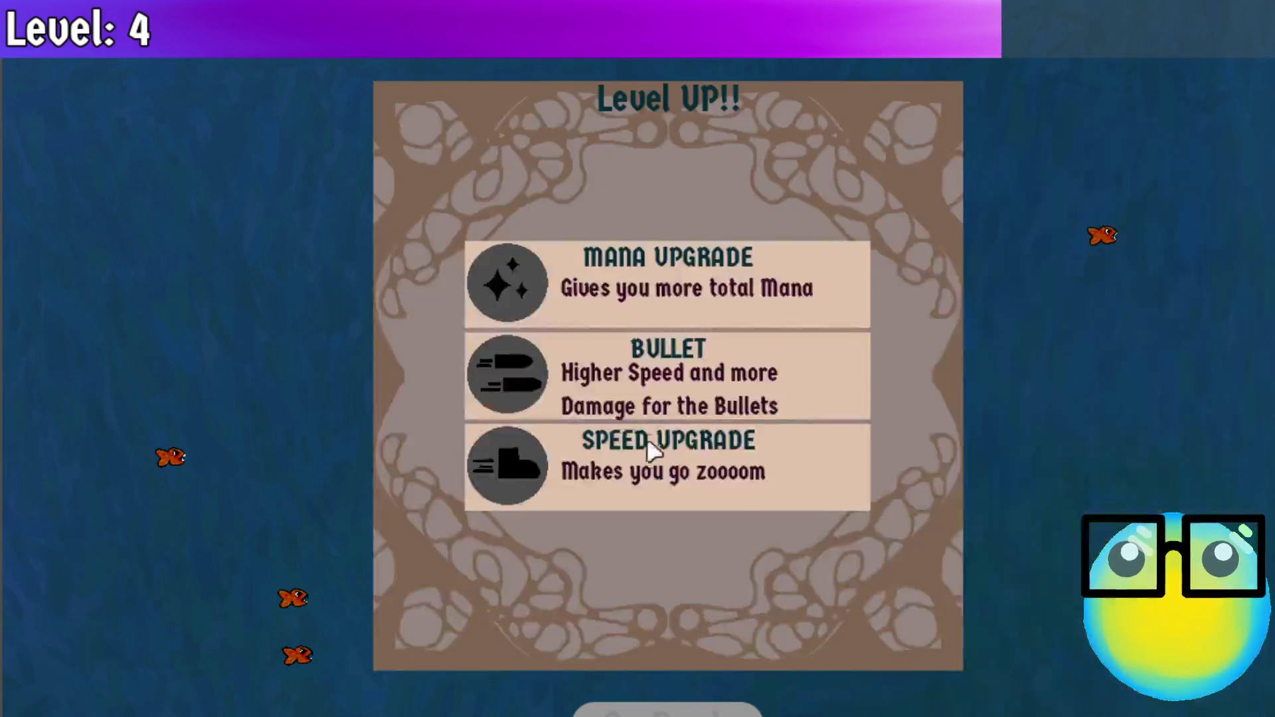
{"action": "left_click", "coordinate": [638, 267]}
{"action": "left_click", "coordinate": [636, 438]}
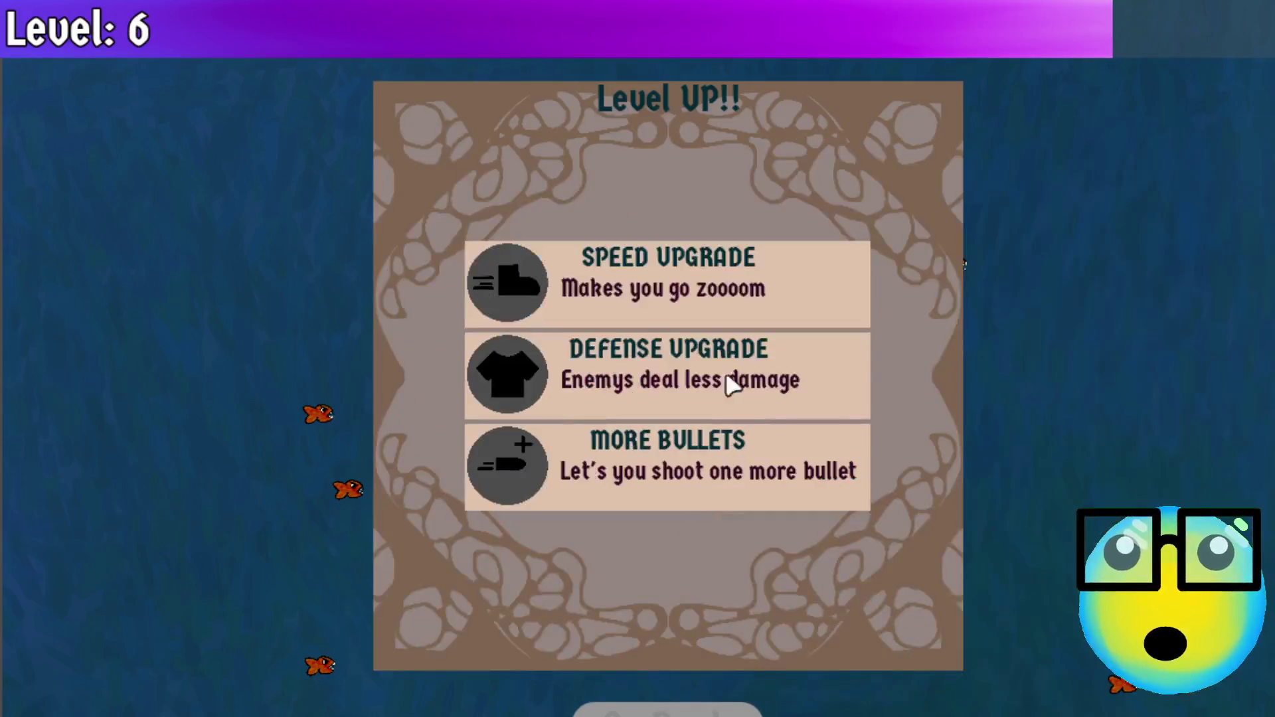
{"action": "left_click", "coordinate": [672, 293]}
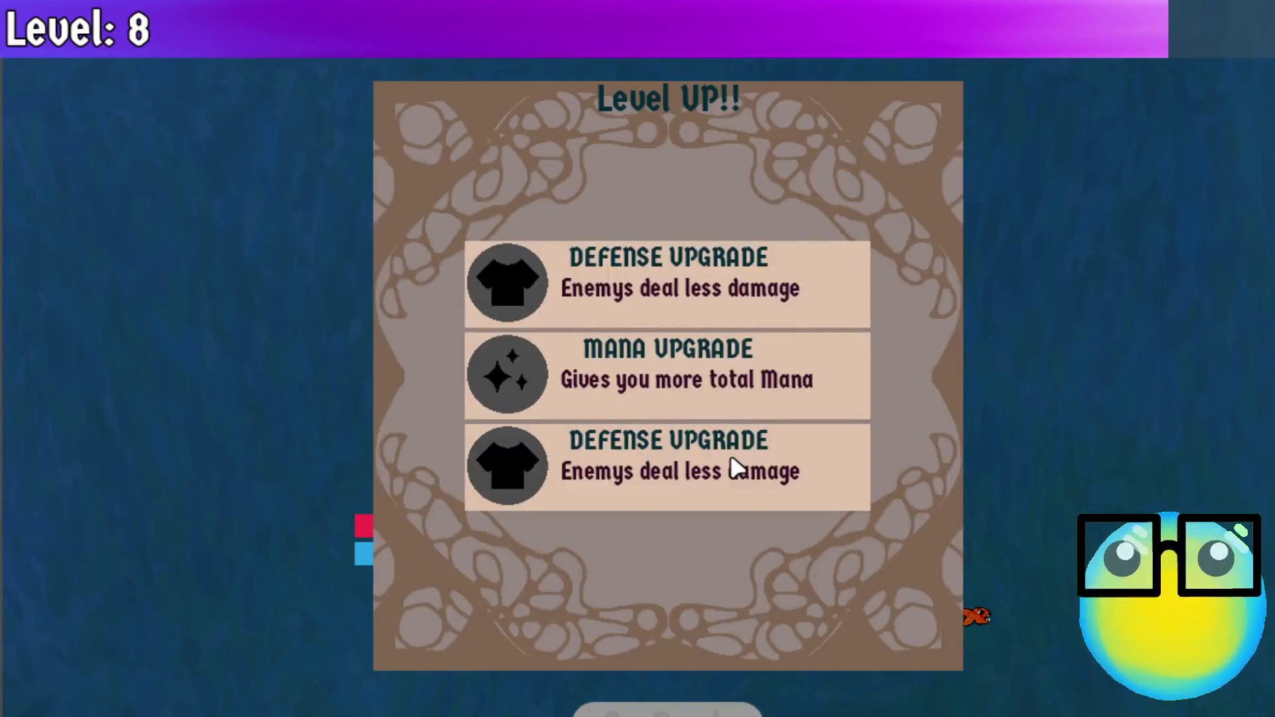
{"action": "left_click", "coordinate": [734, 463]}
{"action": "left_click", "coordinate": [735, 437]}
{"action": "left_click", "coordinate": [777, 390]}
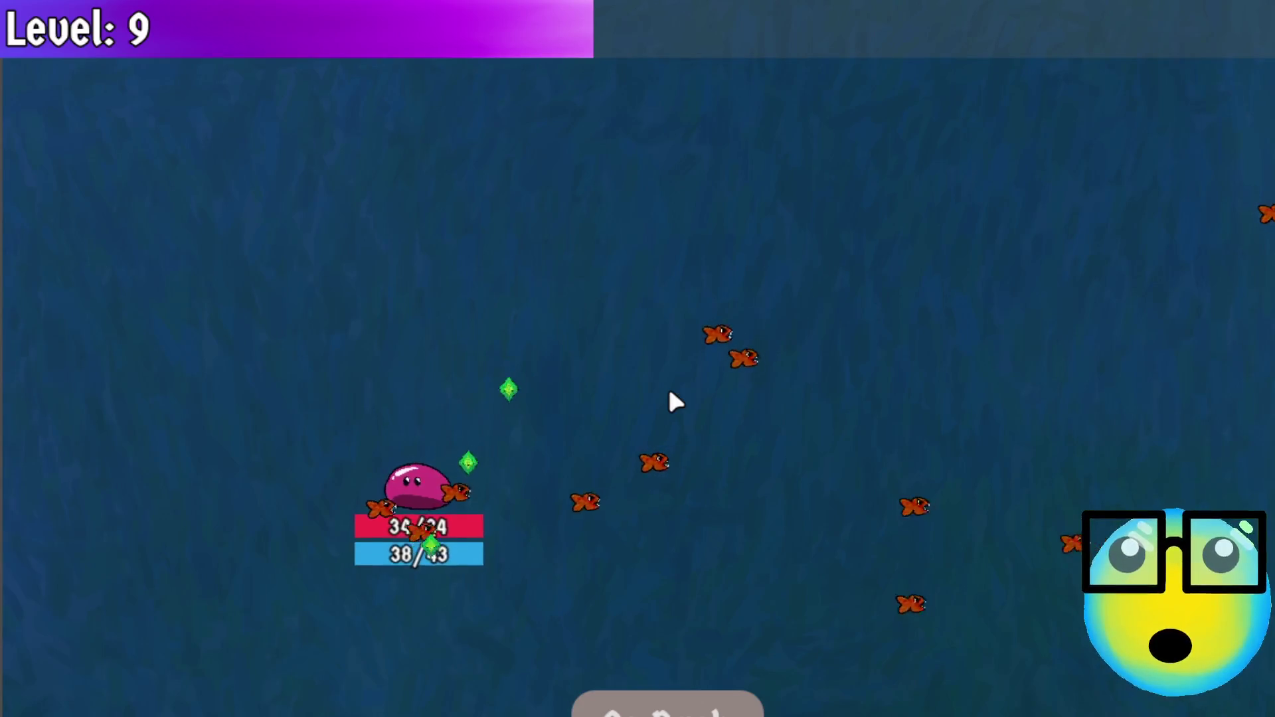
- Keep levelling to 20 with Bullet, More Bullets, Speed, Mana Regeneration and Mana upgrades
{"action": "left_click", "coordinate": [668, 385]}
{"action": "left_click", "coordinate": [693, 468]}
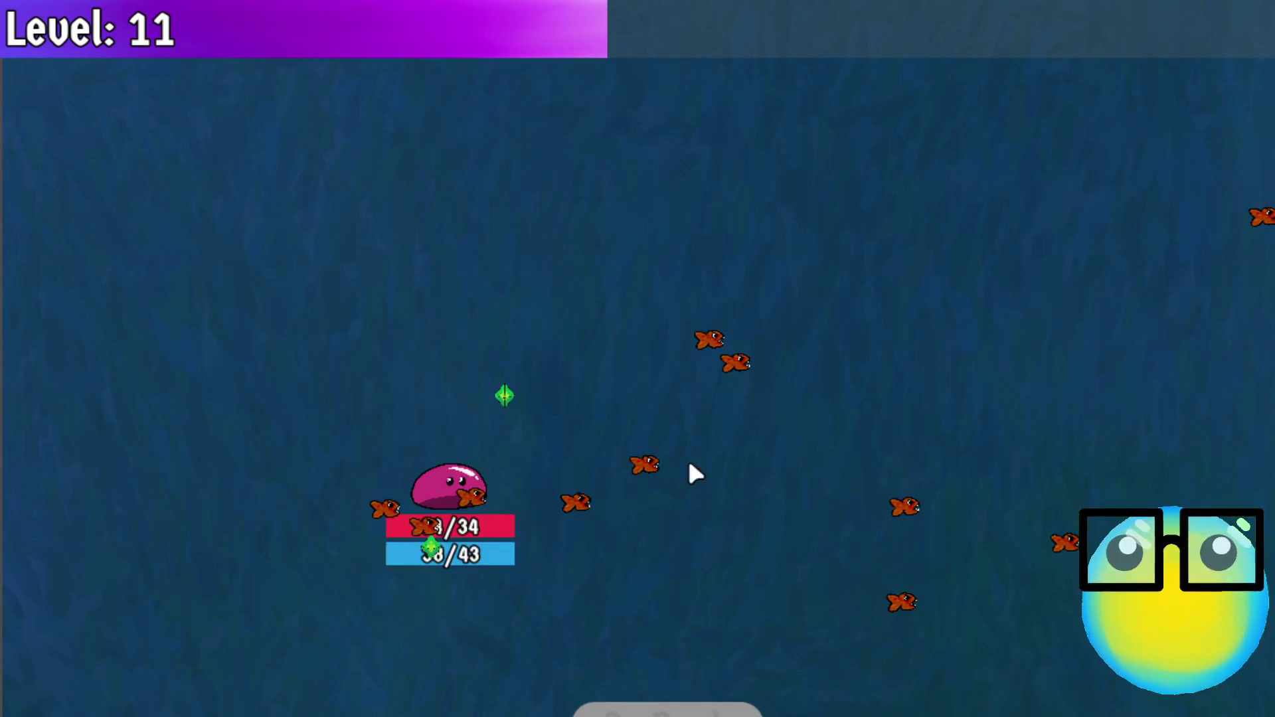
{"action": "left_click", "coordinate": [693, 471]}
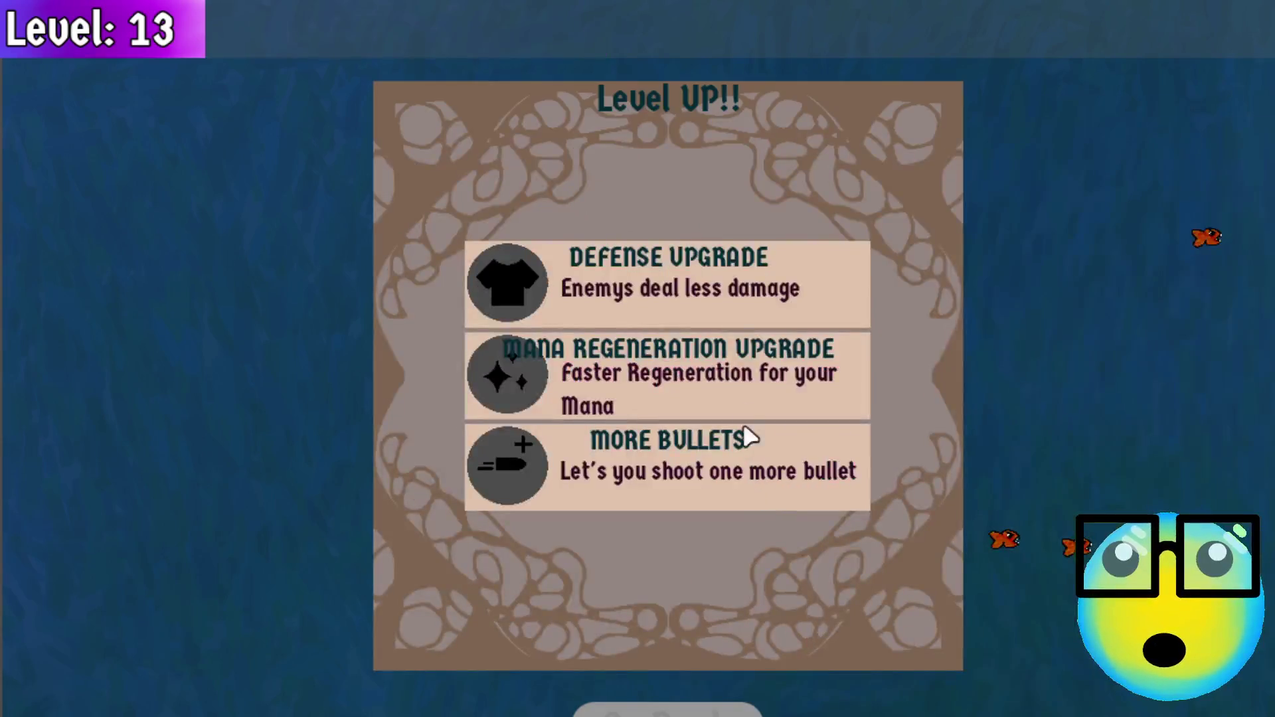
{"action": "left_click", "coordinate": [749, 437]}
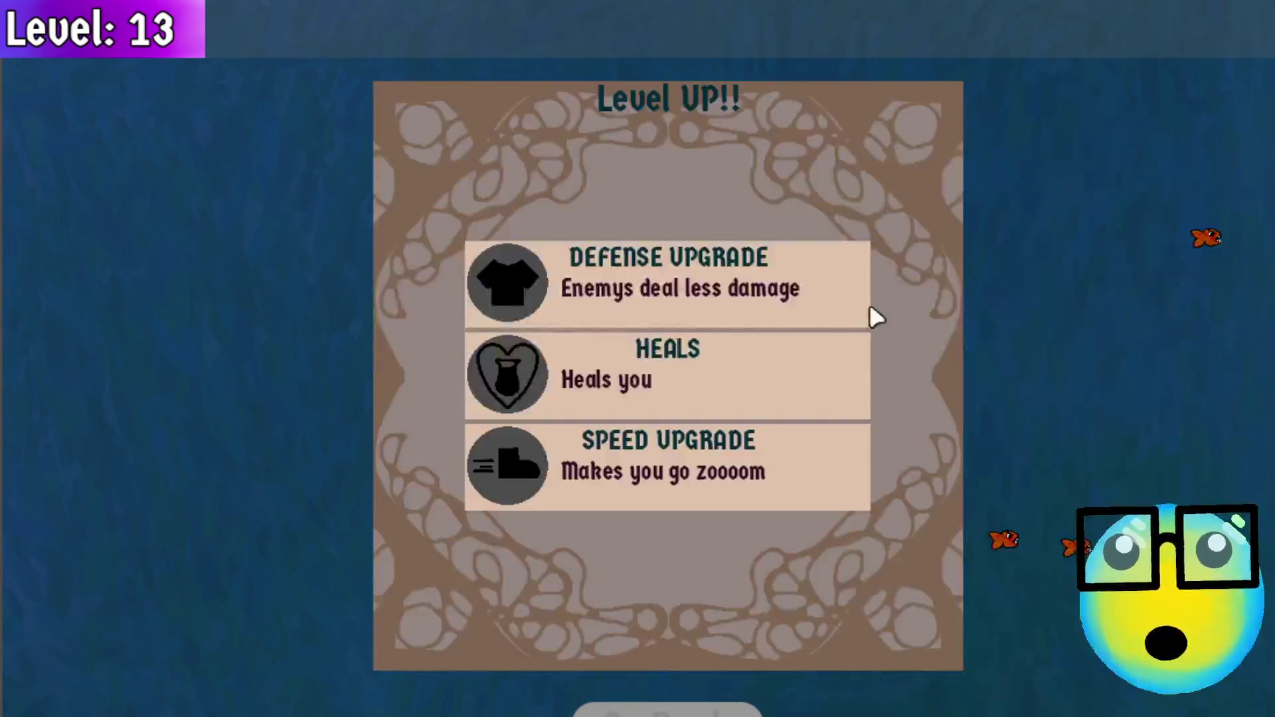
{"action": "left_click", "coordinate": [556, 458]}
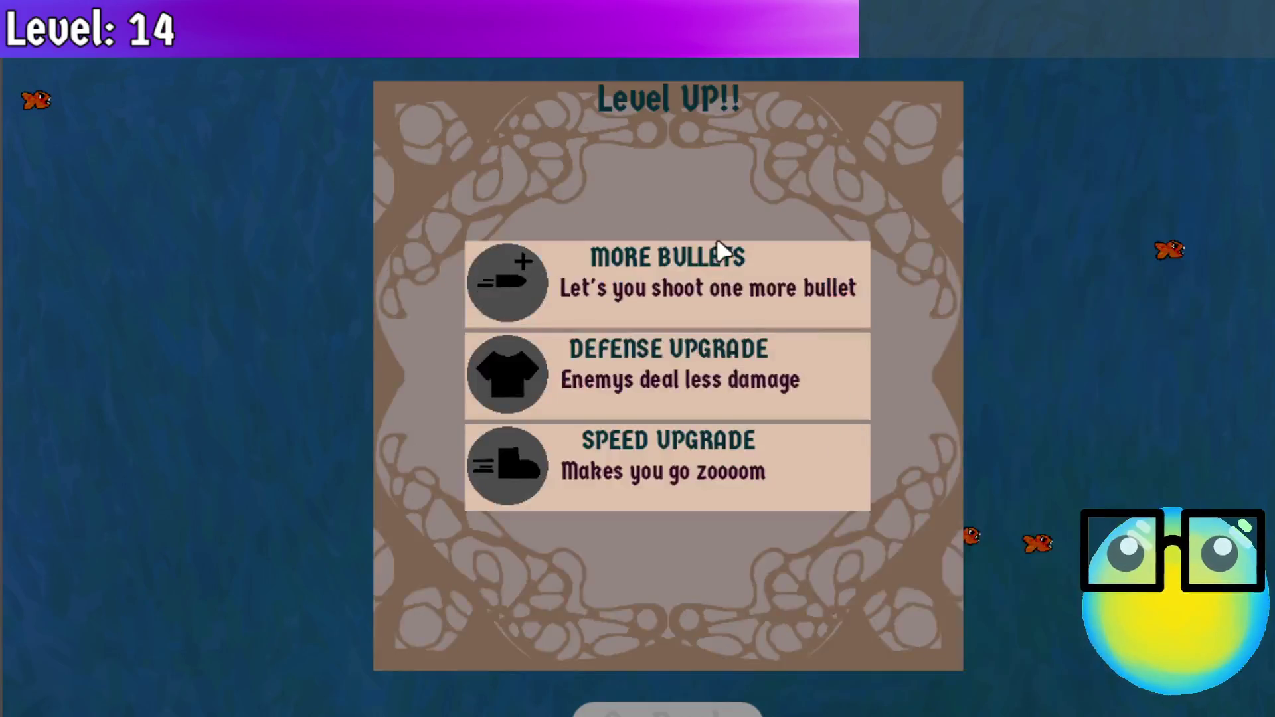
{"action": "left_click", "coordinate": [731, 285]}
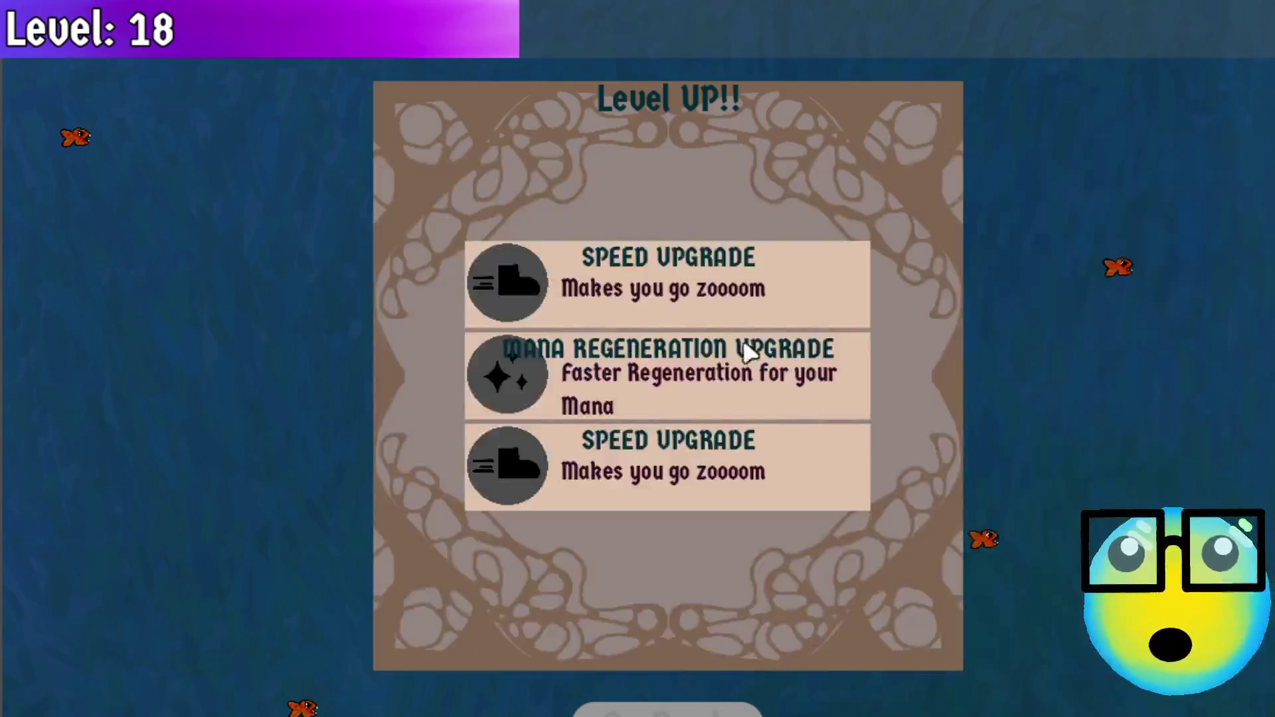
{"action": "left_click", "coordinate": [724, 388]}
{"action": "left_click", "coordinate": [764, 399]}
{"action": "left_click", "coordinate": [711, 406]}
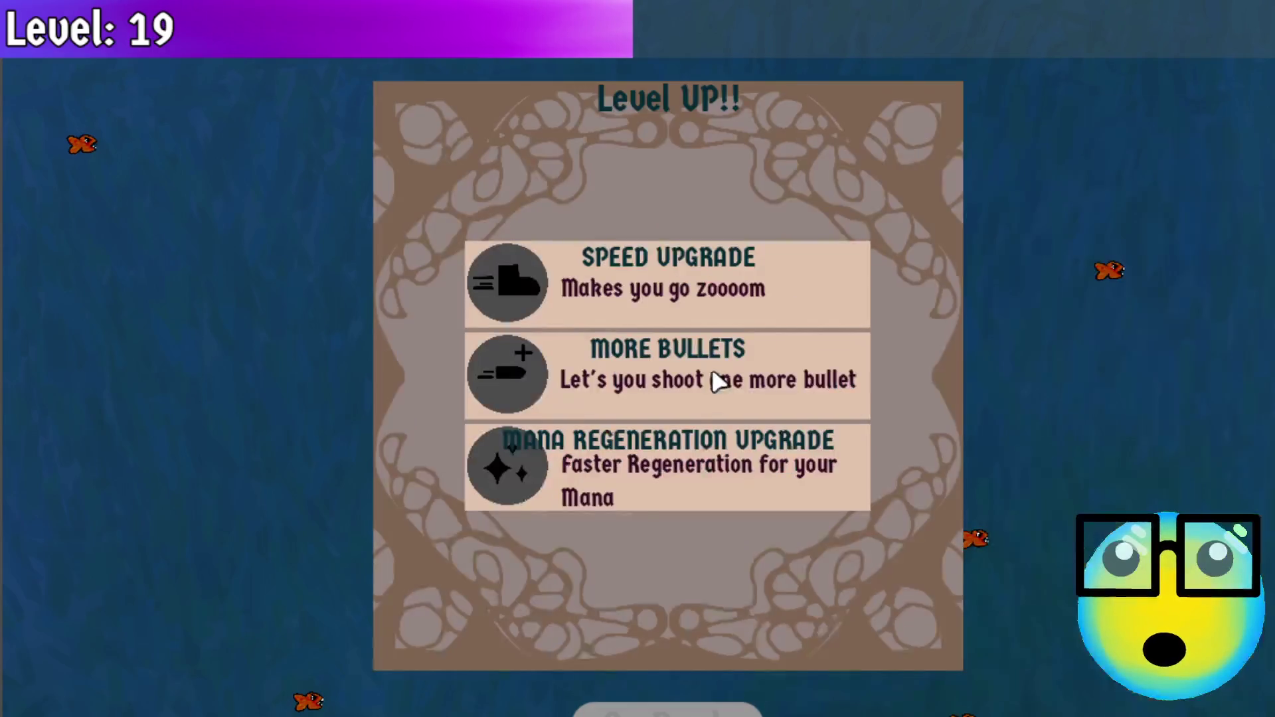
{"action": "left_click", "coordinate": [719, 380]}
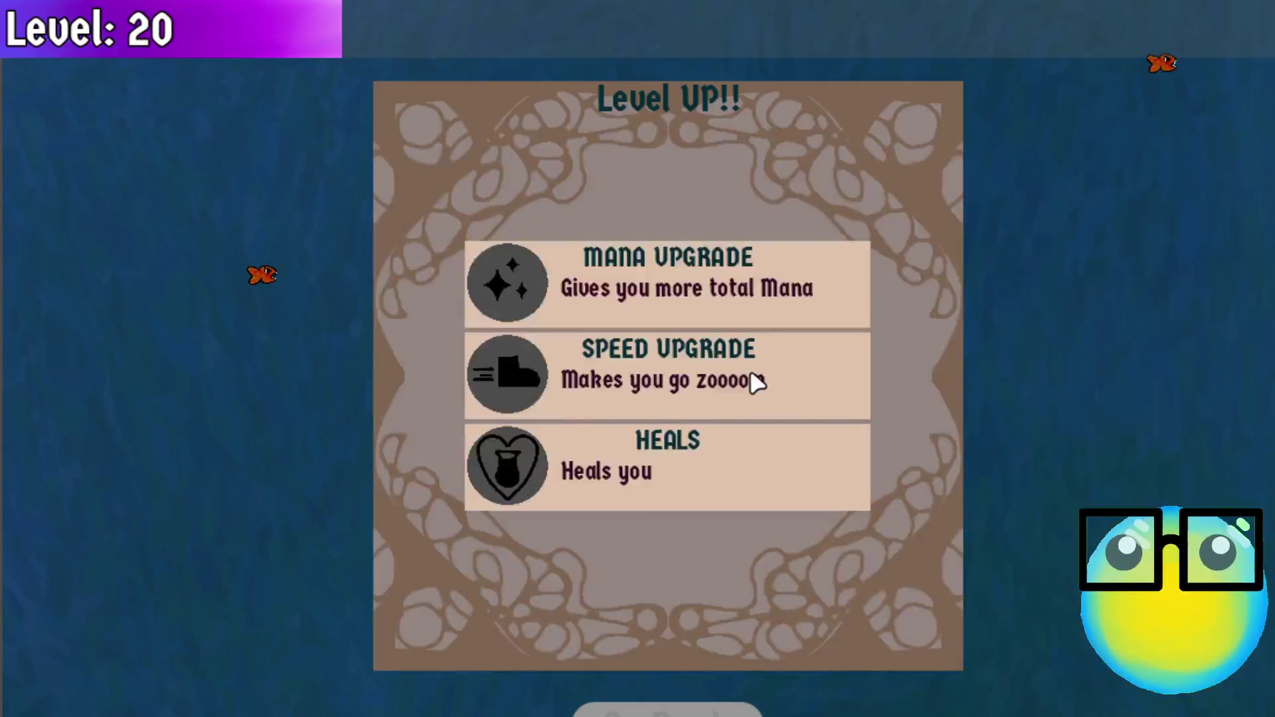
{"action": "left_click", "coordinate": [757, 382]}
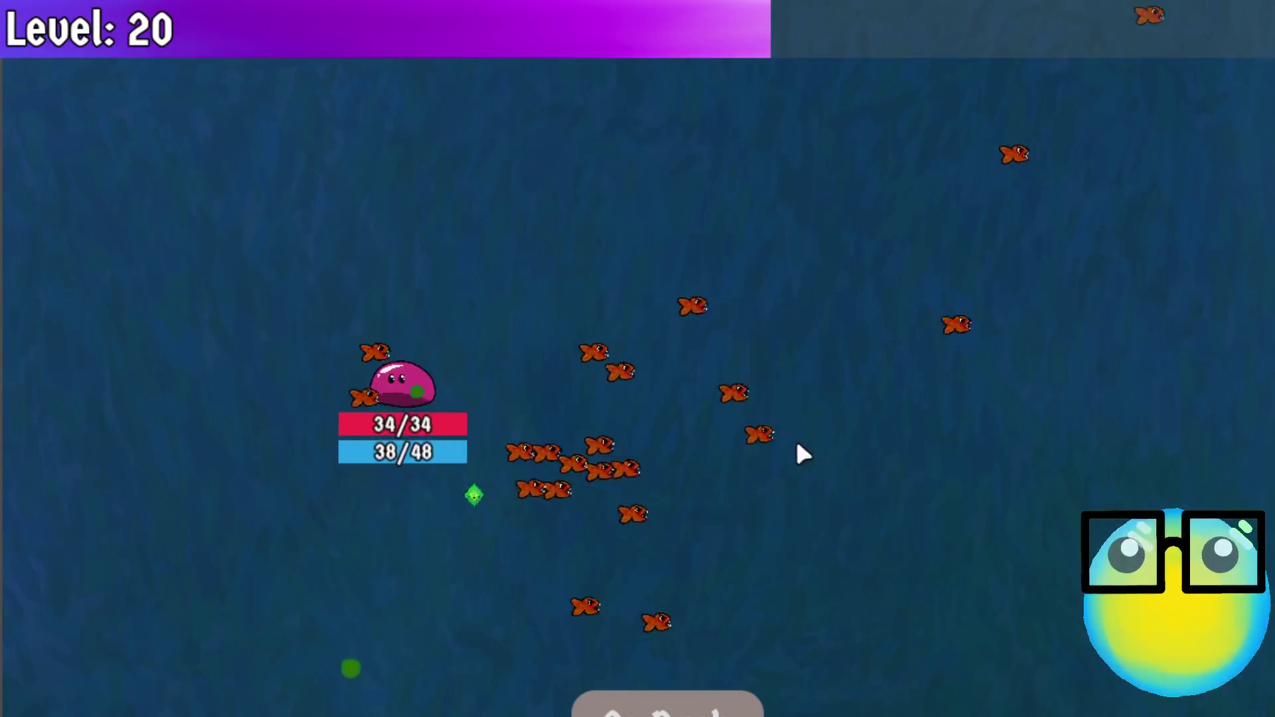
- Move the slime across the arena, start a new game after Game Over, and leave the deadline screen
{"action": "key", "text": "s"}
{"action": "key", "text": "d"}
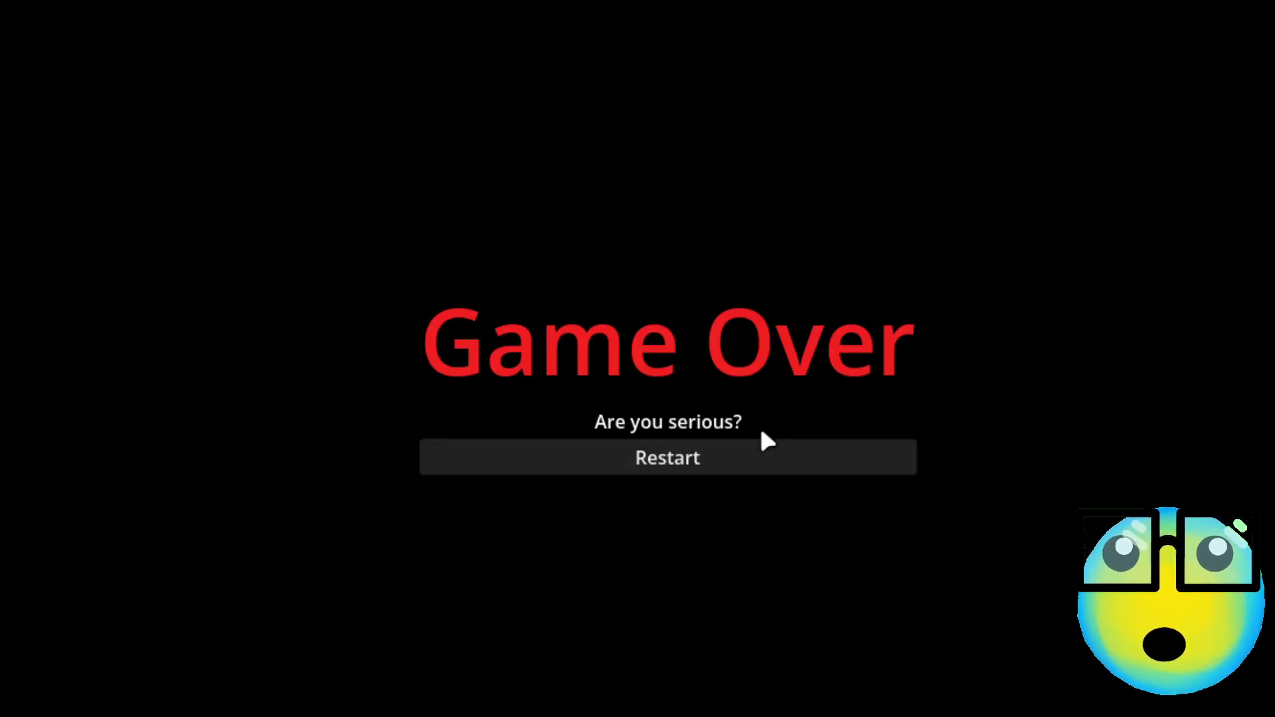
{"action": "left_click", "coordinate": [771, 450]}
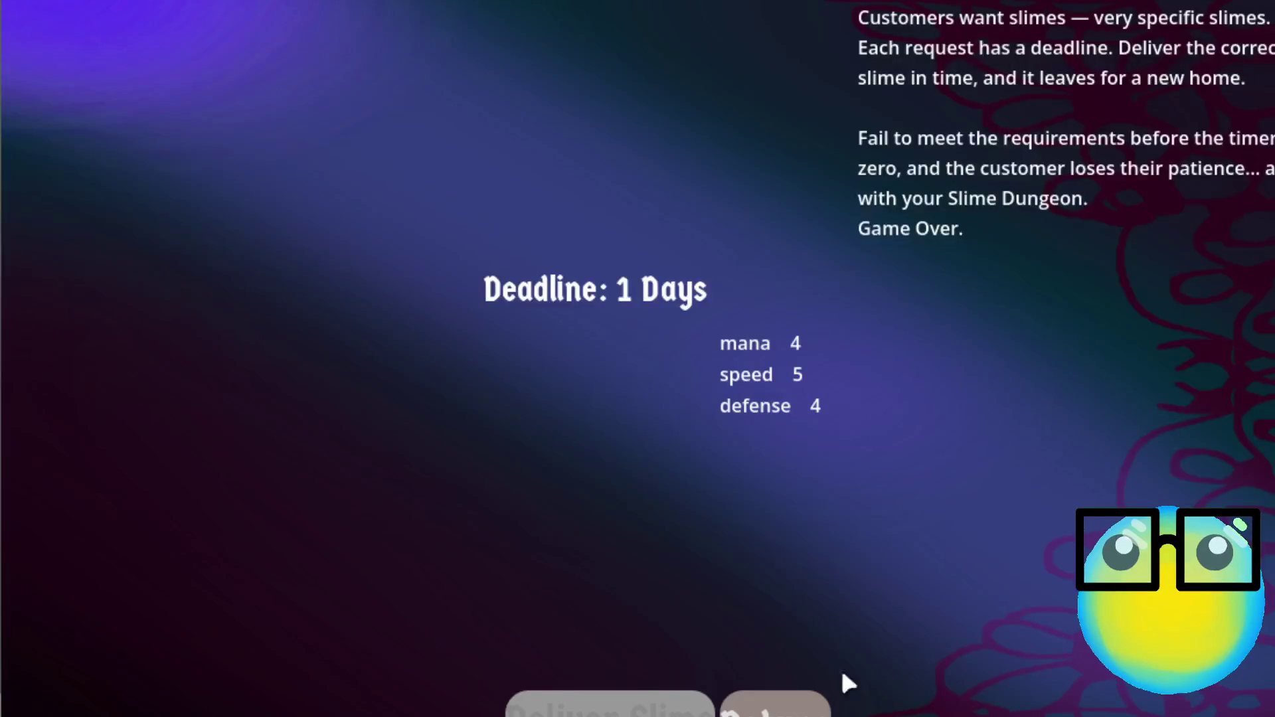
{"action": "left_click", "coordinate": [824, 703]}
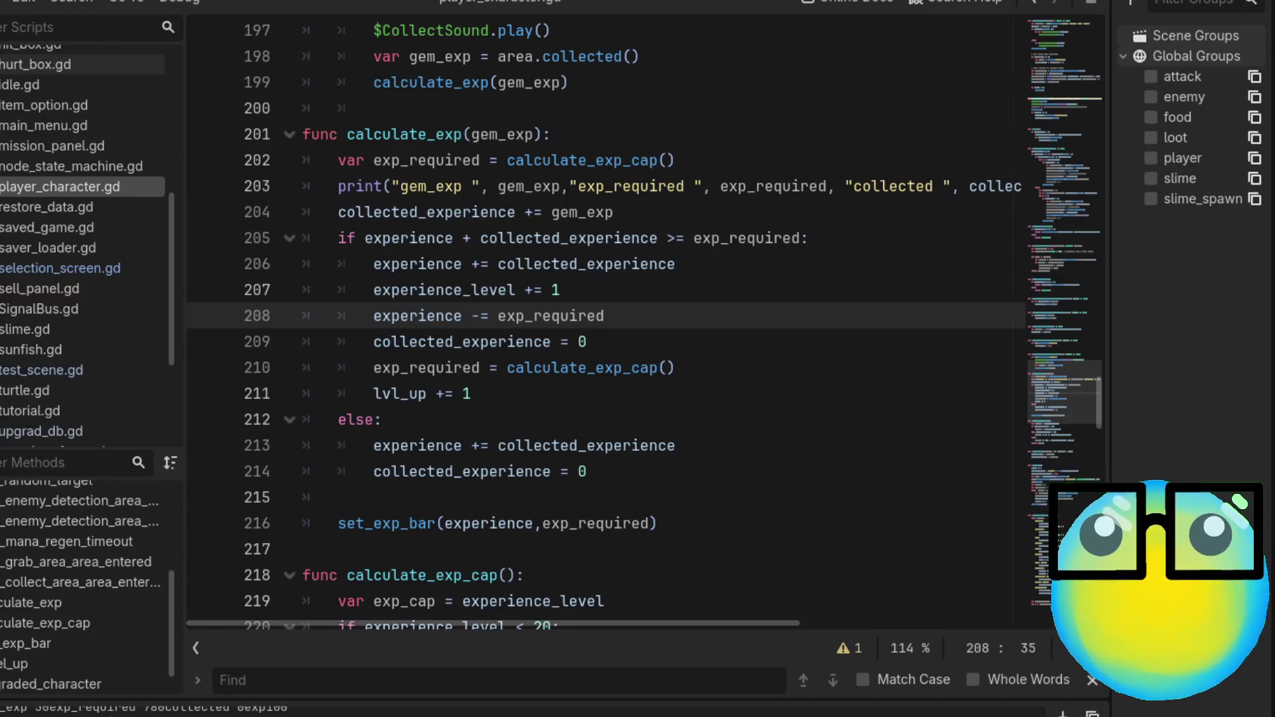
{"action": "key", "text": "ctrl+F1"}
{"action": "scroll", "coordinate": [300, 228], "scroll_direction": "up", "scroll_amount": 2}
{"action": "scroll", "coordinate": [246, 211], "scroll_direction": "down", "scroll_amount": 4}
{"action": "scroll", "coordinate": [245, 211], "scroll_direction": "up", "scroll_amount": 1}
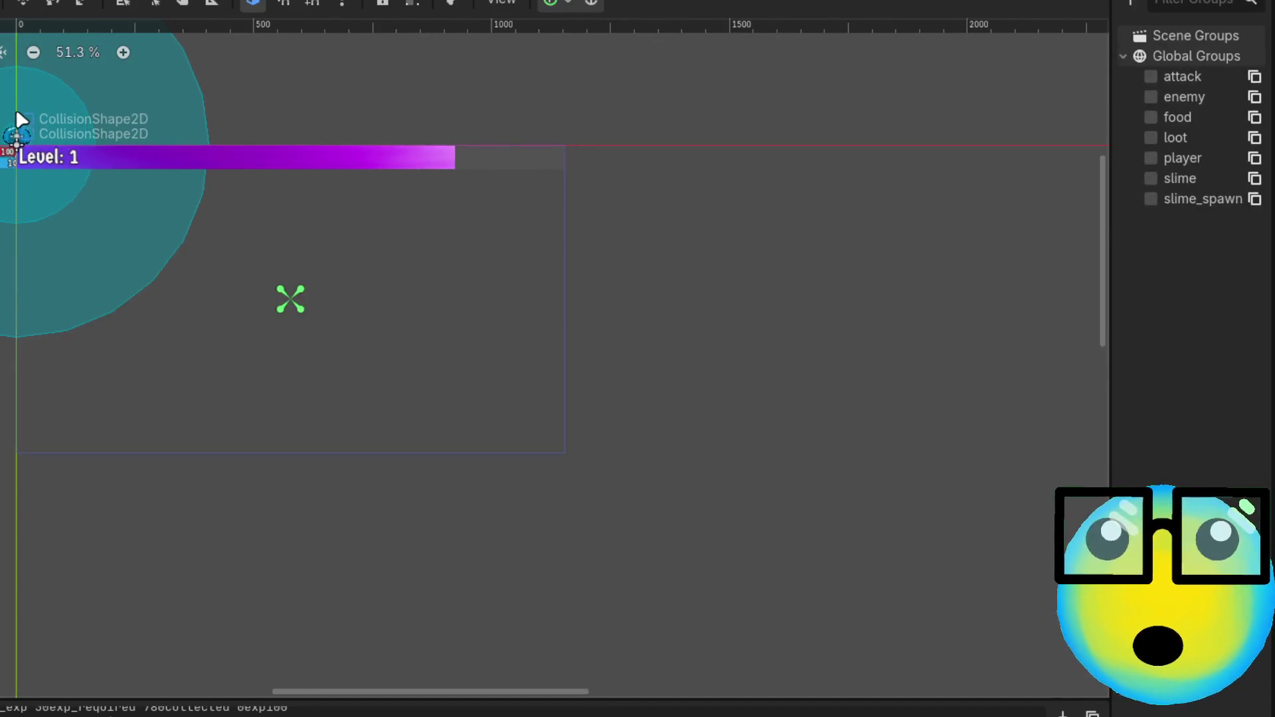
{"action": "scroll", "coordinate": [17, 111], "scroll_direction": "up", "scroll_amount": 6}
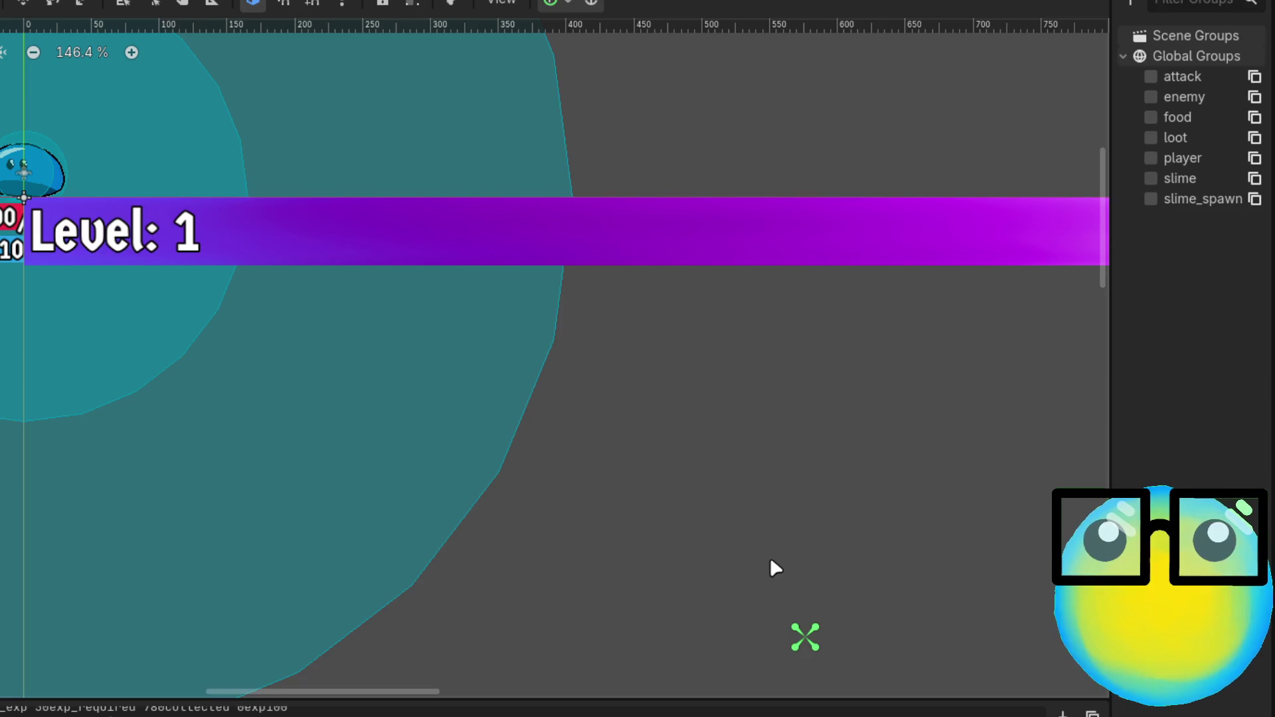
{"action": "scroll", "coordinate": [266, 332], "scroll_direction": "down", "scroll_amount": 3}
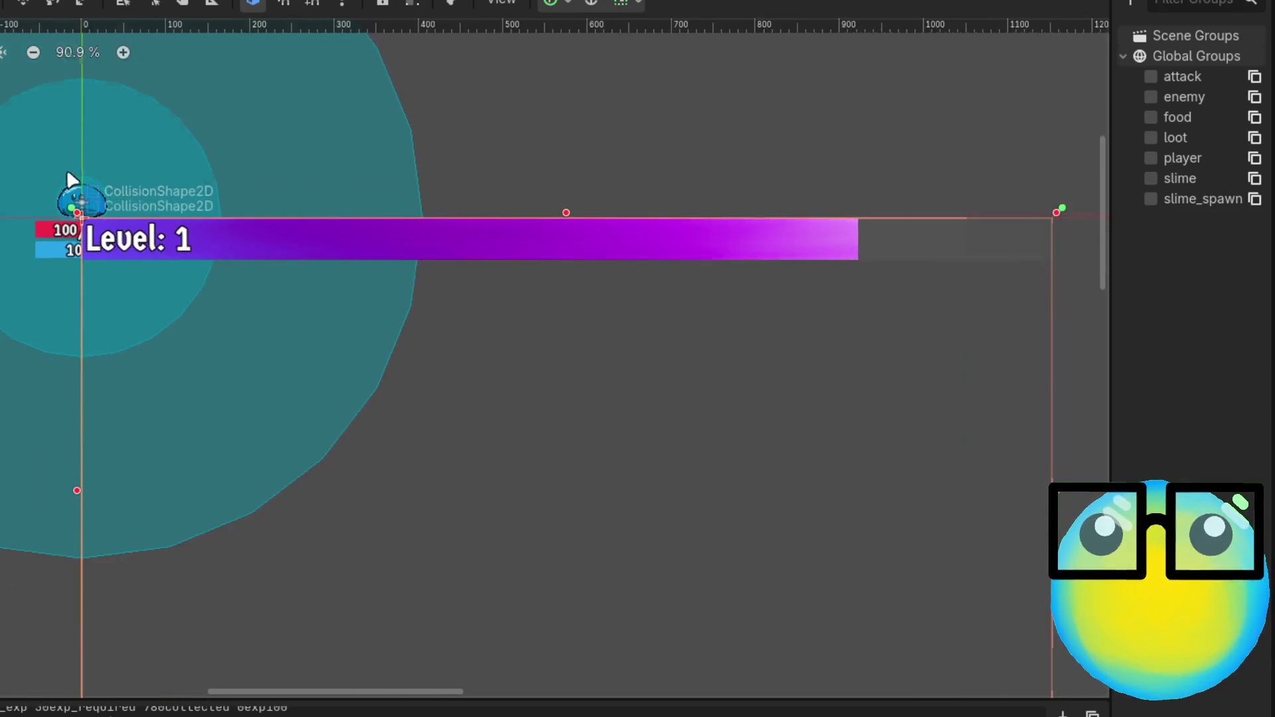
{"action": "scroll", "coordinate": [69, 174], "scroll_direction": "up", "scroll_amount": 6}
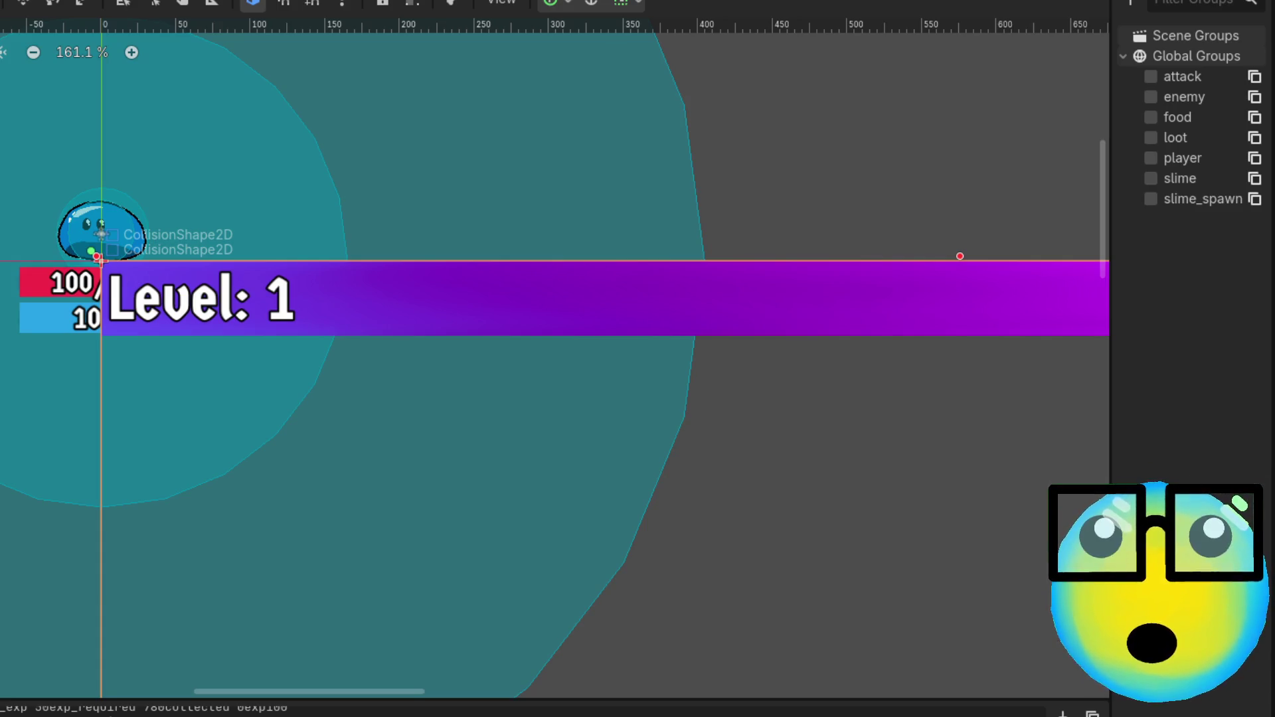
{"action": "scroll", "coordinate": [39, 175], "scroll_direction": "down", "scroll_amount": 4}
{"action": "scroll", "coordinate": [26, 175], "scroll_direction": "up", "scroll_amount": 8}
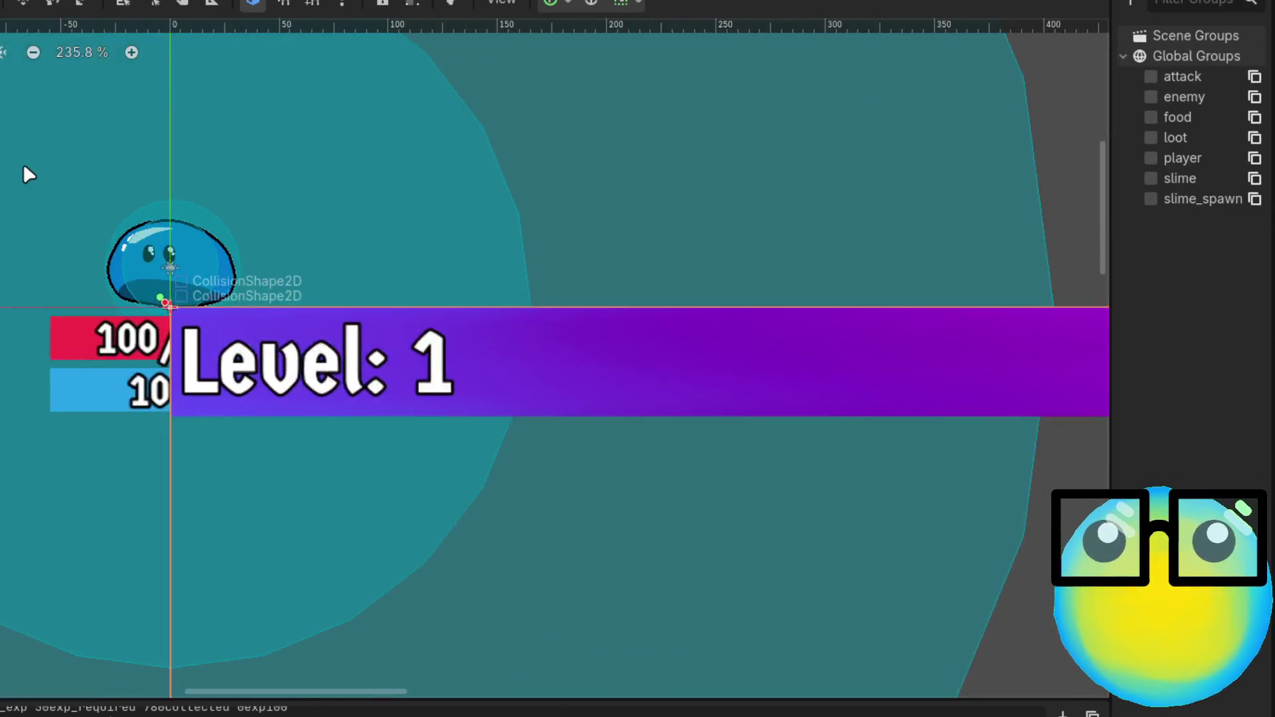
{"action": "scroll", "coordinate": [144, 212], "scroll_direction": "down", "scroll_amount": 1}
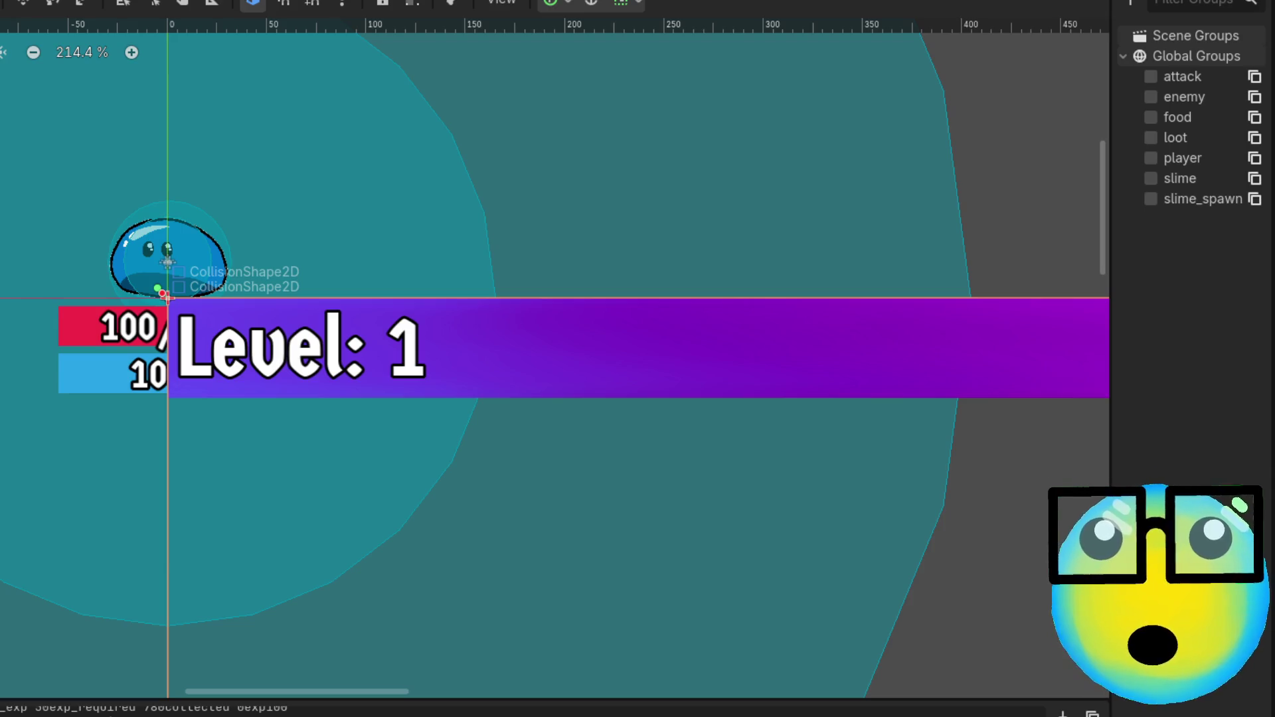
{"action": "scroll", "coordinate": [119, 182], "scroll_direction": "down", "scroll_amount": 2}
{"action": "scroll", "coordinate": [113, 187], "scroll_direction": "up", "scroll_amount": 1}
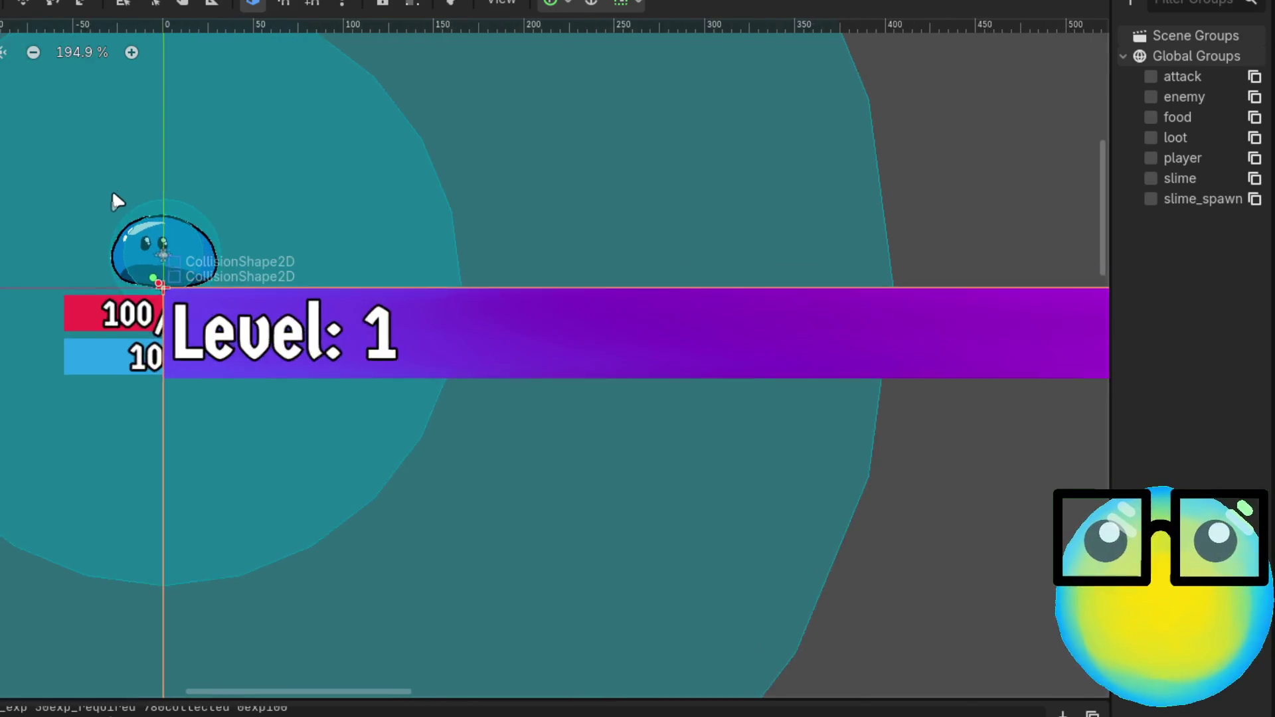
{"action": "scroll", "coordinate": [296, 283], "scroll_direction": "down", "scroll_amount": 2}
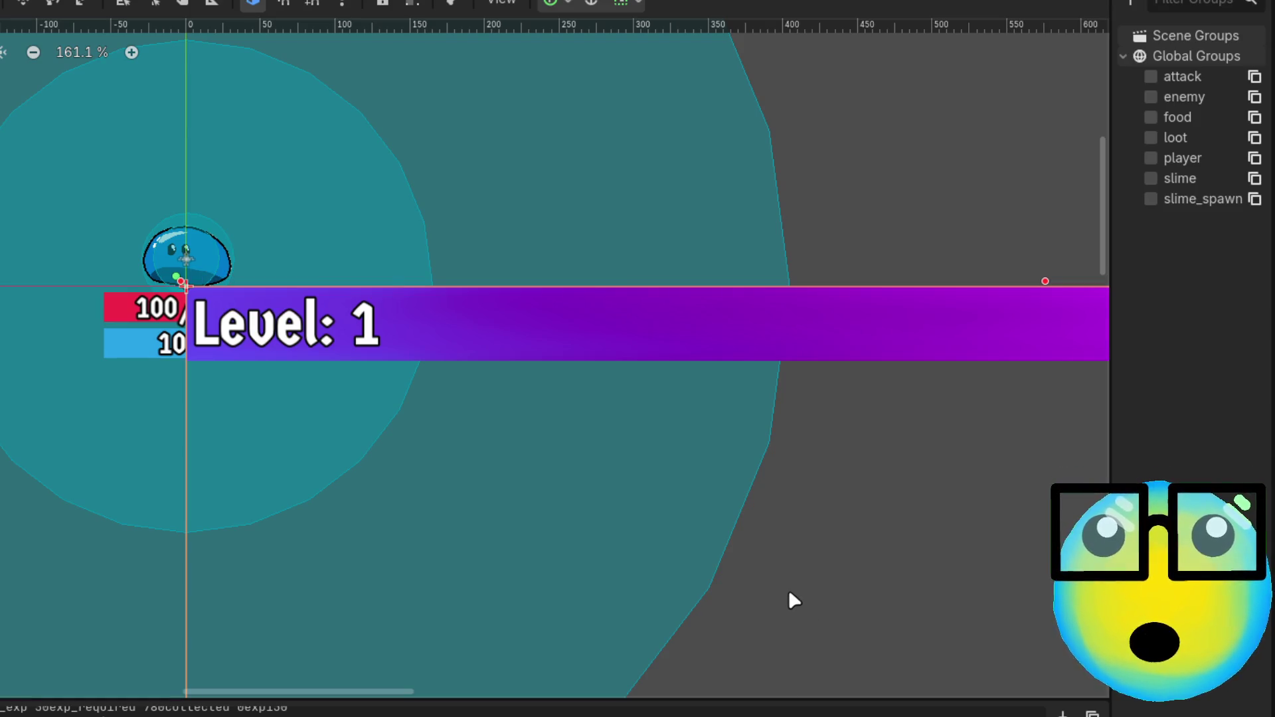
{"action": "key", "text": "ctrl+F3"}
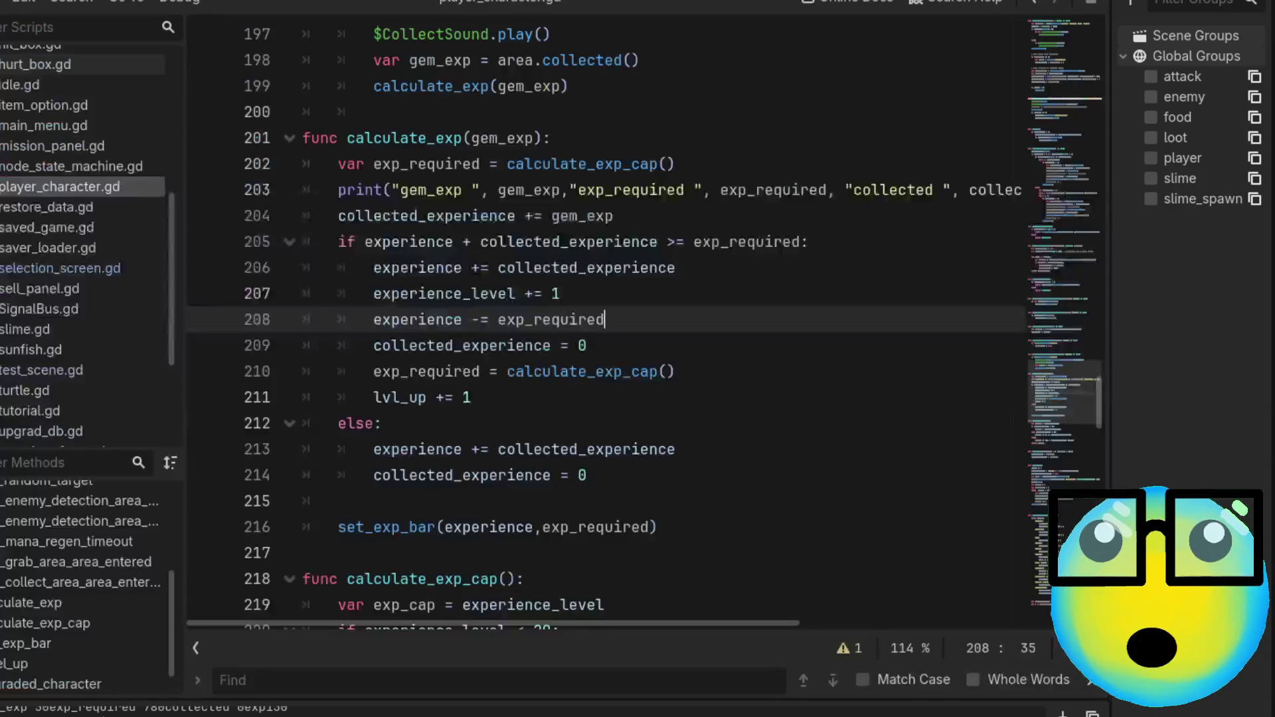
- Scroll up through player_character.gd and collapse upgraded_character and get_random_item
{"action": "left_click_drag", "start_coordinate": [1030, 416], "coordinate": [1042, 710]}
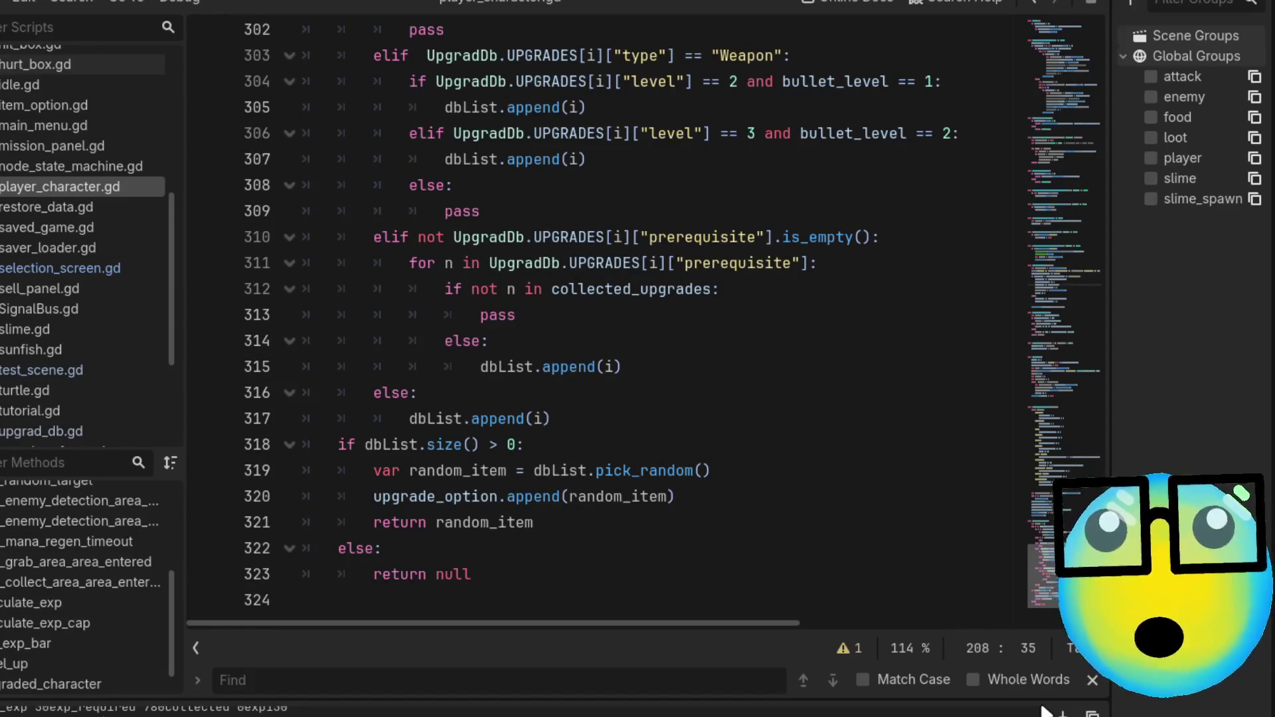
{"action": "scroll", "coordinate": [1040, 585], "scroll_direction": "up", "scroll_amount": 2}
{"action": "mouse_move", "coordinate": [1039, 584]}
{"action": "left_mouse_down"}
{"action": "mouse_move", "coordinate": [1058, 408]}
{"action": "mouse_move", "coordinate": [1061, 27]}
{"action": "mouse_move", "coordinate": [1040, 584]}
{"action": "left_mouse_up"}
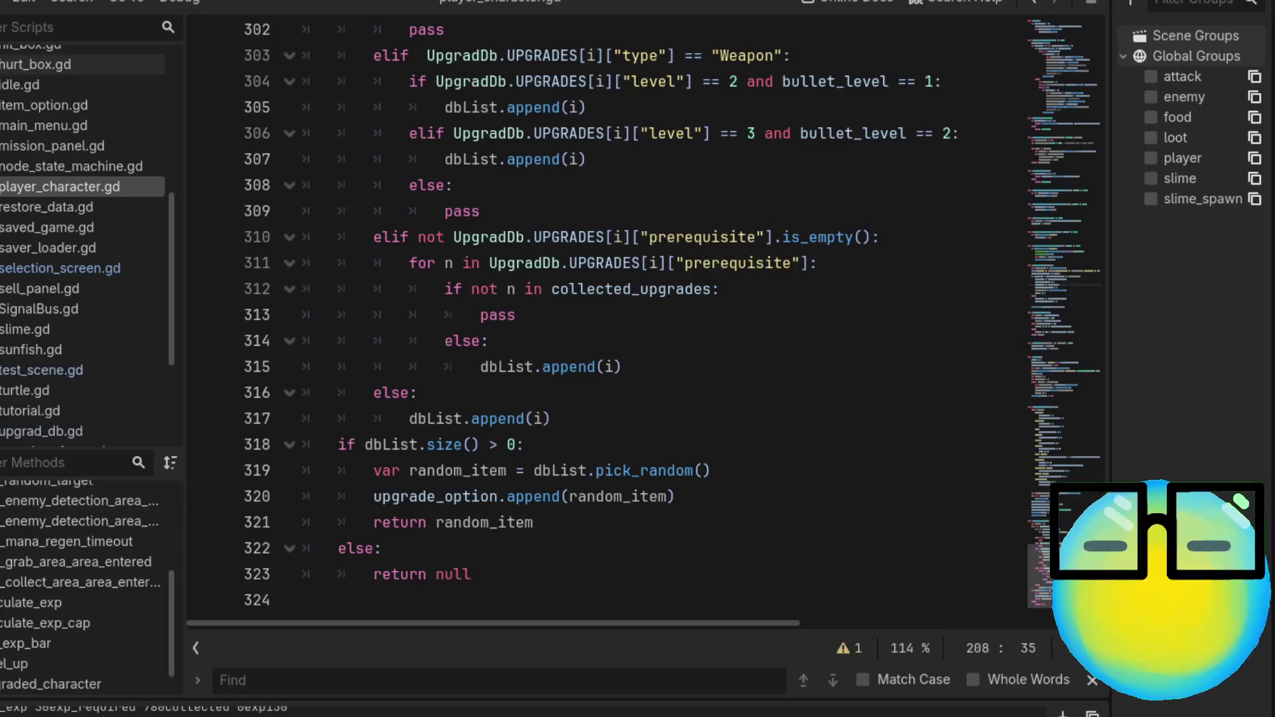
{"action": "scroll", "coordinate": [1065, 528], "scroll_direction": "up", "scroll_amount": 10}
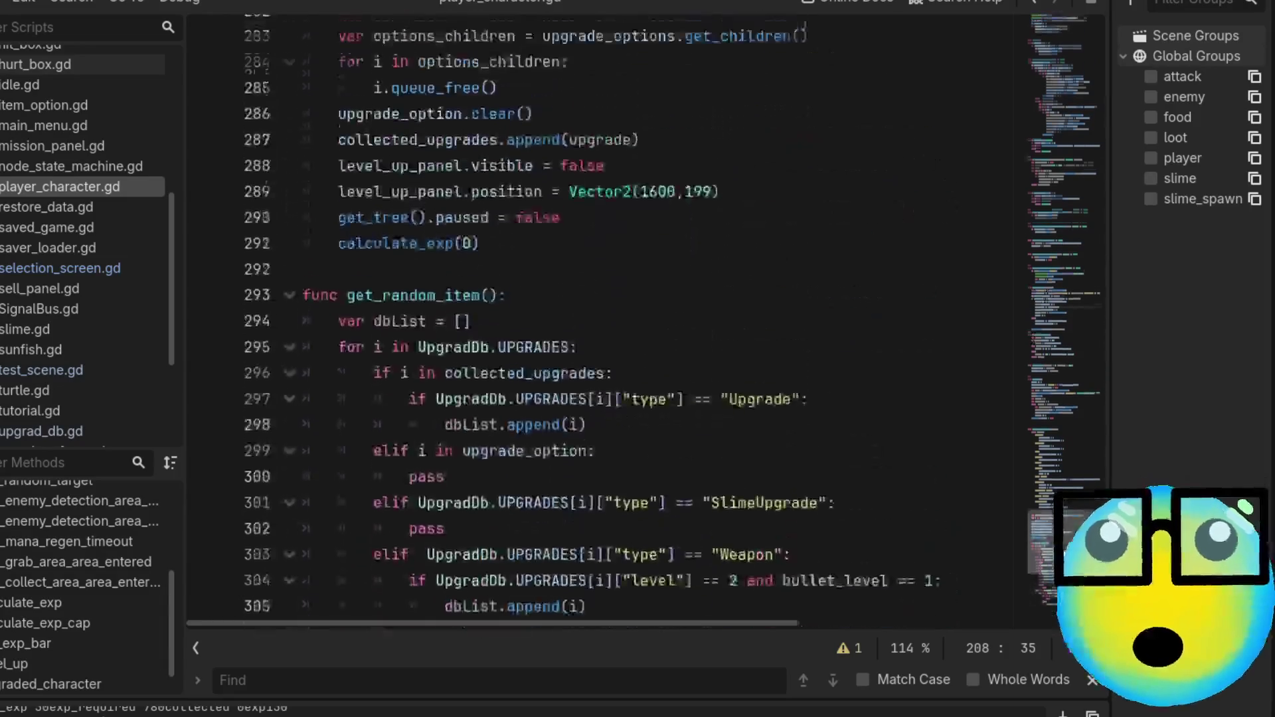
{"action": "mouse_move", "coordinate": [1065, 528]}
{"action": "left_mouse_down"}
{"action": "mouse_move", "coordinate": [1058, 426]}
{"action": "mouse_move", "coordinate": [1065, 517]}
{"action": "mouse_move", "coordinate": [1023, 610]}
{"action": "mouse_move", "coordinate": [1056, 565]}
{"action": "mouse_move", "coordinate": [1117, 228]}
{"action": "mouse_move", "coordinate": [1097, 63]}
{"action": "mouse_move", "coordinate": [1116, 388]}
{"action": "mouse_move", "coordinate": [1075, 505]}
{"action": "mouse_move", "coordinate": [1059, 656]}
{"action": "left_mouse_up"}
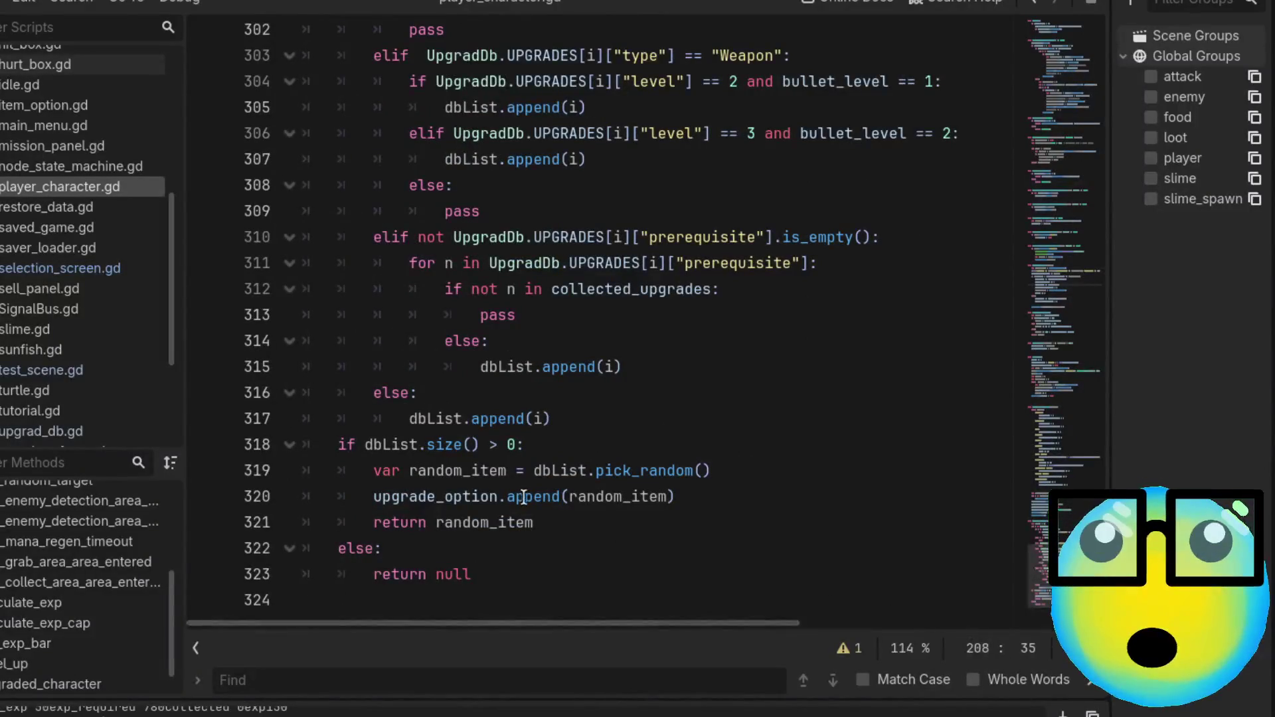
{"action": "scroll", "coordinate": [537, 471], "scroll_direction": "up", "scroll_amount": 5}
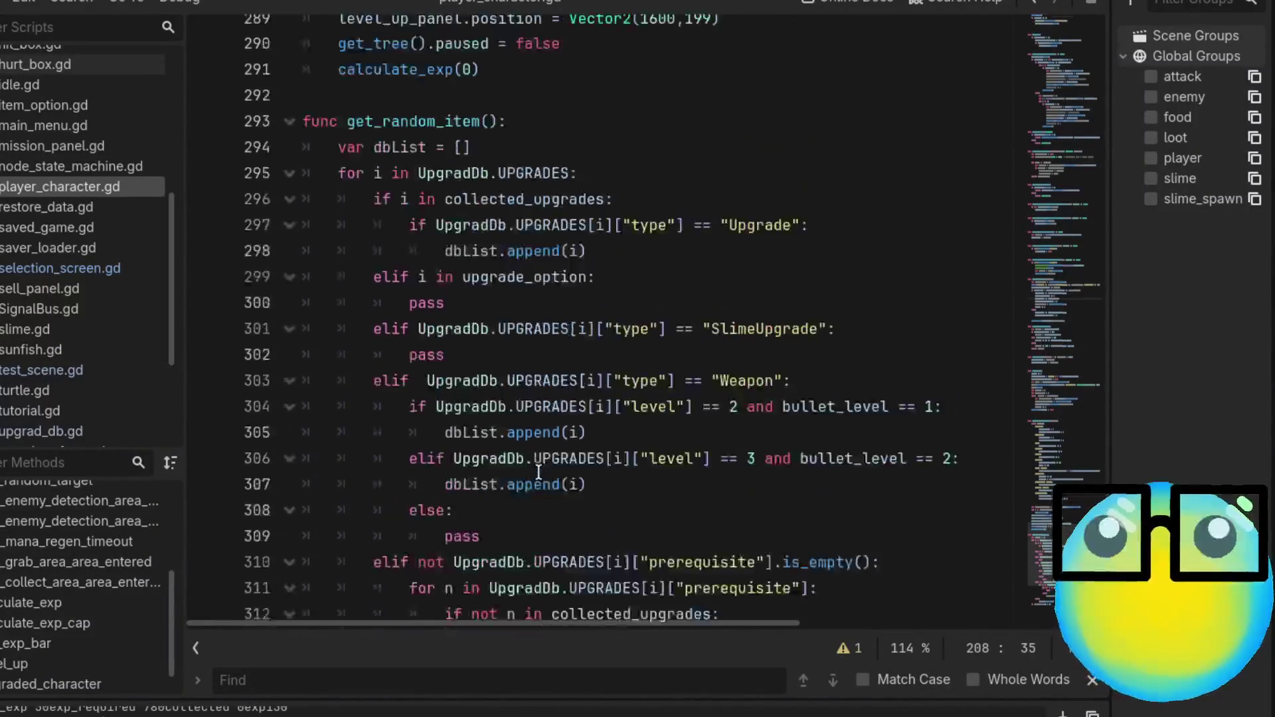
{"action": "left_click", "coordinate": [698, 174]}
{"action": "scroll", "coordinate": [698, 182], "scroll_direction": "up", "scroll_amount": 3}
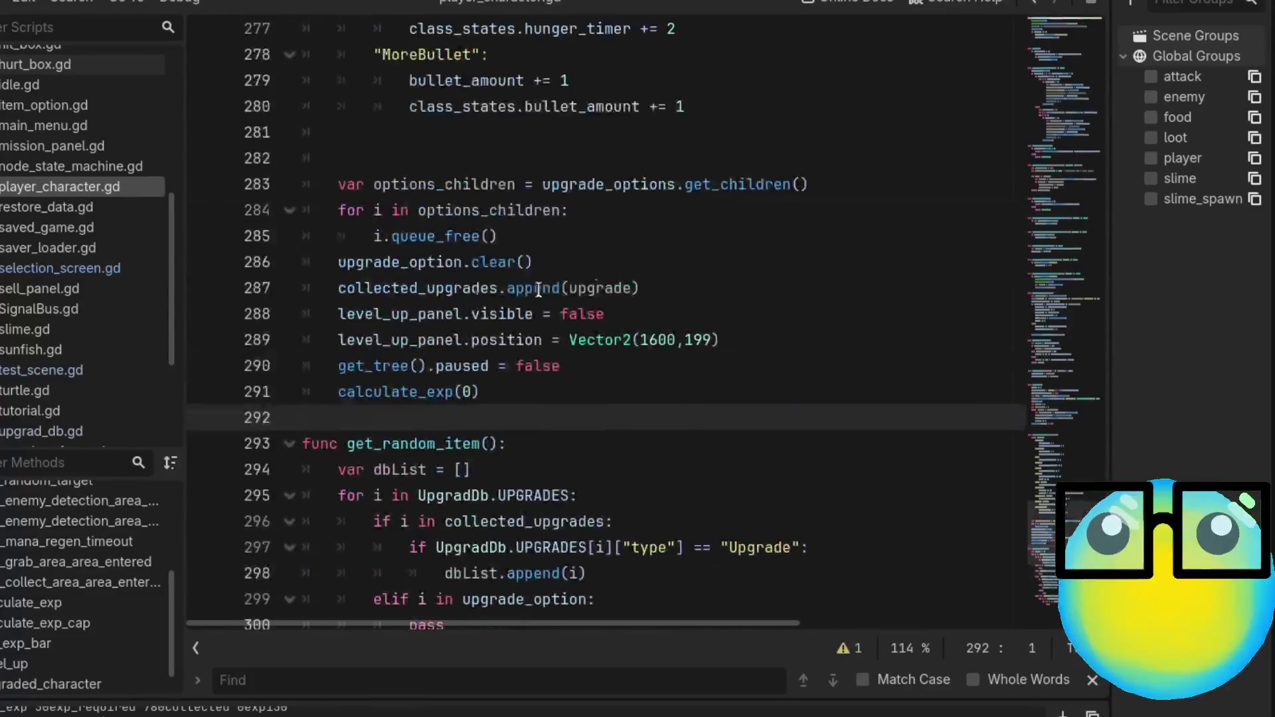
{"action": "scroll", "coordinate": [967, 472], "scroll_direction": "up", "scroll_amount": 8}
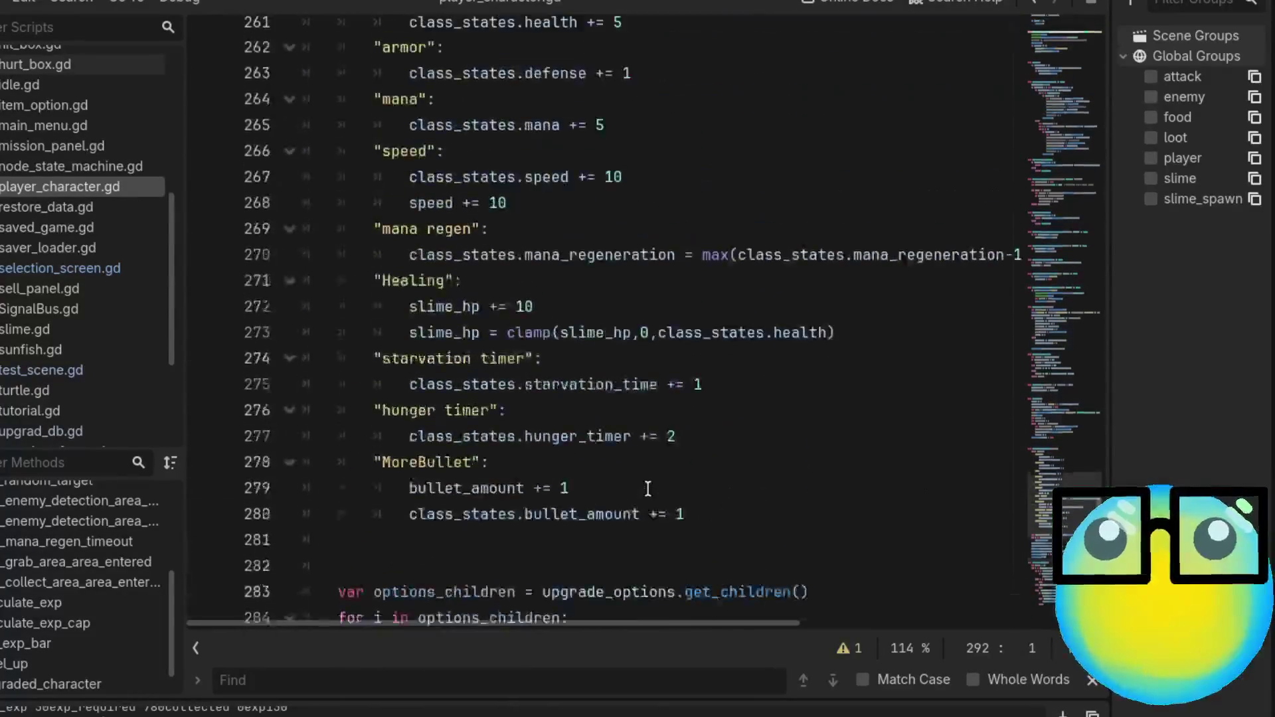
{"action": "scroll", "coordinate": [647, 488], "scroll_direction": "up", "scroll_amount": 2}
{"action": "left_click", "coordinate": [458, 226]}
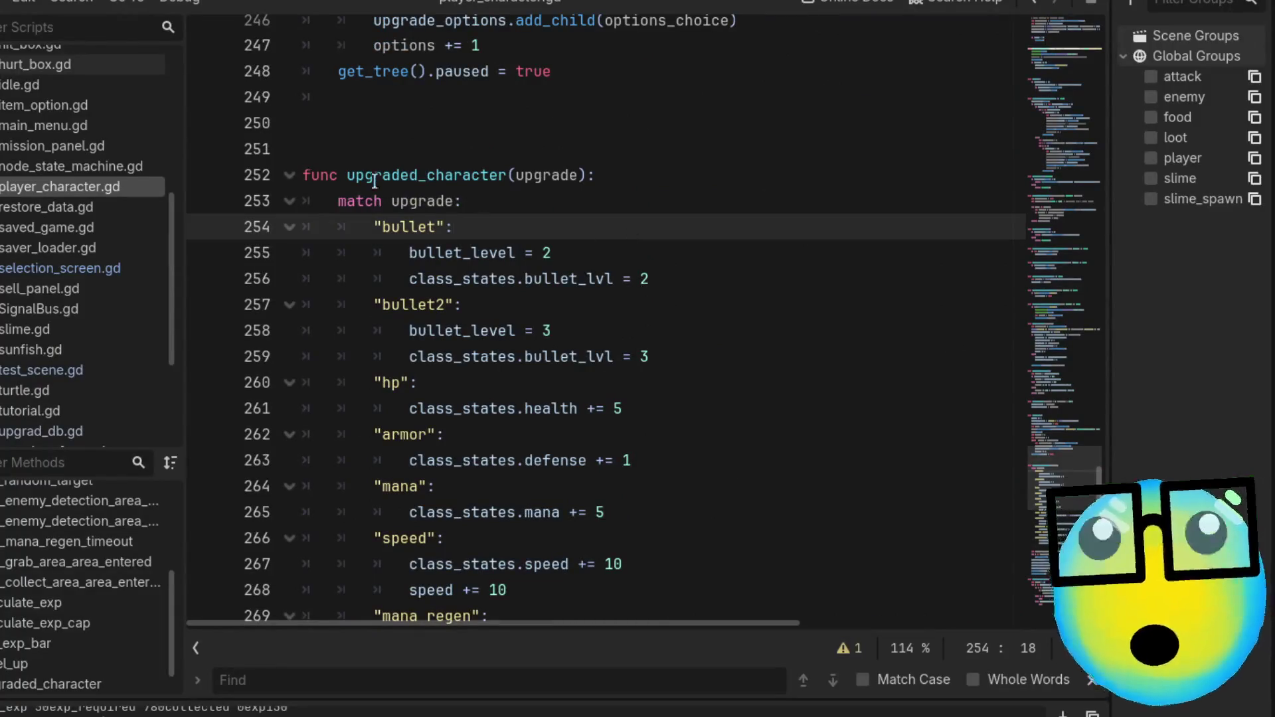
{"action": "left_click", "coordinate": [286, 174]}
{"action": "left_click", "coordinate": [288, 224]}
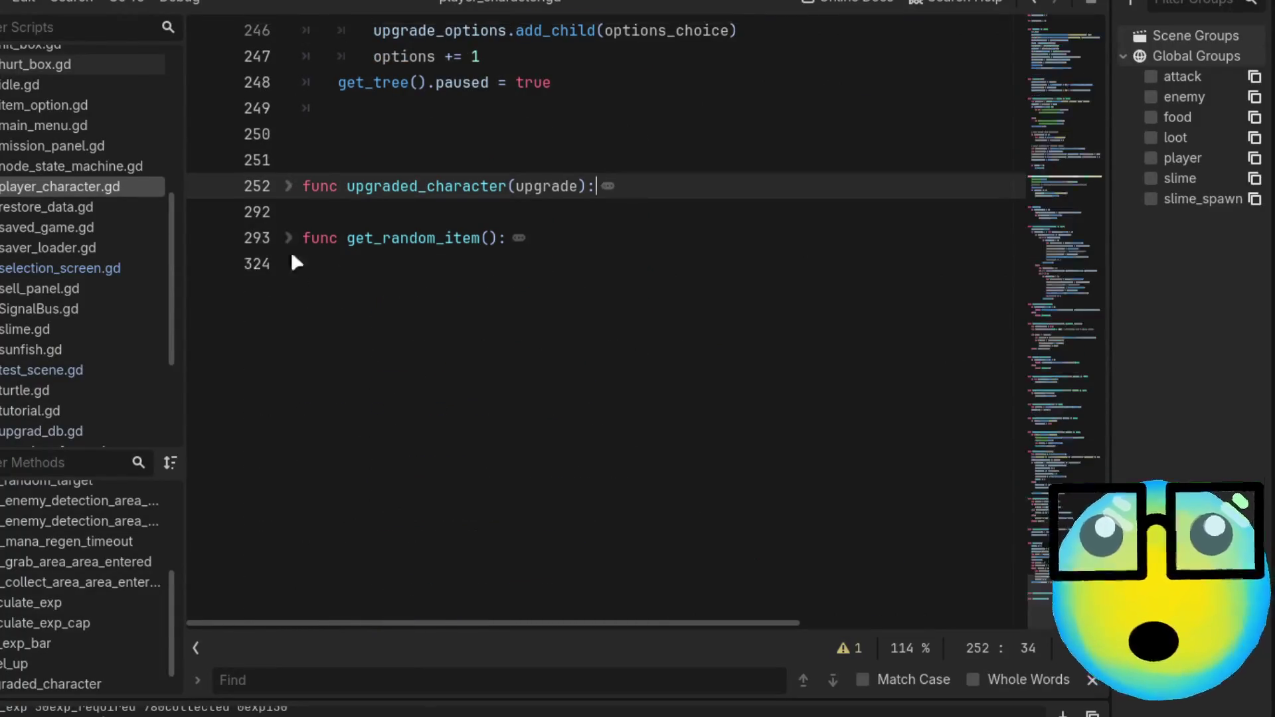
- Collapse level_up and remove the surplus blank lines after it
{"action": "scroll", "coordinate": [302, 249], "scroll_direction": "up", "scroll_amount": 5}
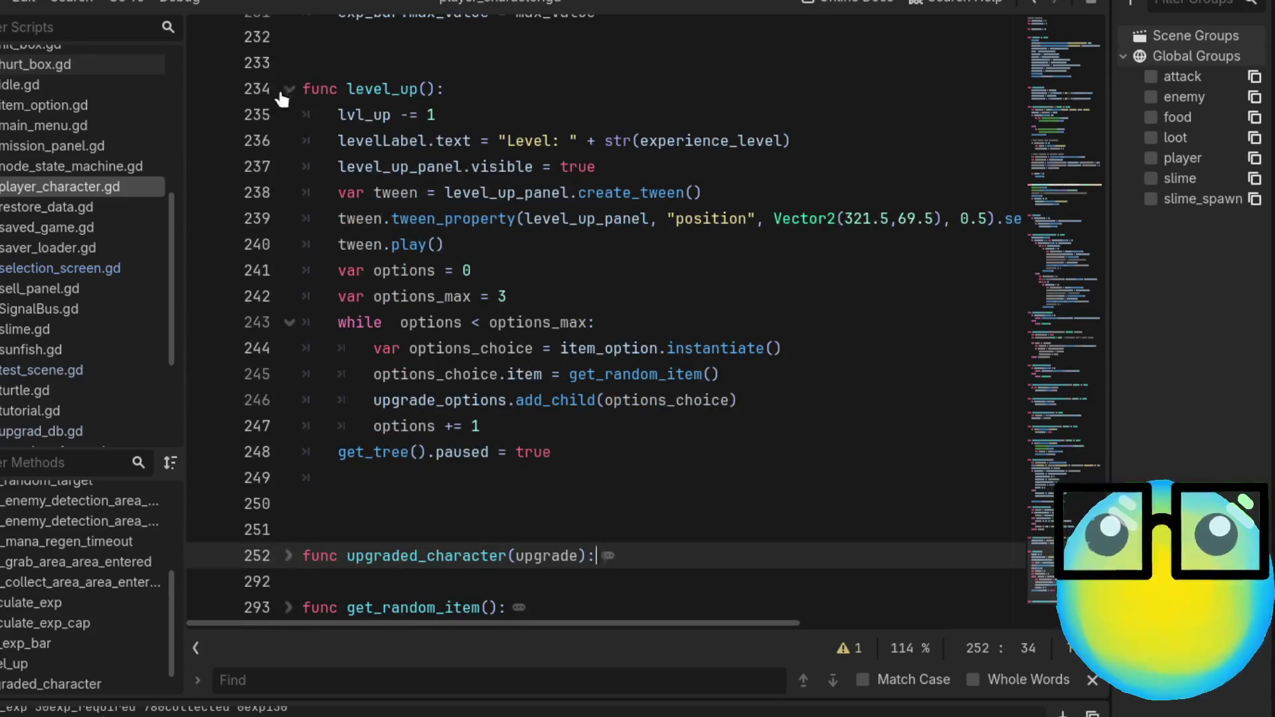
{"action": "left_click", "coordinate": [289, 90]}
{"action": "scroll", "coordinate": [318, 150], "scroll_direction": "up", "scroll_amount": 5}
{"action": "left_click", "coordinate": [335, 576]}
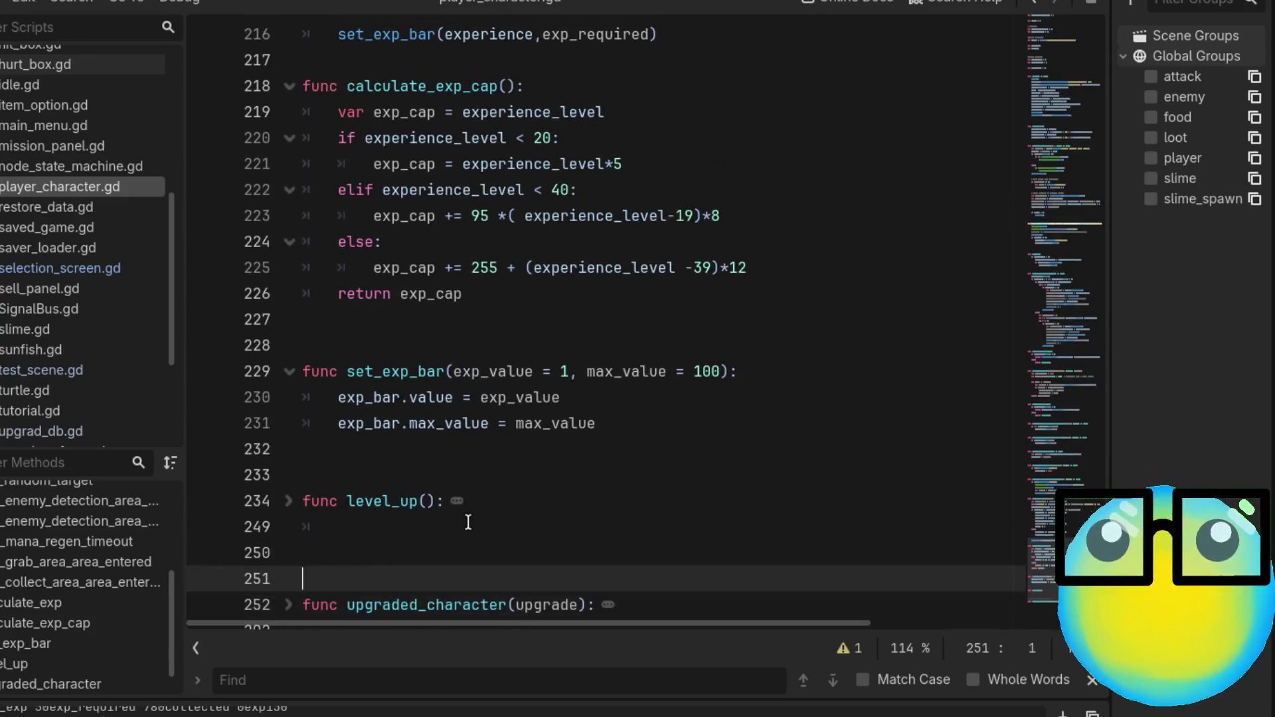
{"action": "key", "text": "BackSpace"}
{"action": "key", "text": "BackSpace"}
{"action": "key", "text": "BackSpace"}
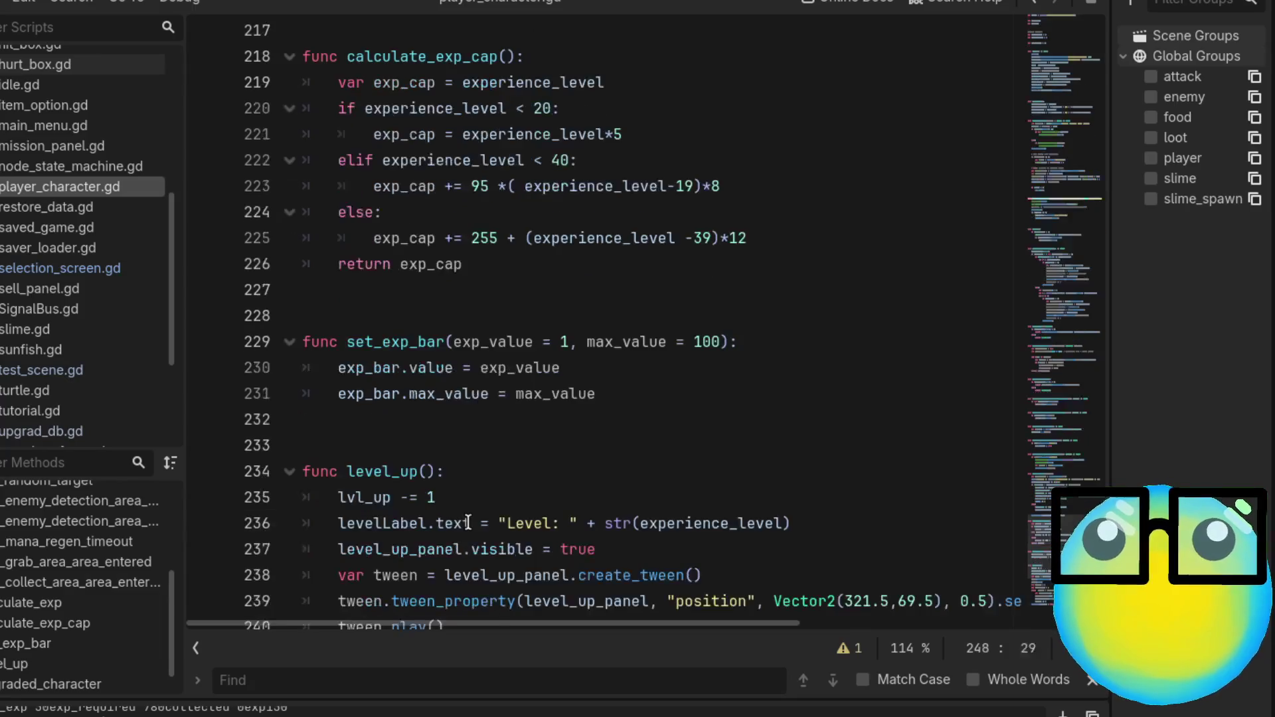
{"action": "scroll", "coordinate": [467, 522], "scroll_direction": "down", "scroll_amount": 3}
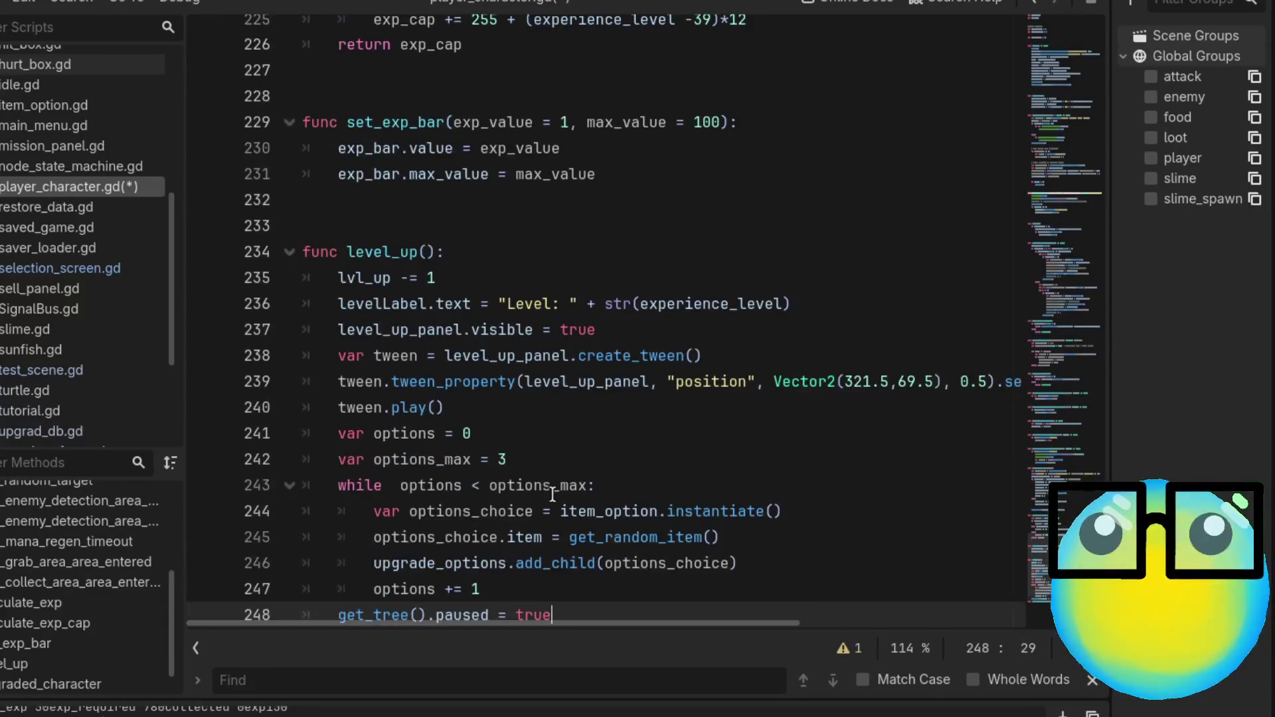
{"action": "key", "text": "ctrl+z"}
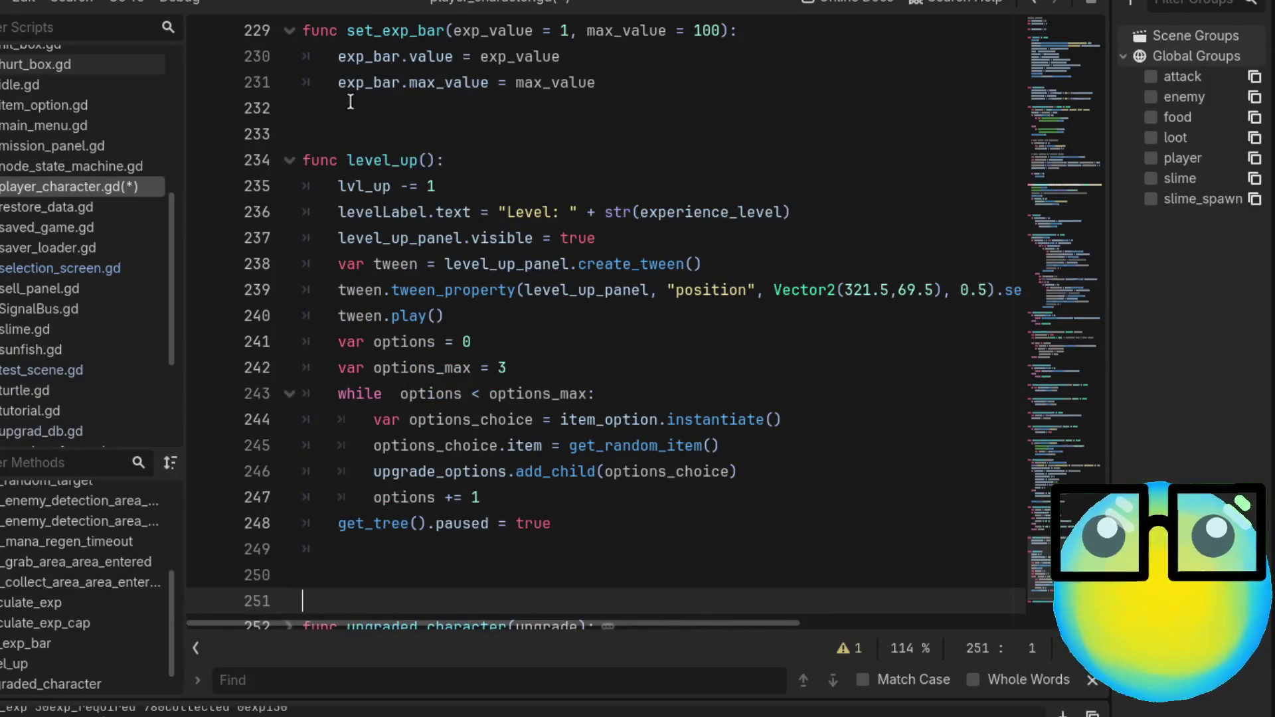
{"action": "left_click", "coordinate": [288, 162]}
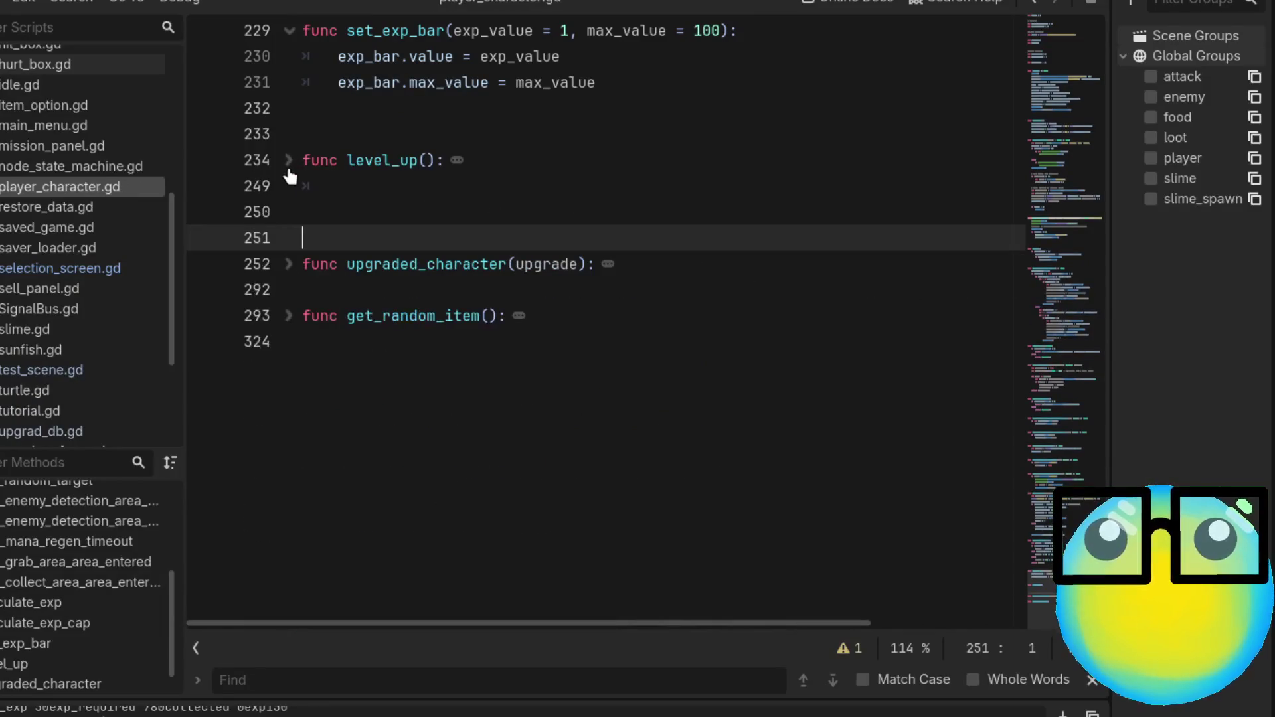
{"action": "left_click", "coordinate": [328, 190]}
{"action": "key", "text": "BackSpace"}
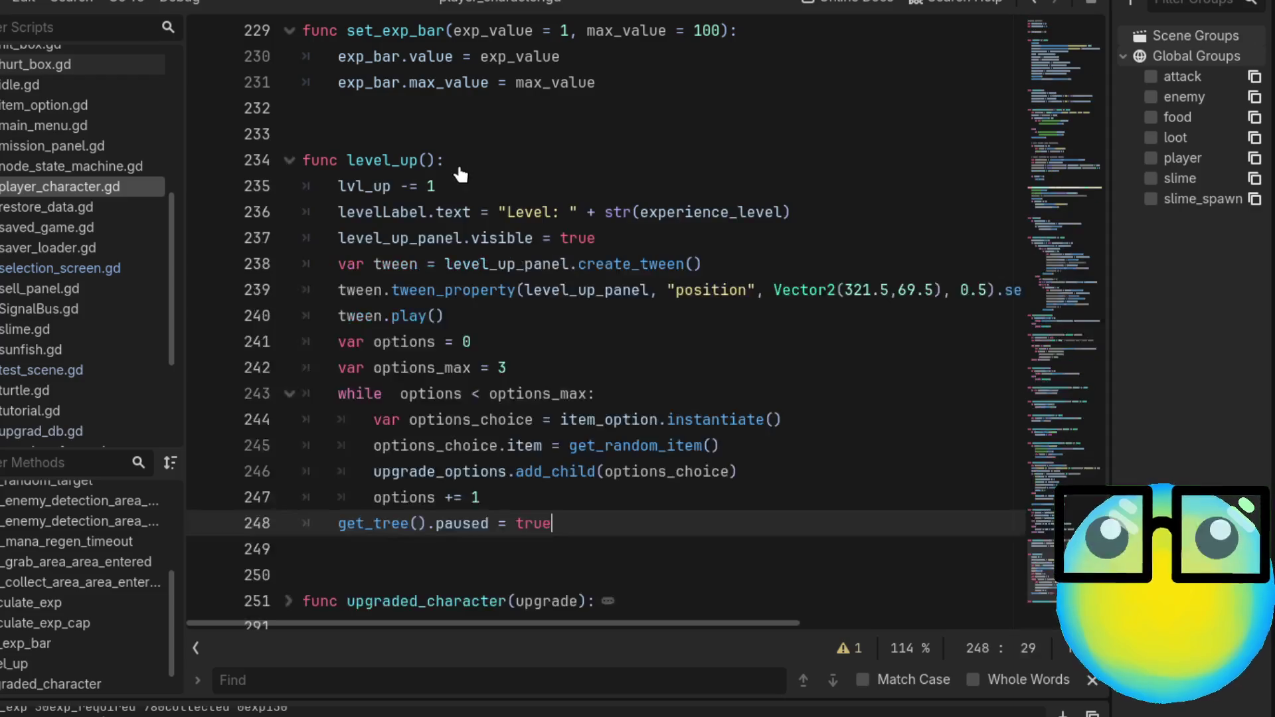
{"action": "left_click", "coordinate": [289, 161]}
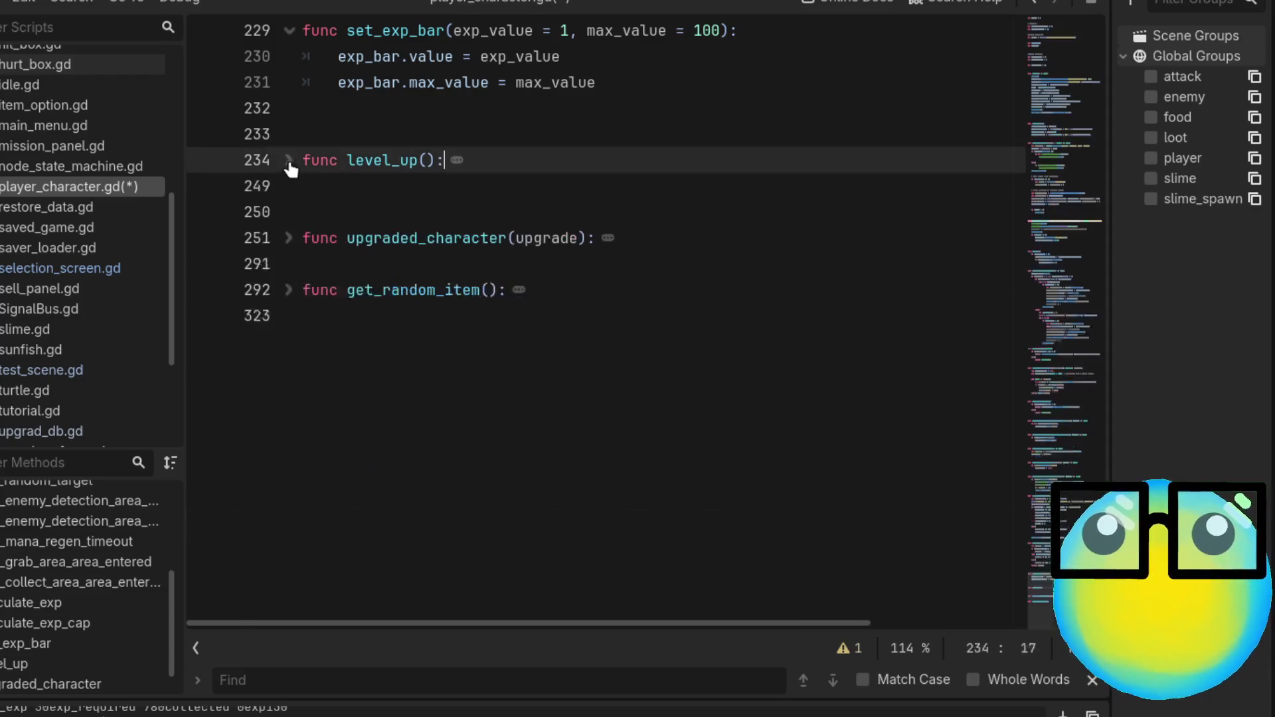
{"action": "left_click", "coordinate": [310, 189]}
{"action": "key", "text": "BackSpace"}
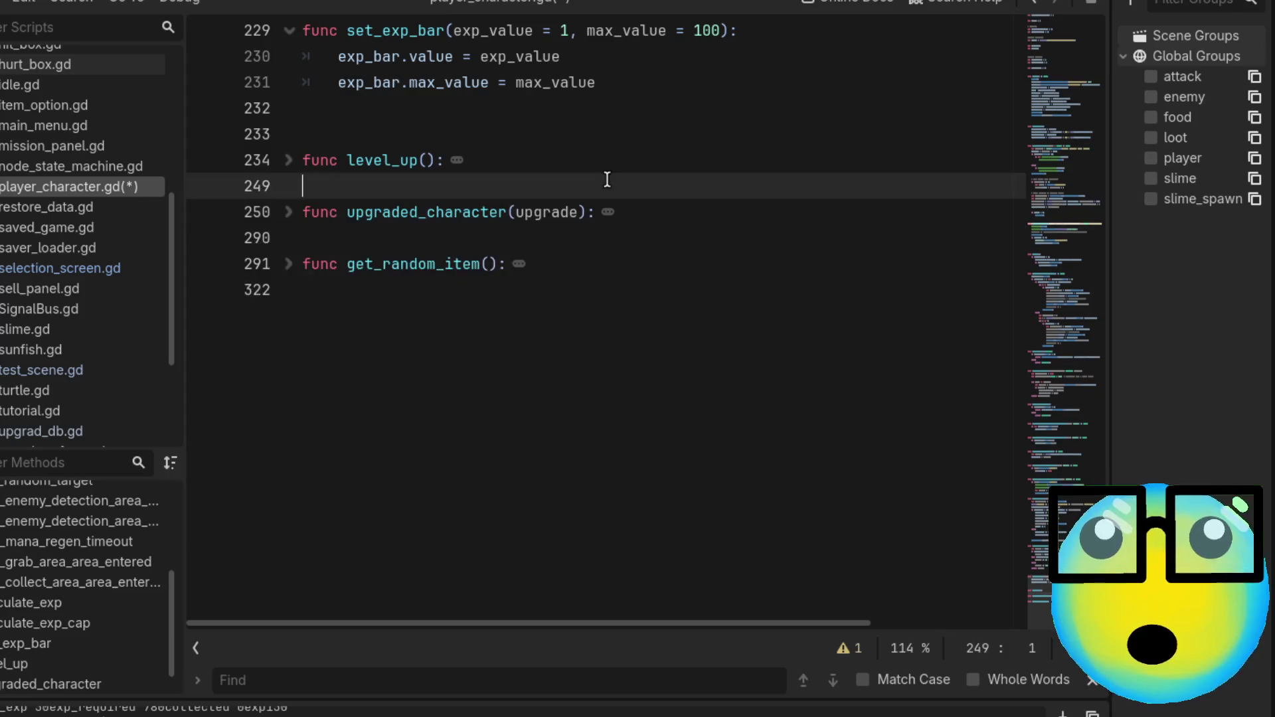
- Collapse set_exp_bar and calculate_exp_cap, deleting the extra empty line after each
{"action": "scroll", "coordinate": [601, 174], "scroll_direction": "up", "scroll_amount": 4}
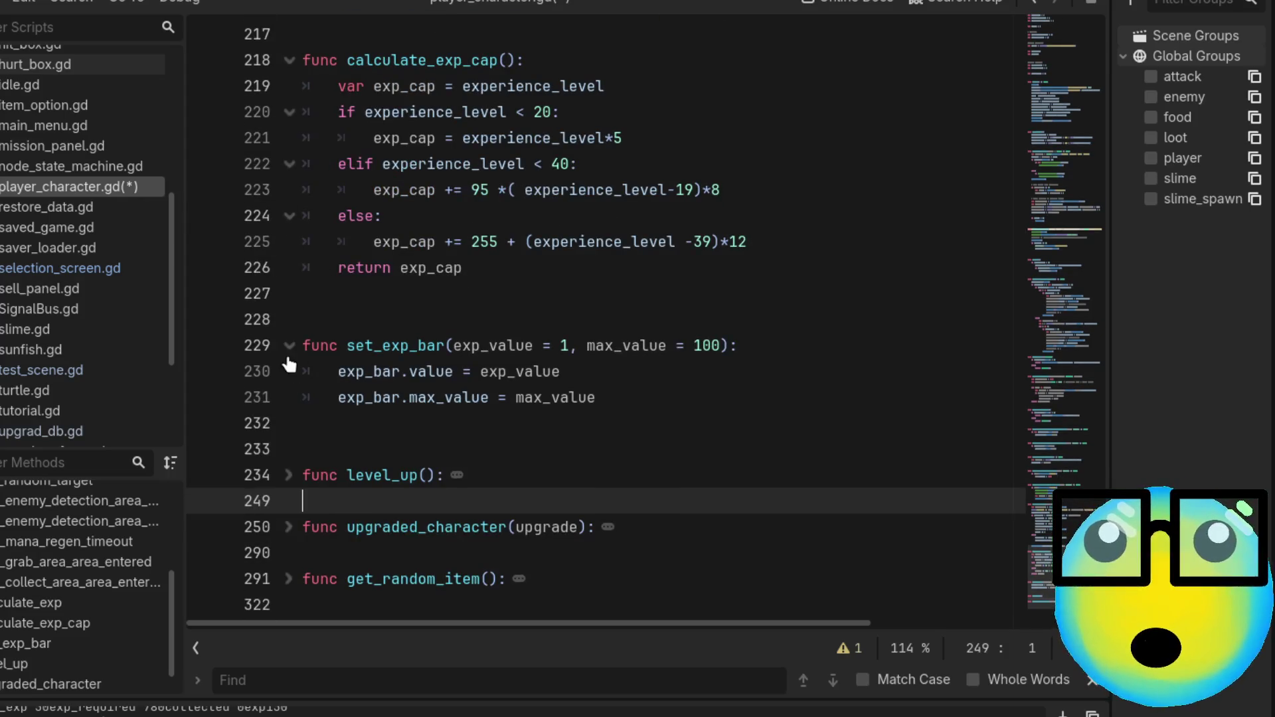
{"action": "left_click", "coordinate": [289, 346]}
{"action": "left_click", "coordinate": [305, 390]}
{"action": "key", "text": "BackSpace"}
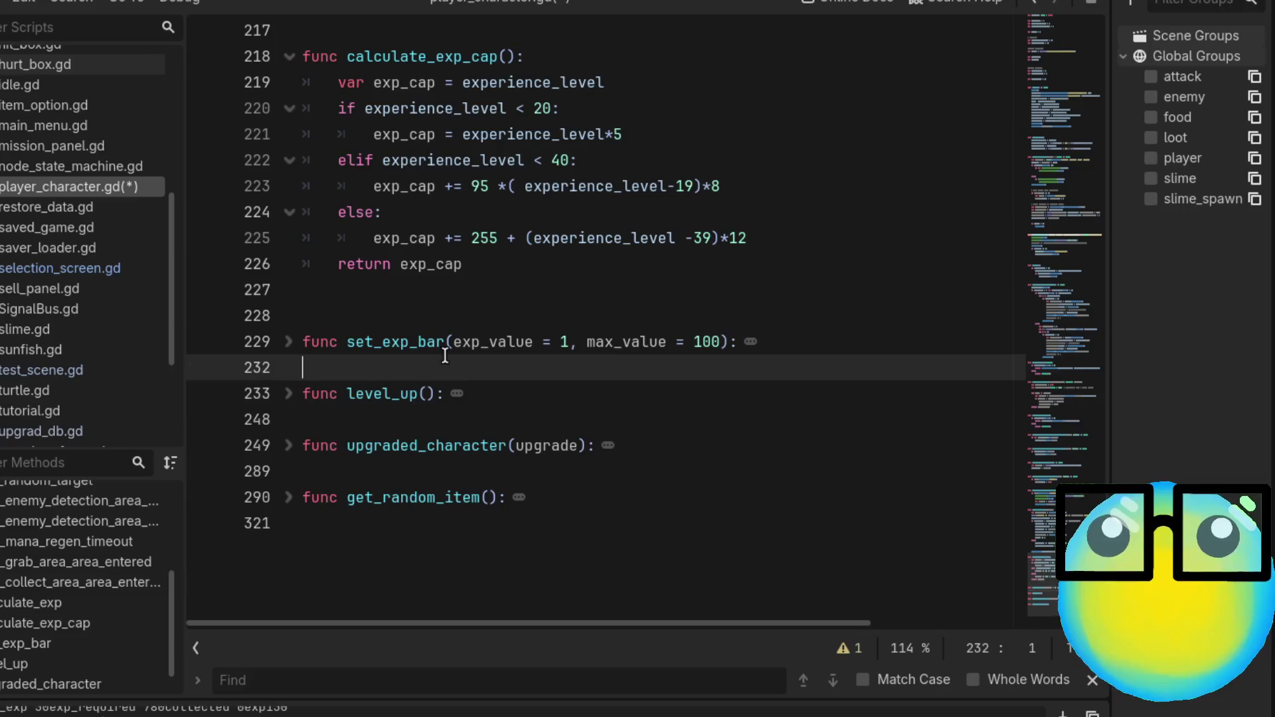
{"action": "left_click", "coordinate": [292, 66]}
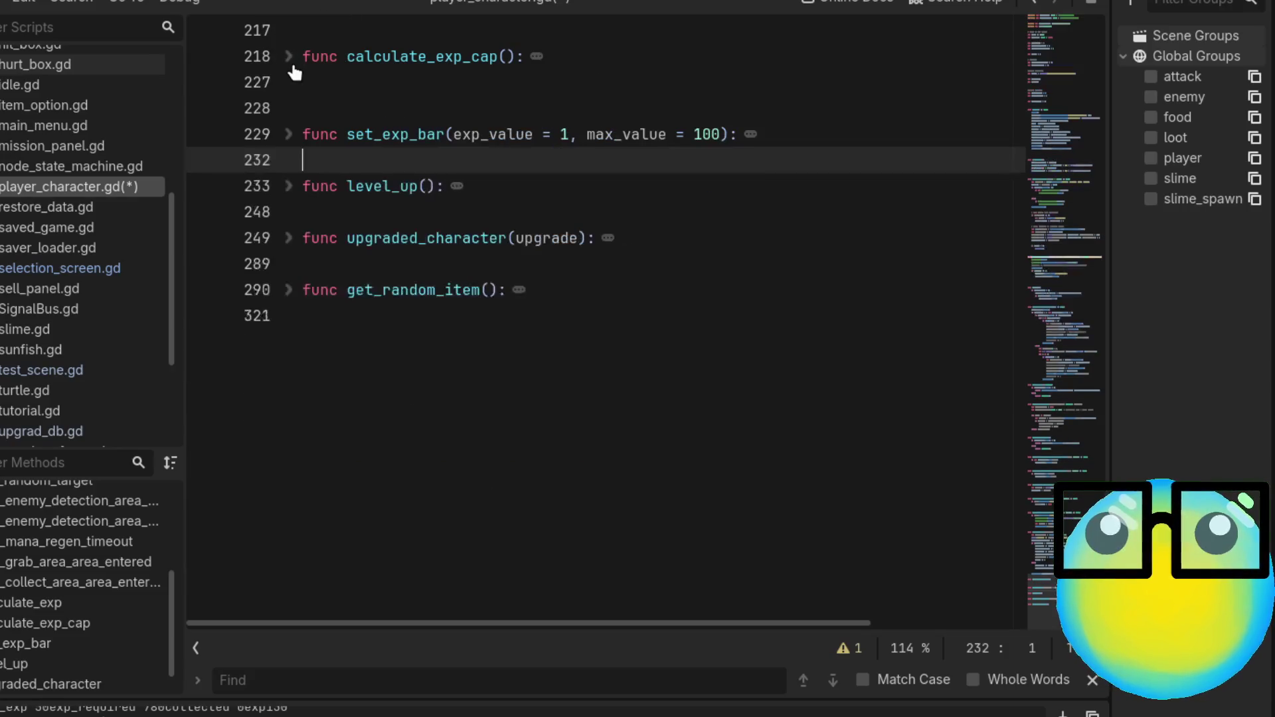
{"action": "left_click", "coordinate": [305, 106]}
{"action": "key", "text": "BackSpace"}
- Collapse calculate_exp, _on_collect_area_area_entered and _on_grab_area_area_entered, trimming the blank line after the grab handler
{"action": "scroll", "coordinate": [461, 79], "scroll_direction": "up", "scroll_amount": 8}
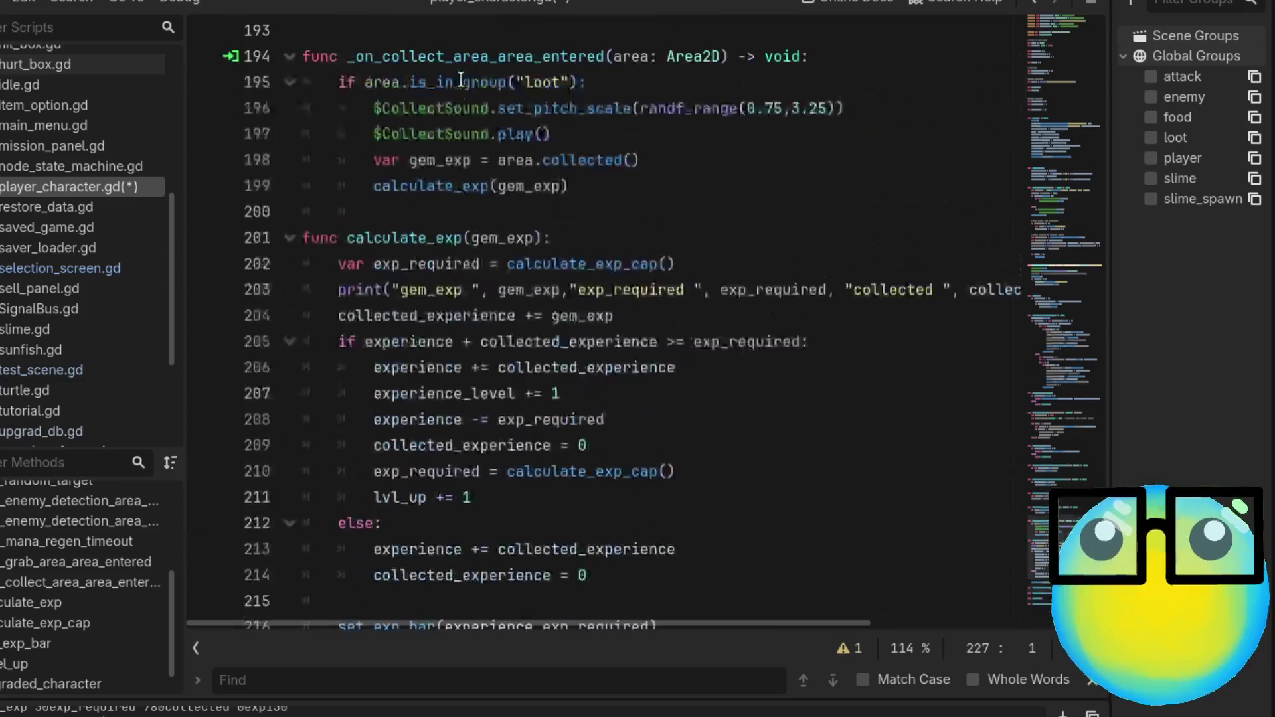
{"action": "left_click", "coordinate": [288, 240]}
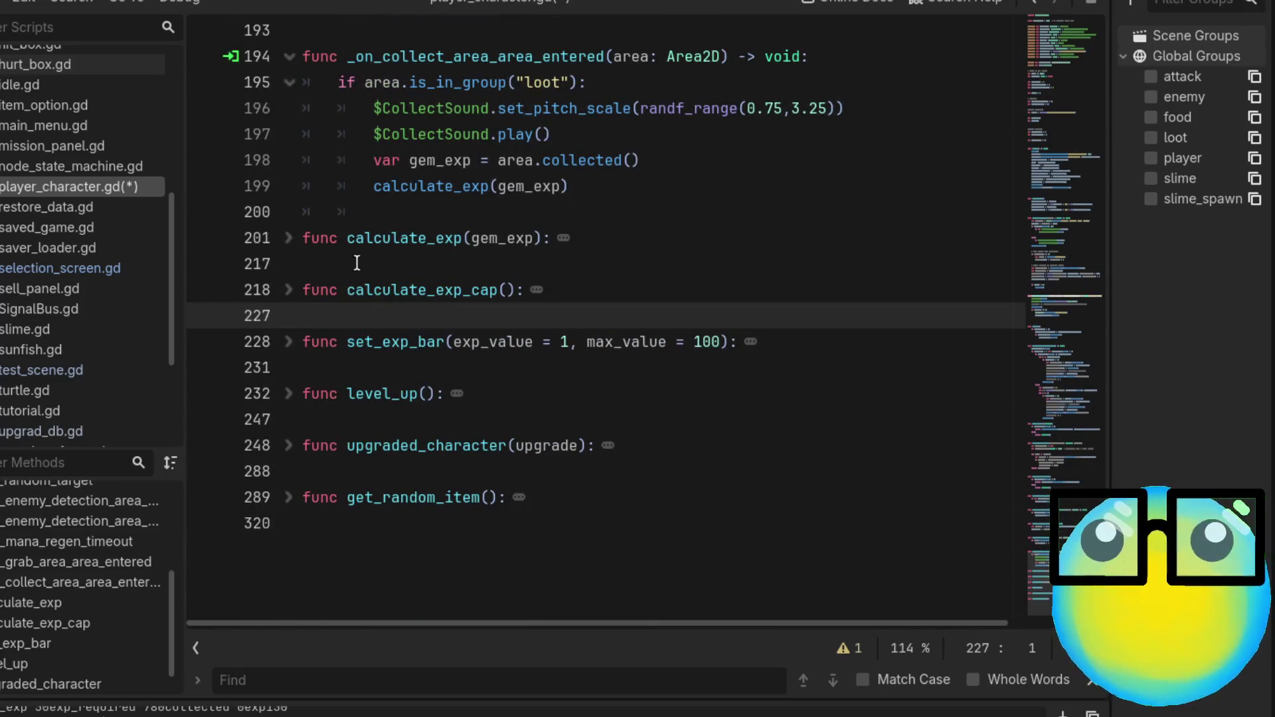
{"action": "scroll", "coordinate": [343, 266], "scroll_direction": "up", "scroll_amount": 2}
{"action": "left_click", "coordinate": [288, 214]}
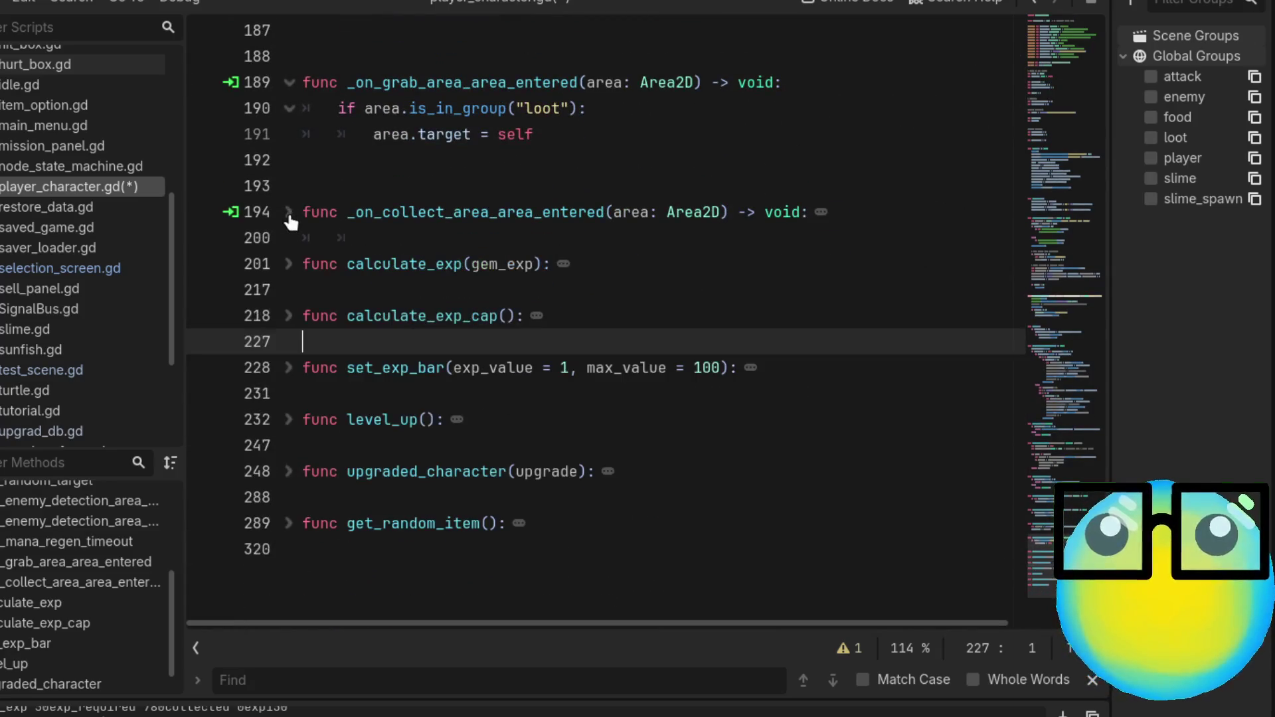
{"action": "left_click", "coordinate": [289, 83]}
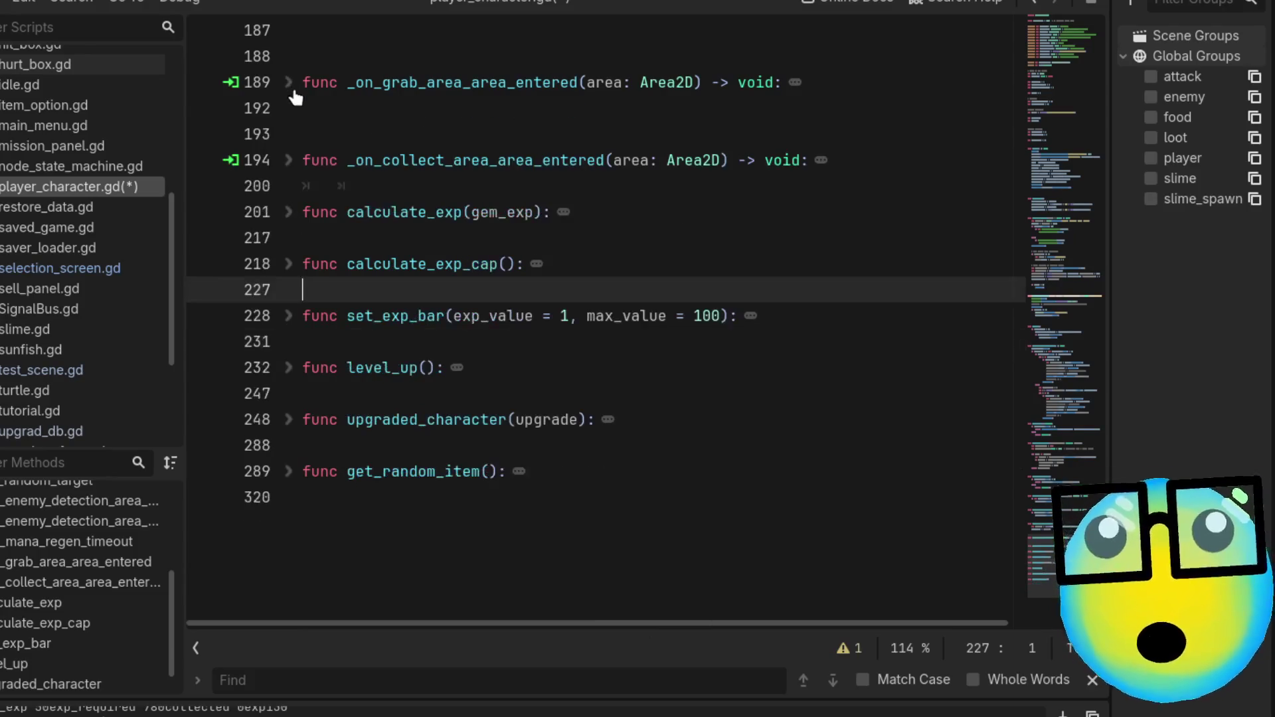
{"action": "left_click", "coordinate": [312, 133]}
{"action": "key", "text": "BackSpace"}
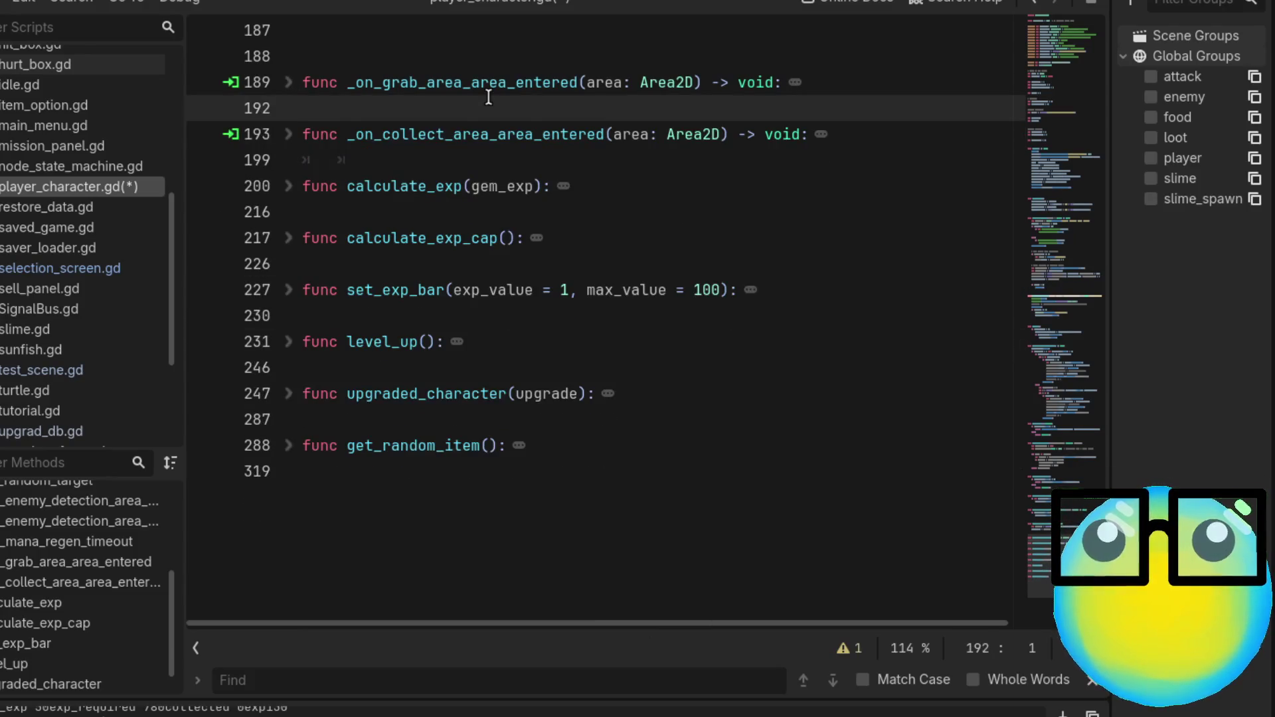
- Collapse _on_mana_regen_timeout and delete the surplus empty lines below and above it
{"action": "scroll", "coordinate": [488, 99], "scroll_direction": "up", "scroll_amount": 6}
{"action": "left_click", "coordinate": [289, 394]}
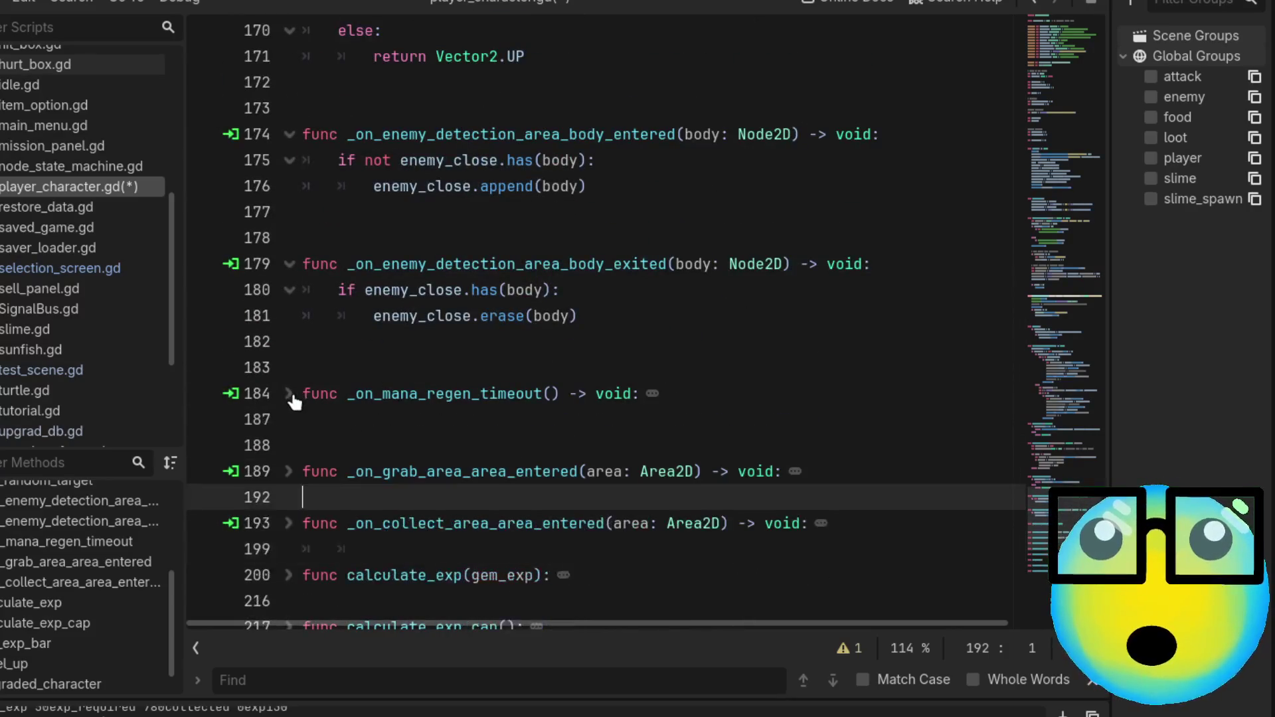
{"action": "left_click", "coordinate": [305, 421]}
{"action": "key", "text": "BackSpace"}
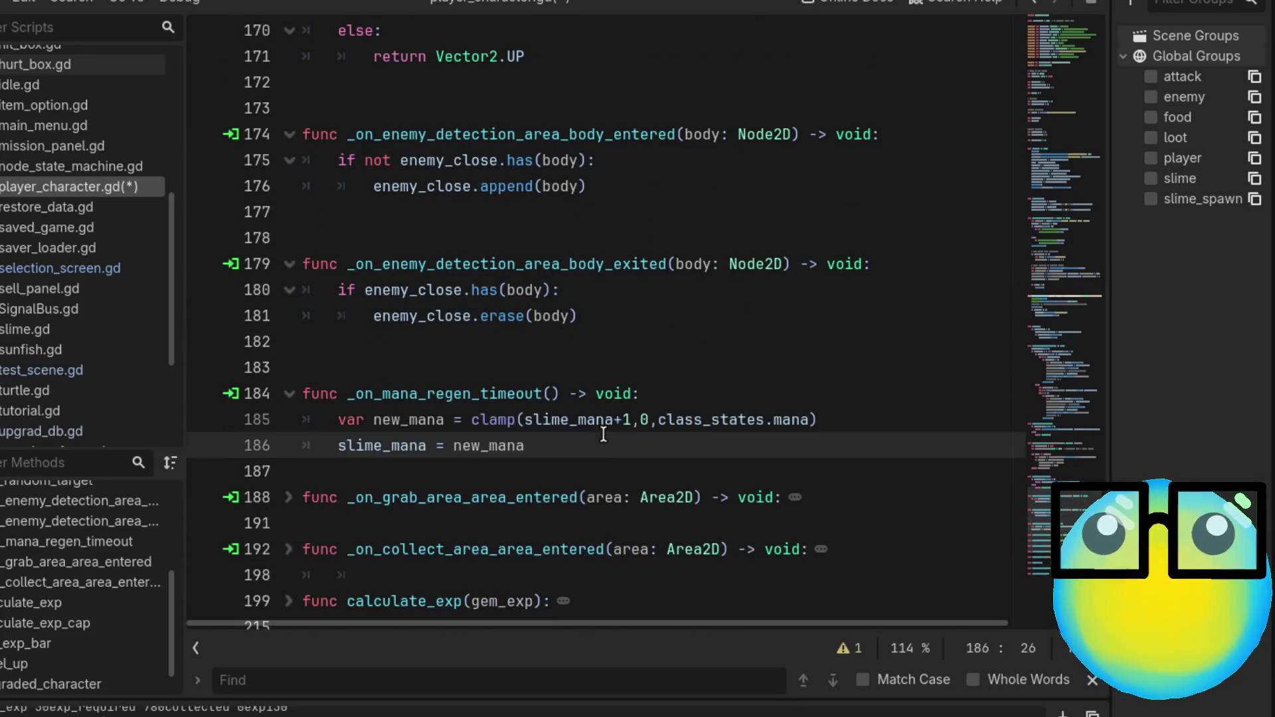
{"action": "left_click", "coordinate": [291, 396]}
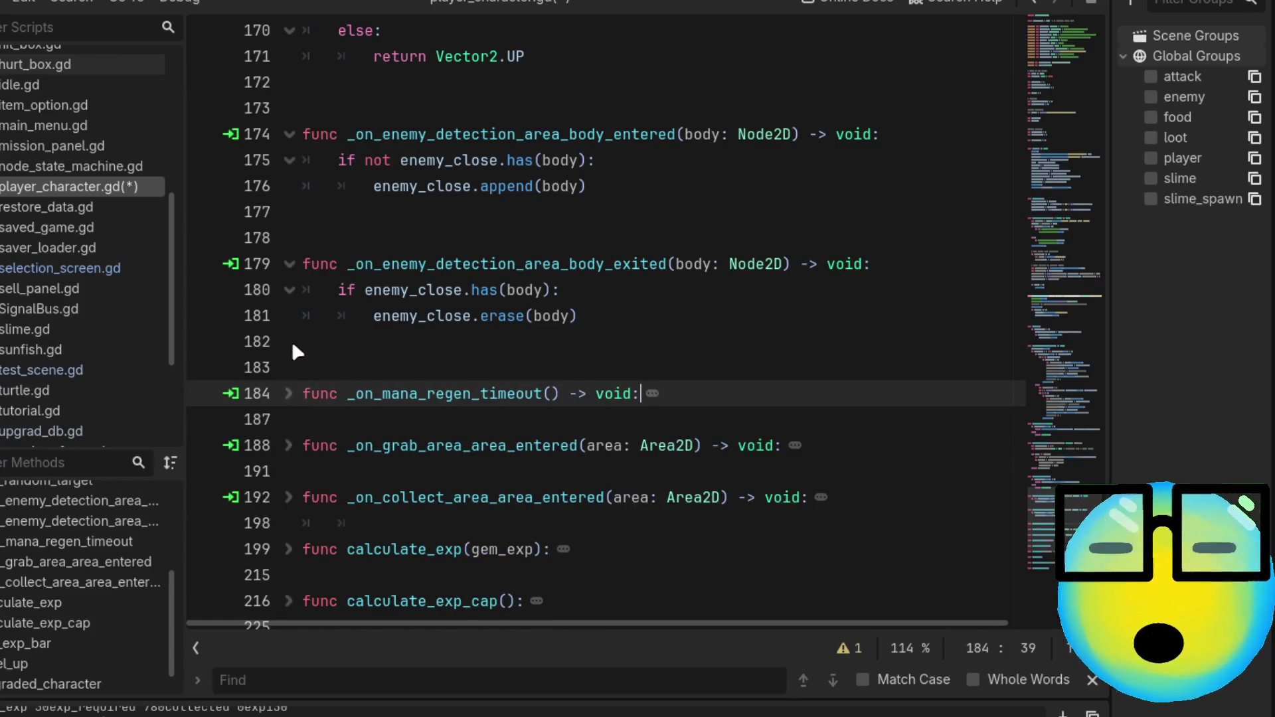
{"action": "left_click", "coordinate": [351, 342]}
{"action": "key", "text": "BackSpace"}
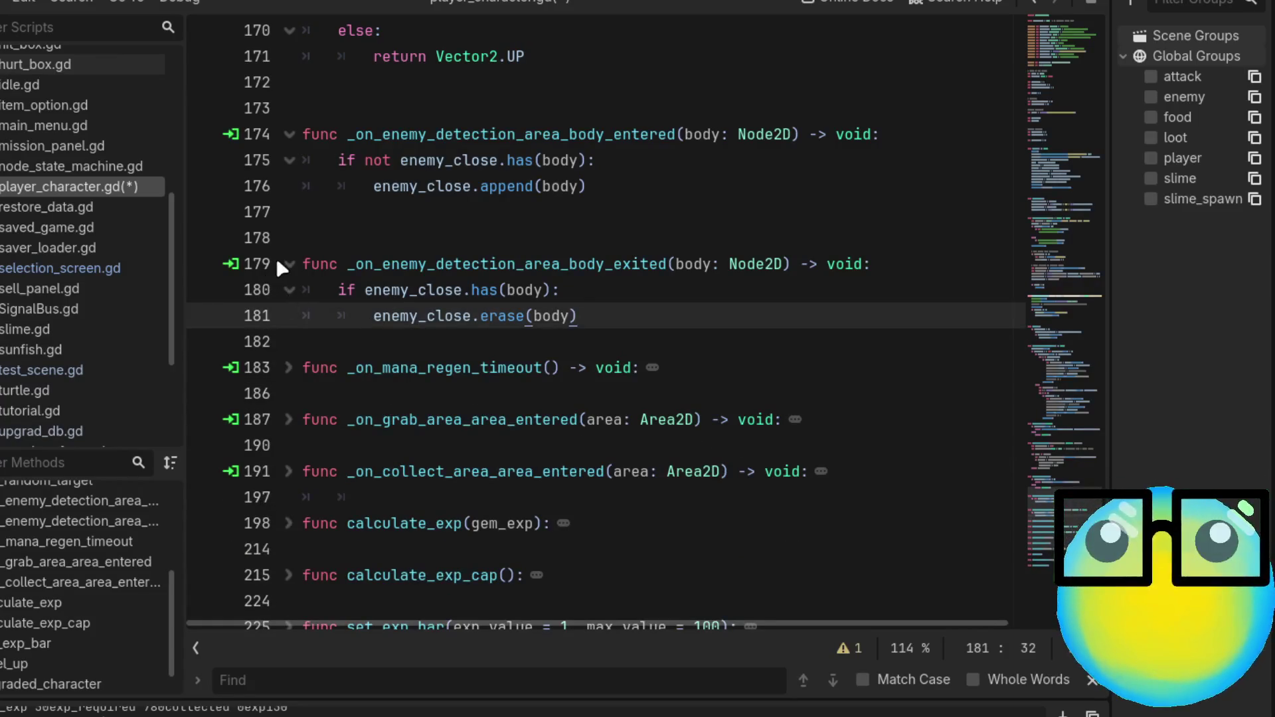
- Collapse both enemy detection handlers and remove the extra blank line between them
{"action": "left_click", "coordinate": [289, 264]}
{"action": "left_click", "coordinate": [315, 213]}
{"action": "key", "text": "BackSpace"}
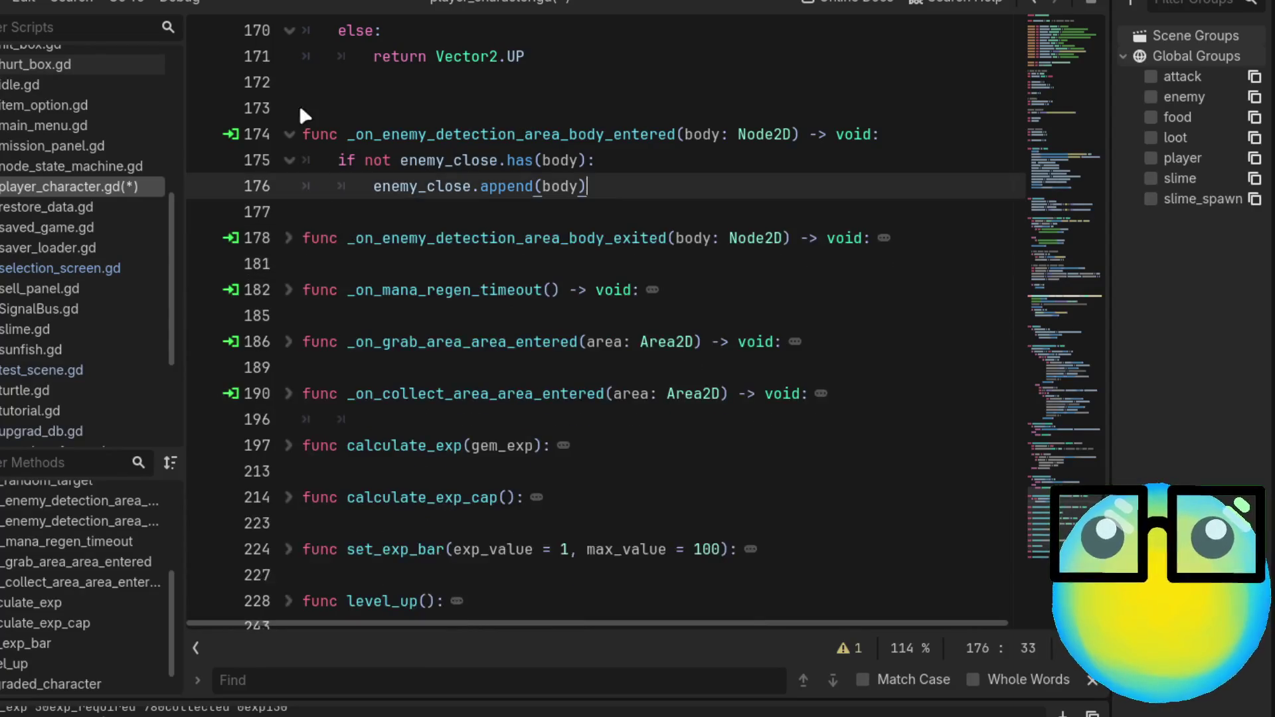
{"action": "left_click", "coordinate": [289, 135]}
{"action": "scroll", "coordinate": [334, 178], "scroll_direction": "up", "scroll_amount": 1}
{"action": "scroll", "coordinate": [334, 178], "scroll_direction": "up", "scroll_amount": 1}
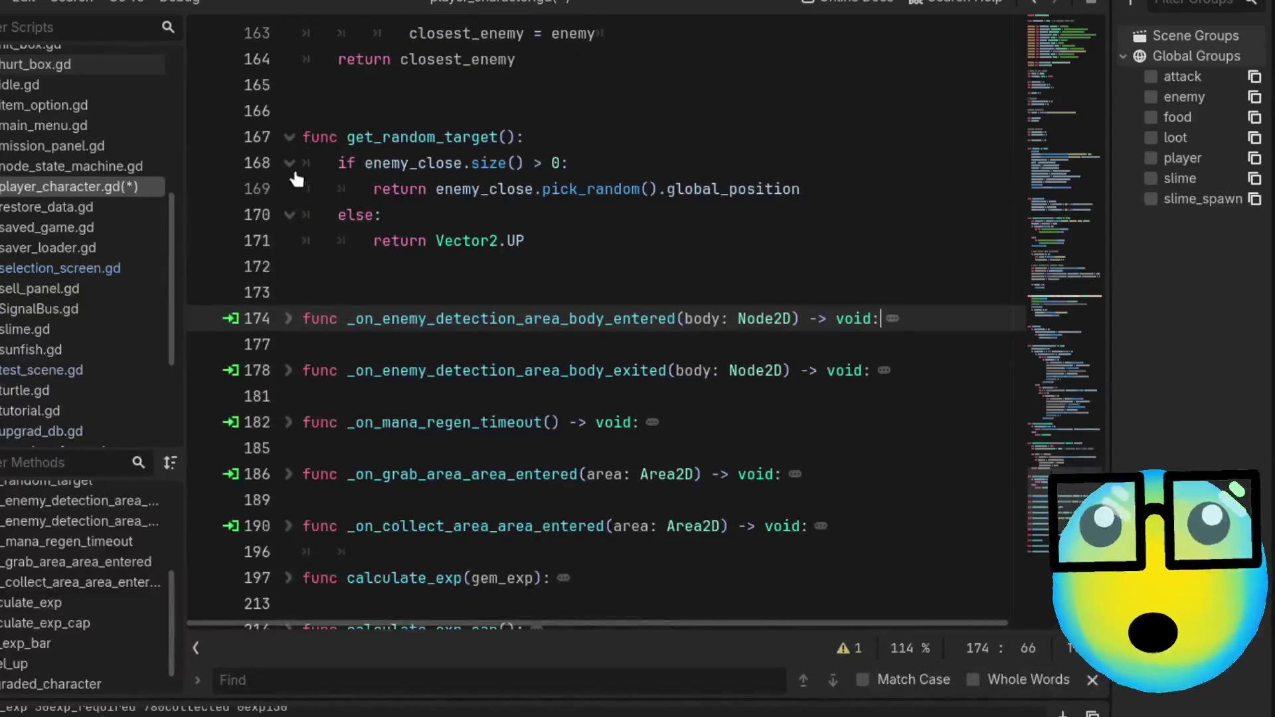
- Collapse get_random_target and get_closest_enemy, deleting the surplus empty line after each
{"action": "left_click", "coordinate": [289, 136]}
{"action": "left_click", "coordinate": [316, 178]}
{"action": "key", "text": "BackSpace"}
{"action": "scroll", "coordinate": [306, 163], "scroll_direction": "up", "scroll_amount": 4}
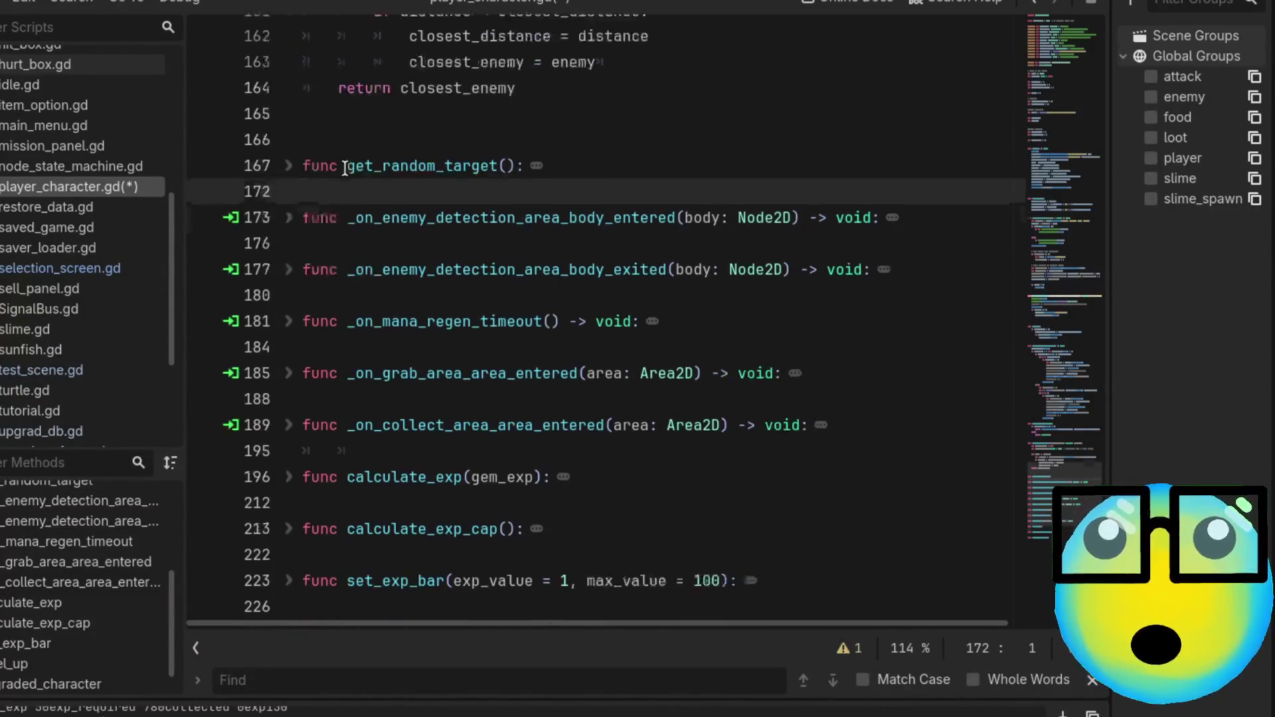
{"action": "left_click", "coordinate": [288, 137]}
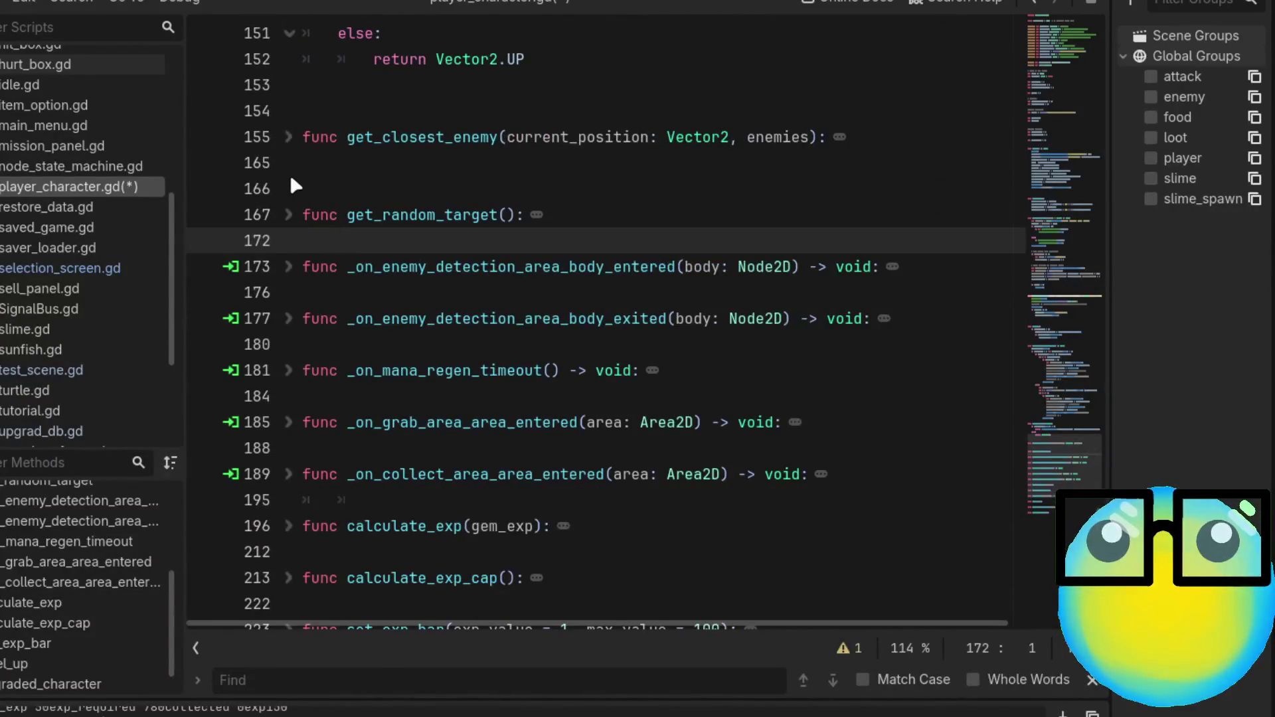
{"action": "left_click", "coordinate": [311, 166]}
{"action": "key", "text": "BackSpace"}
{"action": "left_click", "coordinate": [289, 137]}
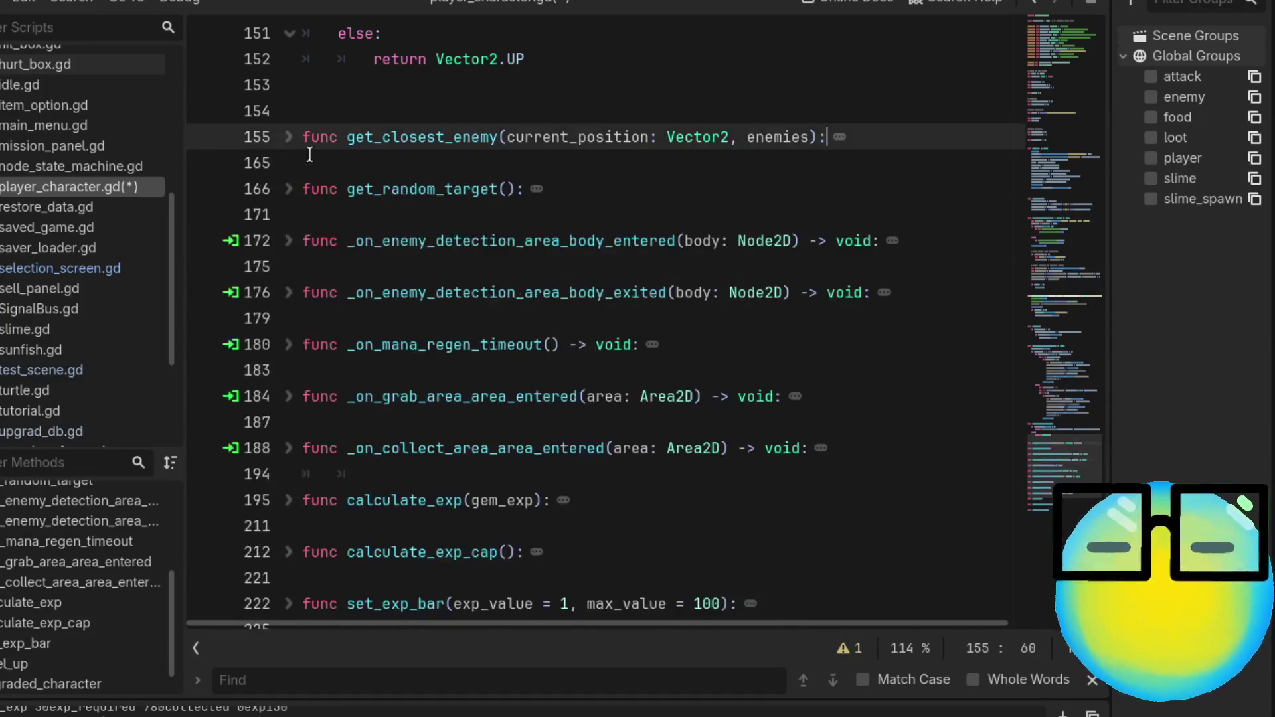
- Collapse get_target, remove the blank line after it, and collapse _on_bullet_timer_timeout
{"action": "scroll", "coordinate": [334, 189], "scroll_direction": "up", "scroll_amount": 3}
{"action": "left_click", "coordinate": [289, 176]}
{"action": "left_click", "coordinate": [312, 202]}
{"action": "key", "text": "BackSpace"}
{"action": "scroll", "coordinate": [427, 217], "scroll_direction": "down", "scroll_amount": 4}
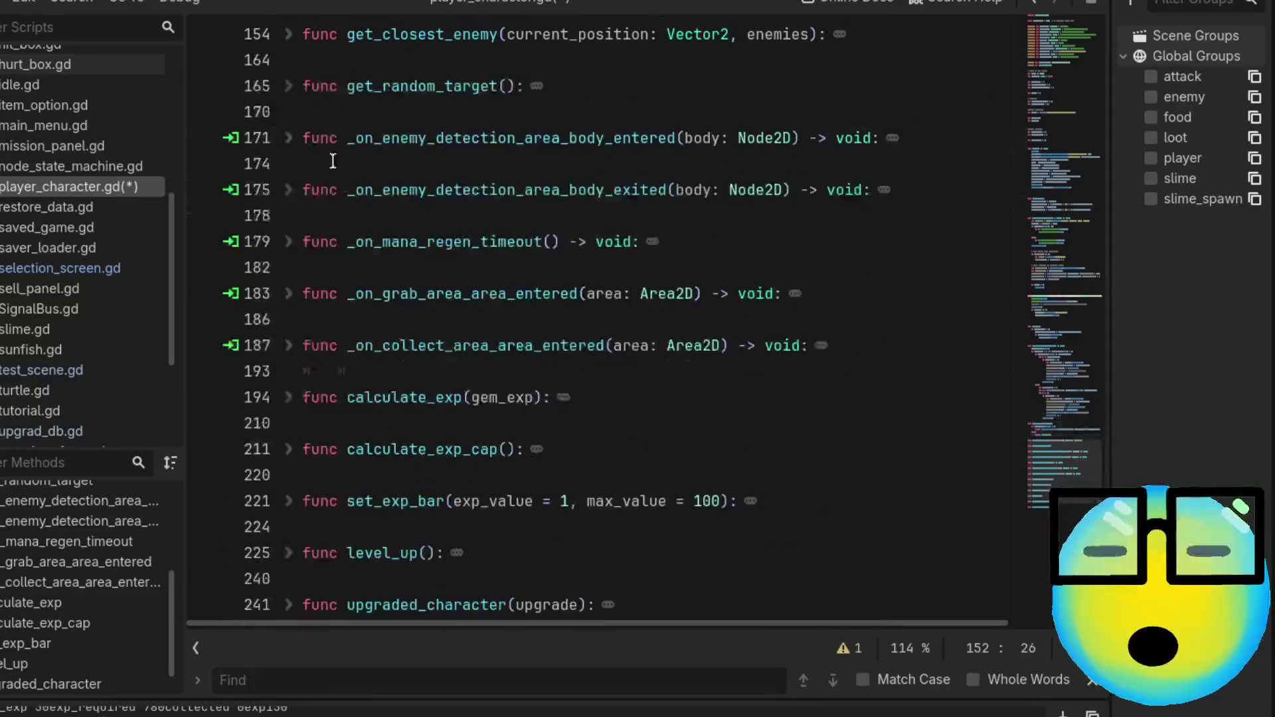
{"action": "scroll", "coordinate": [319, 120], "scroll_direction": "up", "scroll_amount": 1}
{"action": "scroll", "coordinate": [319, 120], "scroll_direction": "up", "scroll_amount": 1}
{"action": "left_click", "coordinate": [289, 35]}
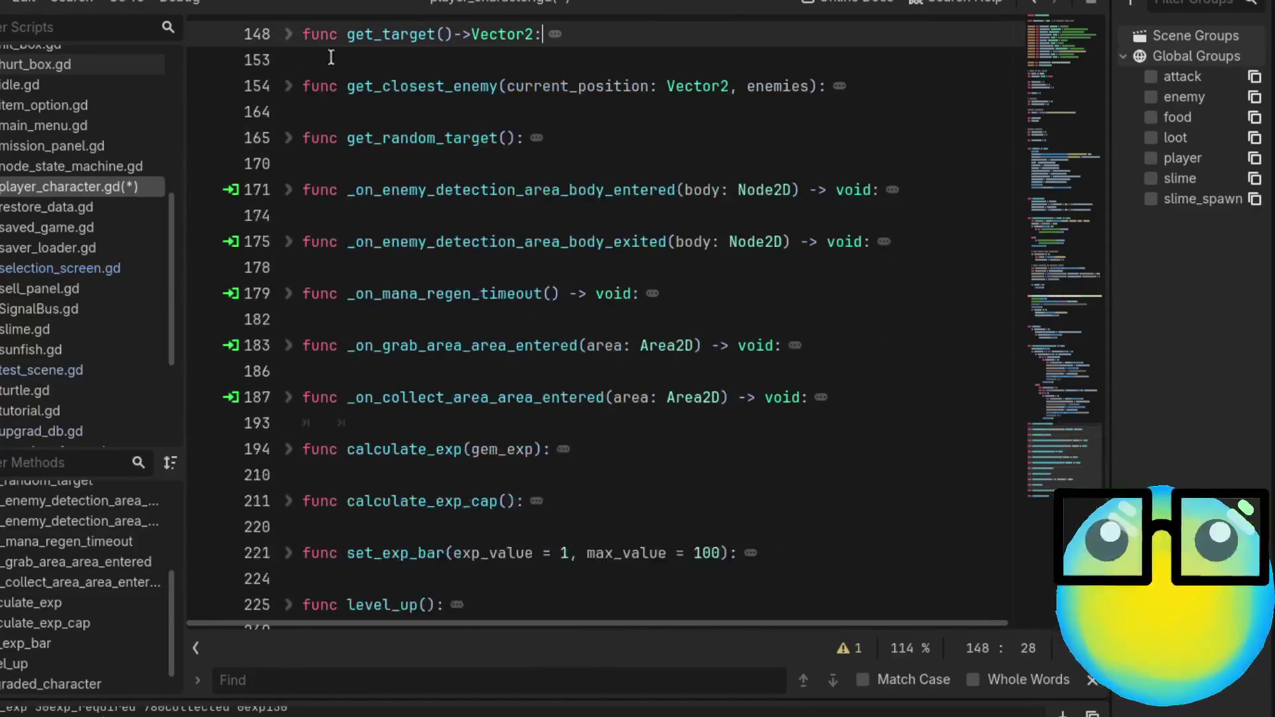
{"action": "left_click_drag", "start_coordinate": [1075, 441], "coordinate": [1073, 329]}
{"action": "left_click", "coordinate": [290, 346]}
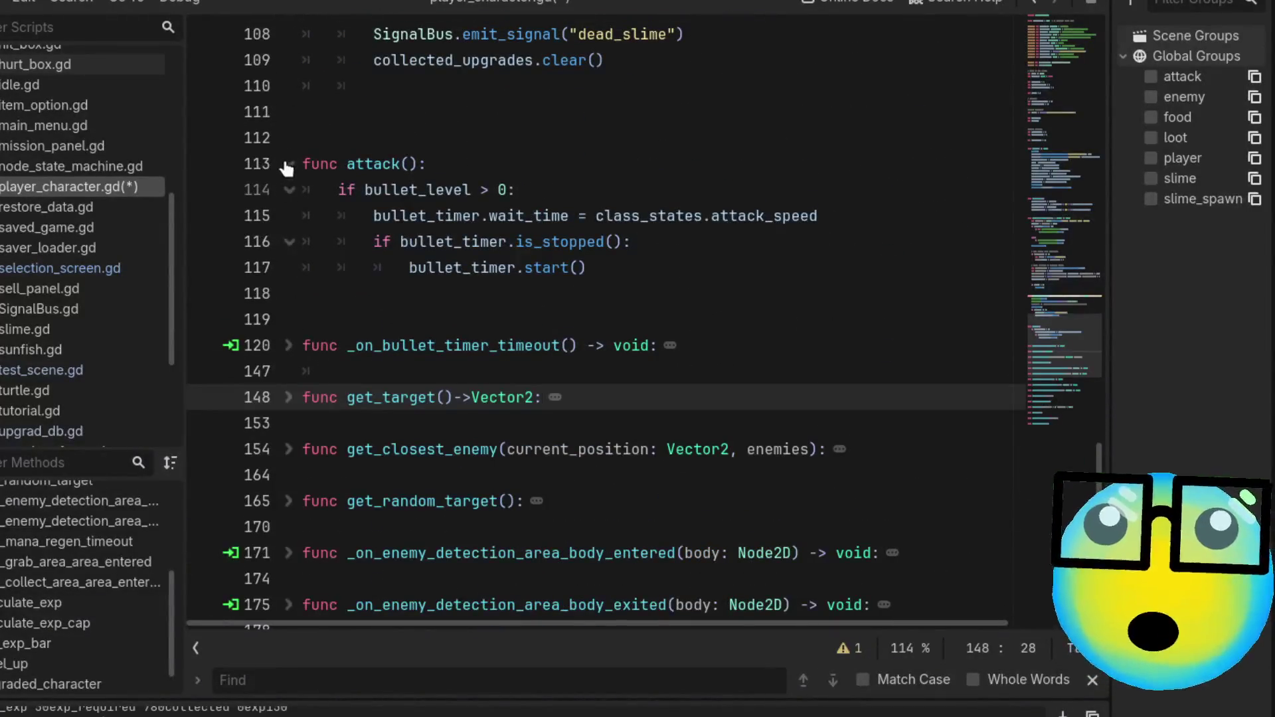
- Collapse attack, _on_hurt_box_hurt, _physics_process, set_labels and _ready
{"action": "left_click", "coordinate": [288, 163]}
{"action": "scroll", "coordinate": [568, 261], "scroll_direction": "up", "scroll_amount": 3}
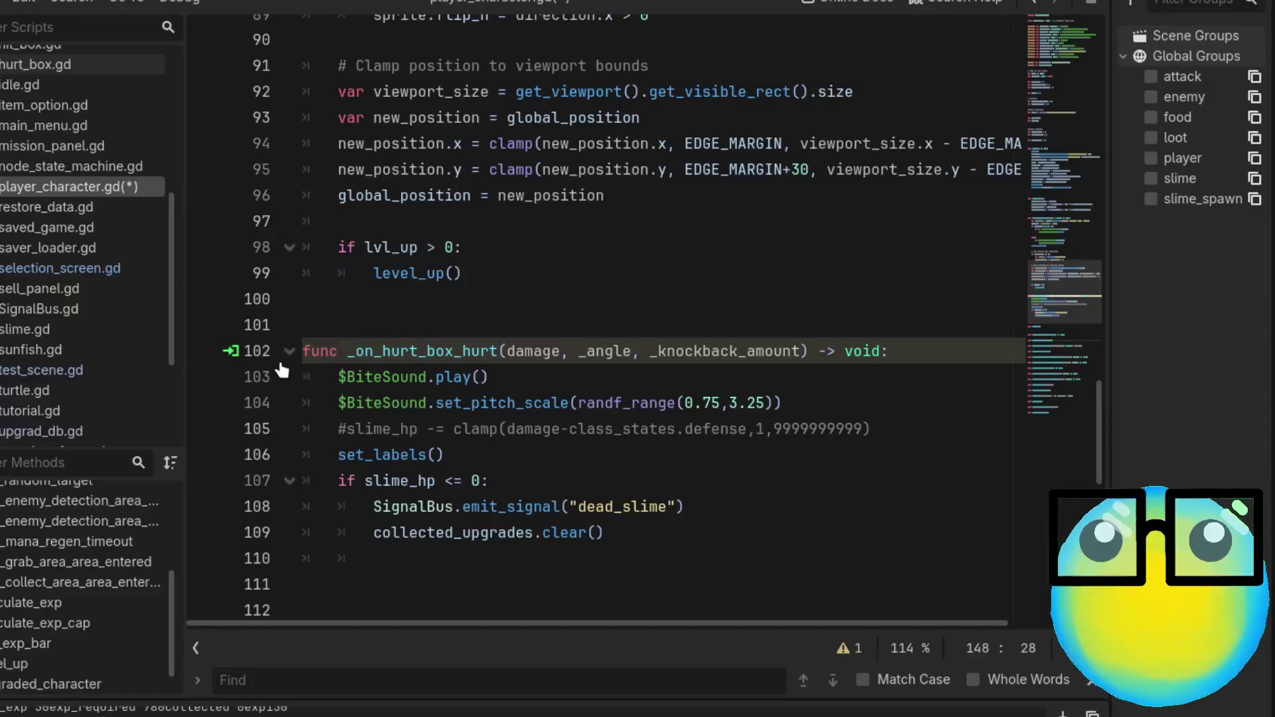
{"action": "left_click", "coordinate": [288, 351]}
{"action": "scroll", "coordinate": [303, 112], "scroll_direction": "up", "scroll_amount": 6}
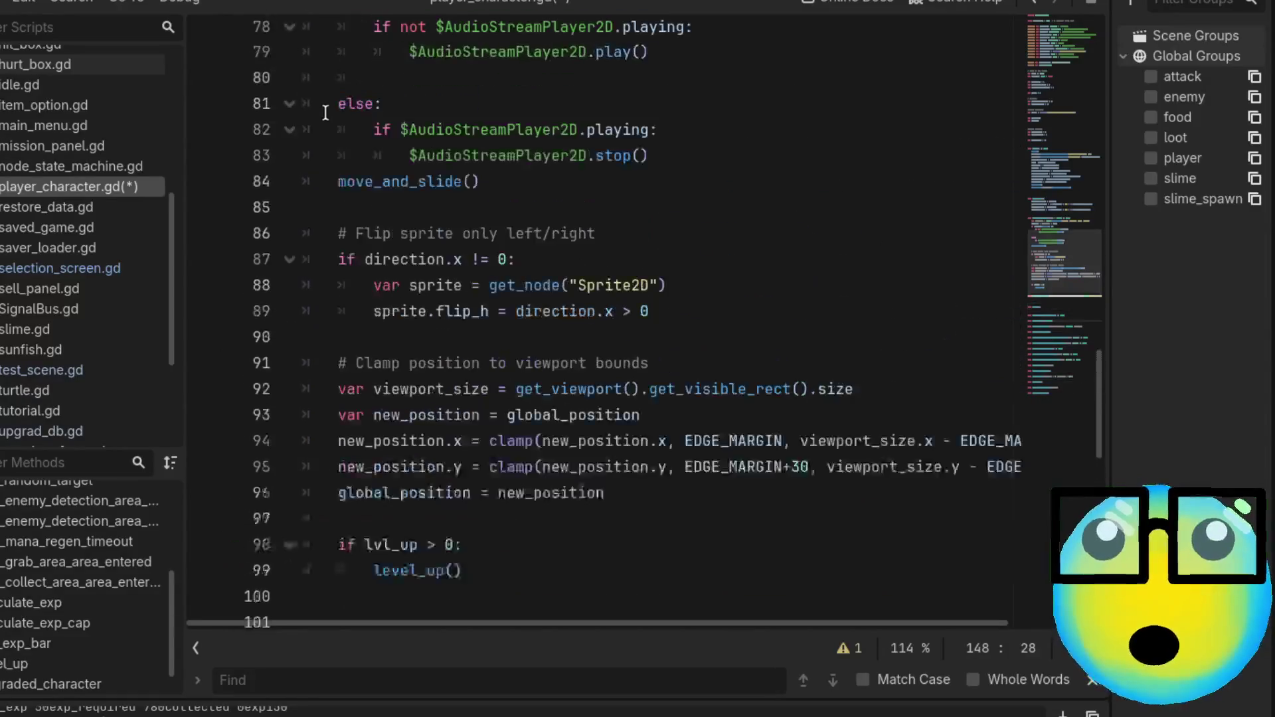
{"action": "left_click", "coordinate": [290, 78]}
{"action": "scroll", "coordinate": [294, 221], "scroll_direction": "up", "scroll_amount": 4}
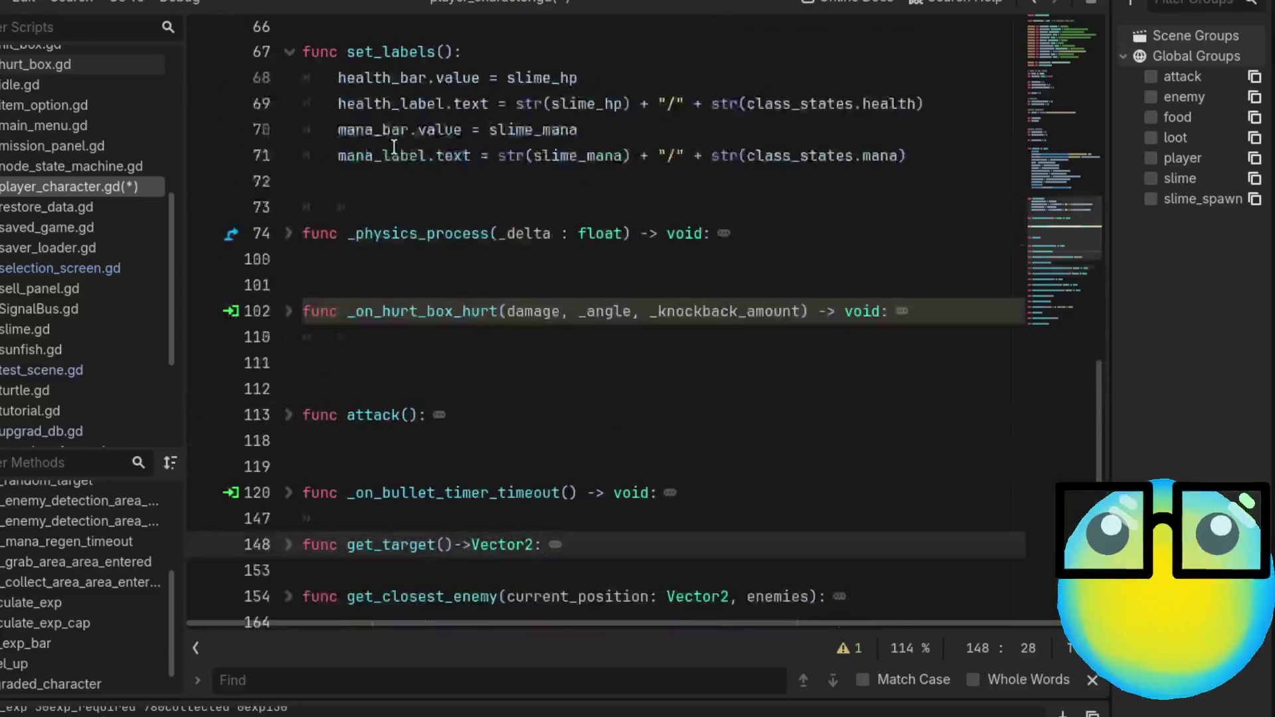
{"action": "left_click", "coordinate": [290, 209]}
{"action": "scroll", "coordinate": [1079, 229], "scroll_direction": "down", "scroll_amount": 5}
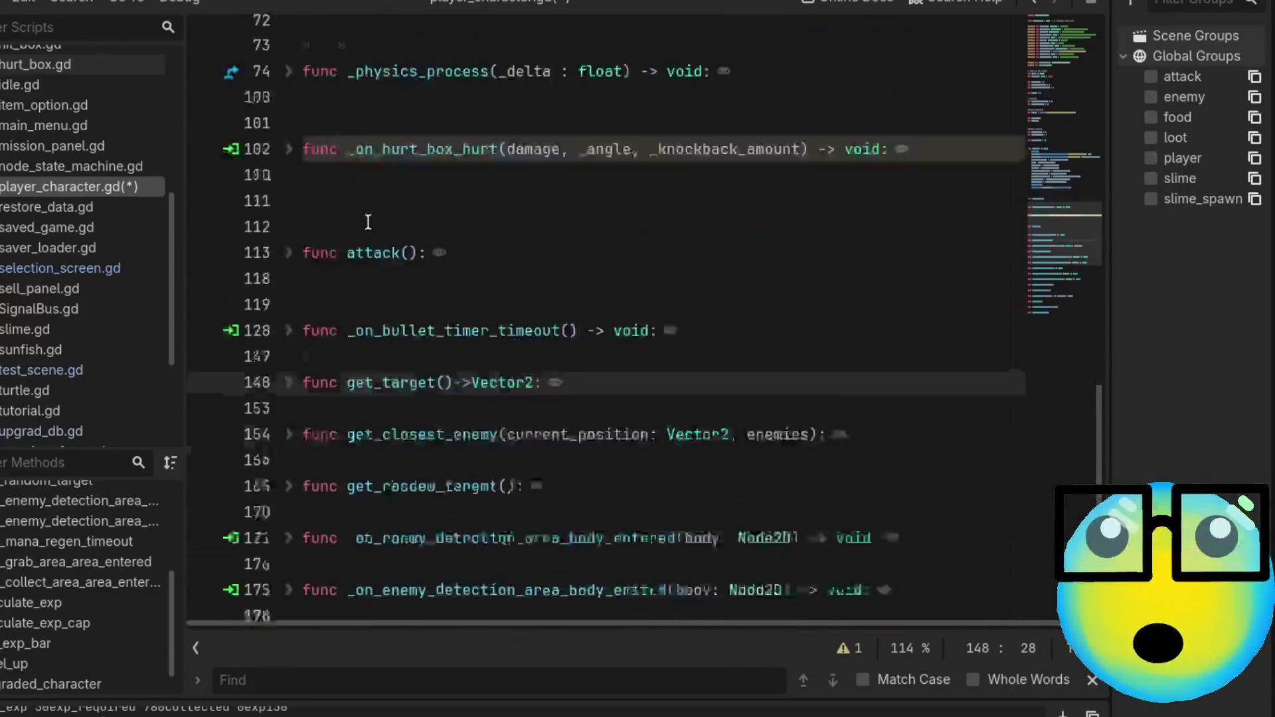
{"action": "mouse_move", "coordinate": [1083, 229]}
{"action": "left_mouse_down"}
{"action": "mouse_move", "coordinate": [1069, 149]}
{"action": "mouse_move", "coordinate": [1060, 297]}
{"action": "mouse_move", "coordinate": [1056, 176]}
{"action": "left_mouse_up"}
{"action": "left_click", "coordinate": [290, 134]}
- Delete the whitespace-only line after _on_hurt_box_hurt and the extra empty line before attack
{"action": "left_click", "coordinate": [402, 372]}
{"action": "left_click_drag", "start_coordinate": [397, 349], "coordinate": [277, 349]}
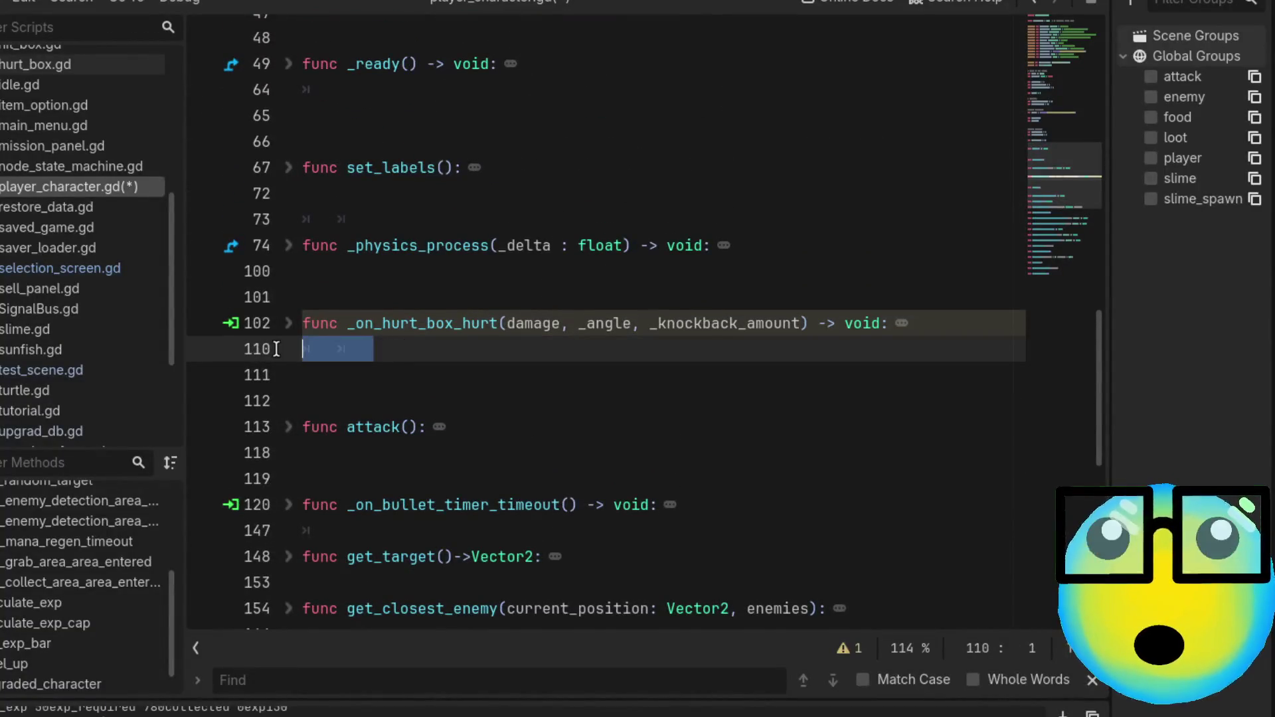
{"action": "key", "text": "BackSpace"}
{"action": "key", "text": "BackSpace"}
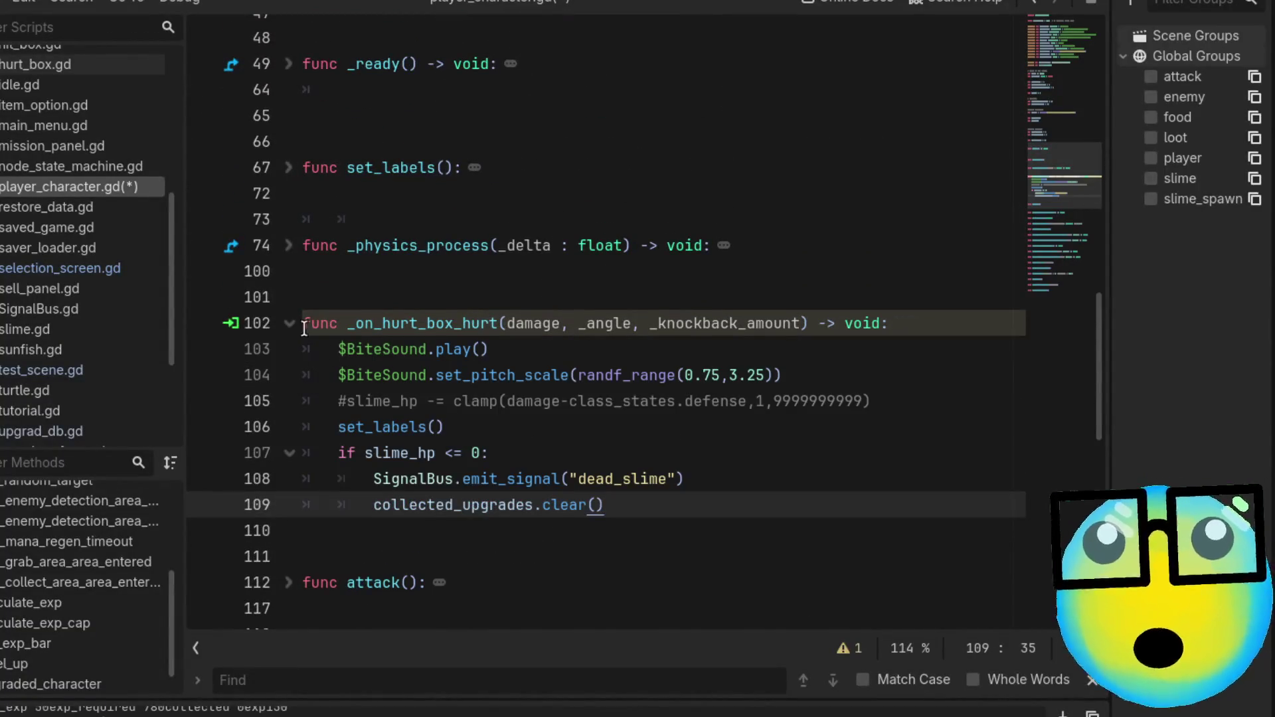
{"action": "left_click", "coordinate": [290, 323]}
{"action": "left_click", "coordinate": [314, 373]}
{"action": "key", "text": "BackSpace"}
{"action": "left_click", "coordinate": [328, 426]}
{"action": "key", "text": "Up"}
- Remove the empty line after _physics_process and fold that function
{"action": "left_click", "coordinate": [319, 273]}
{"action": "key", "text": "BackSpace"}
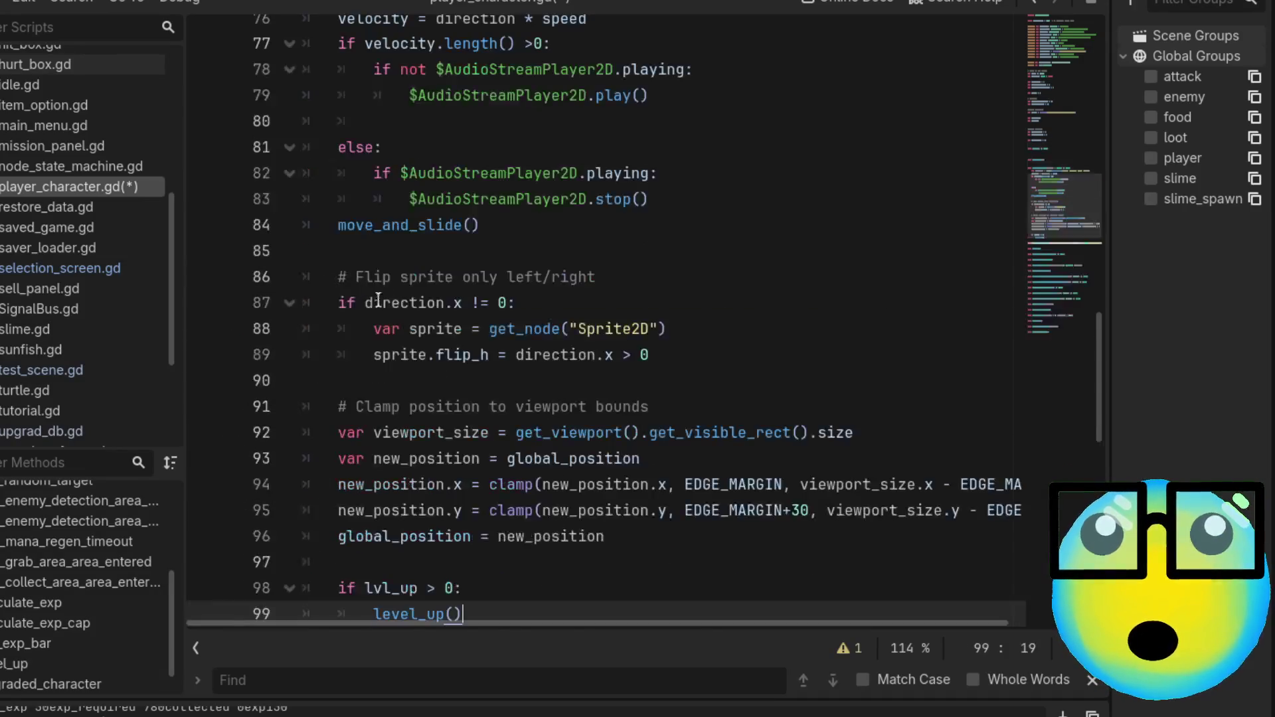
{"action": "scroll", "coordinate": [278, 200], "scroll_direction": "up", "scroll_amount": 2}
{"action": "scroll", "coordinate": [286, 160], "scroll_direction": "up", "scroll_amount": 2}
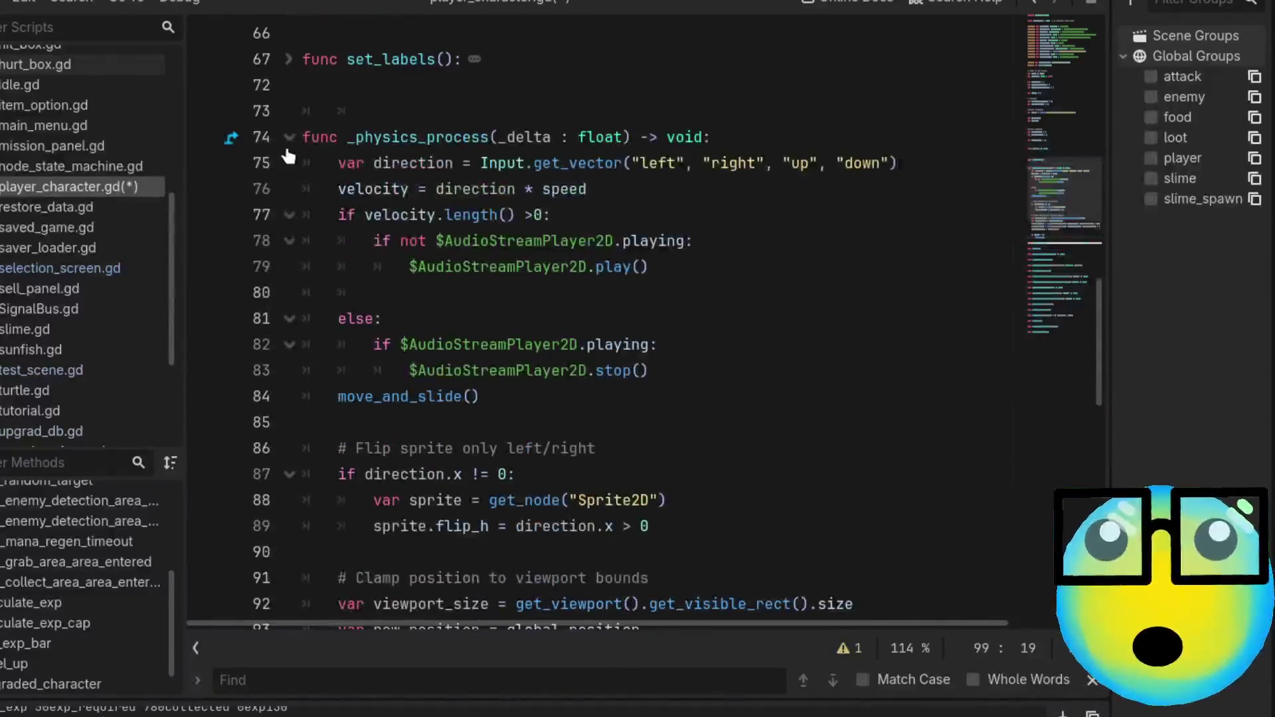
{"action": "left_click", "coordinate": [288, 138]}
- Delete the stray blank line after set_labels and the extra empty lines after _ready
{"action": "double_click", "coordinate": [370, 112]}
{"action": "key", "text": "BackSpace"}
{"action": "key", "text": "BackSpace"}
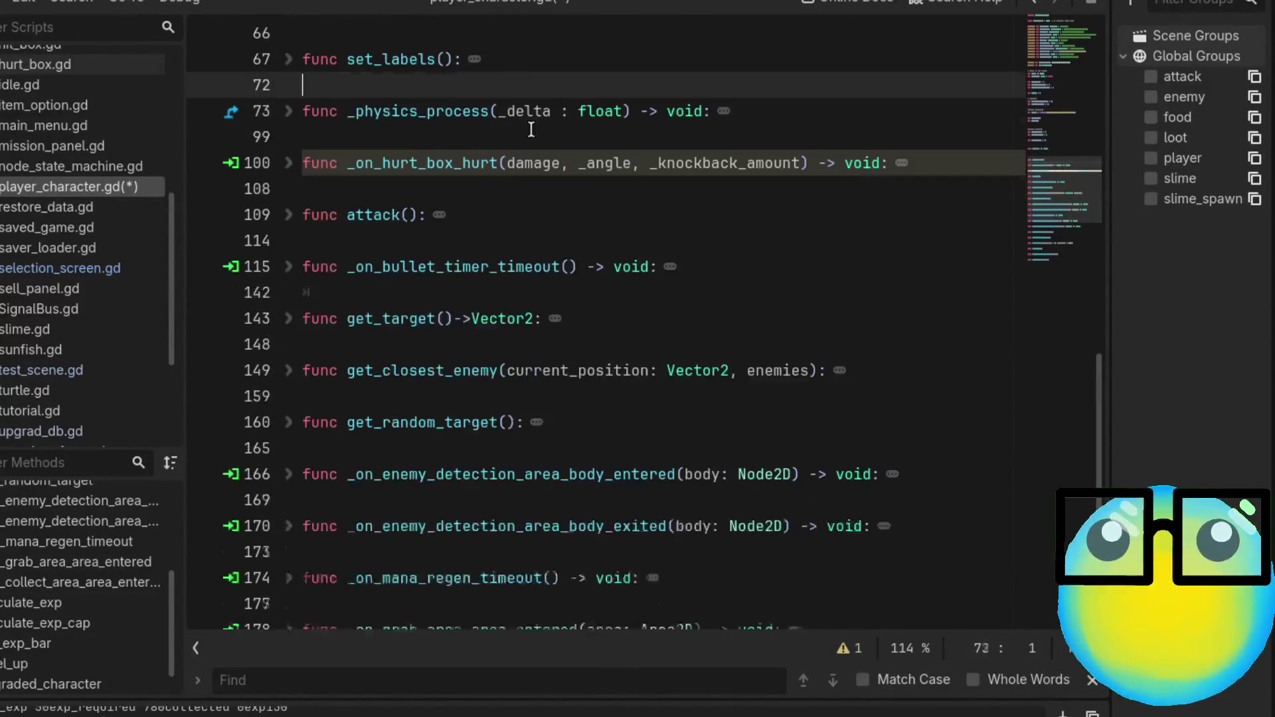
{"action": "scroll", "coordinate": [599, 136], "scroll_direction": "up", "scroll_amount": 1}
{"action": "left_click", "coordinate": [363, 93]}
{"action": "key", "text": "BackSpace"}
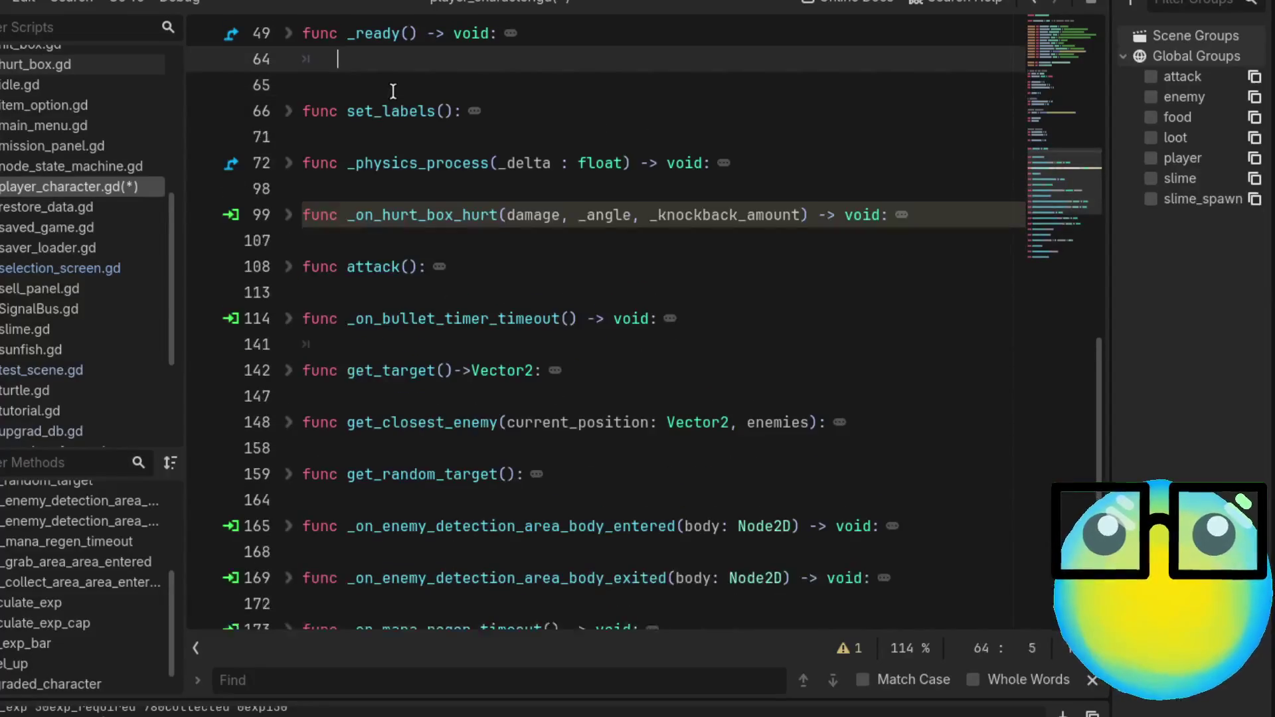
{"action": "key", "text": "BackSpace"}
{"action": "key", "text": "Delete"}
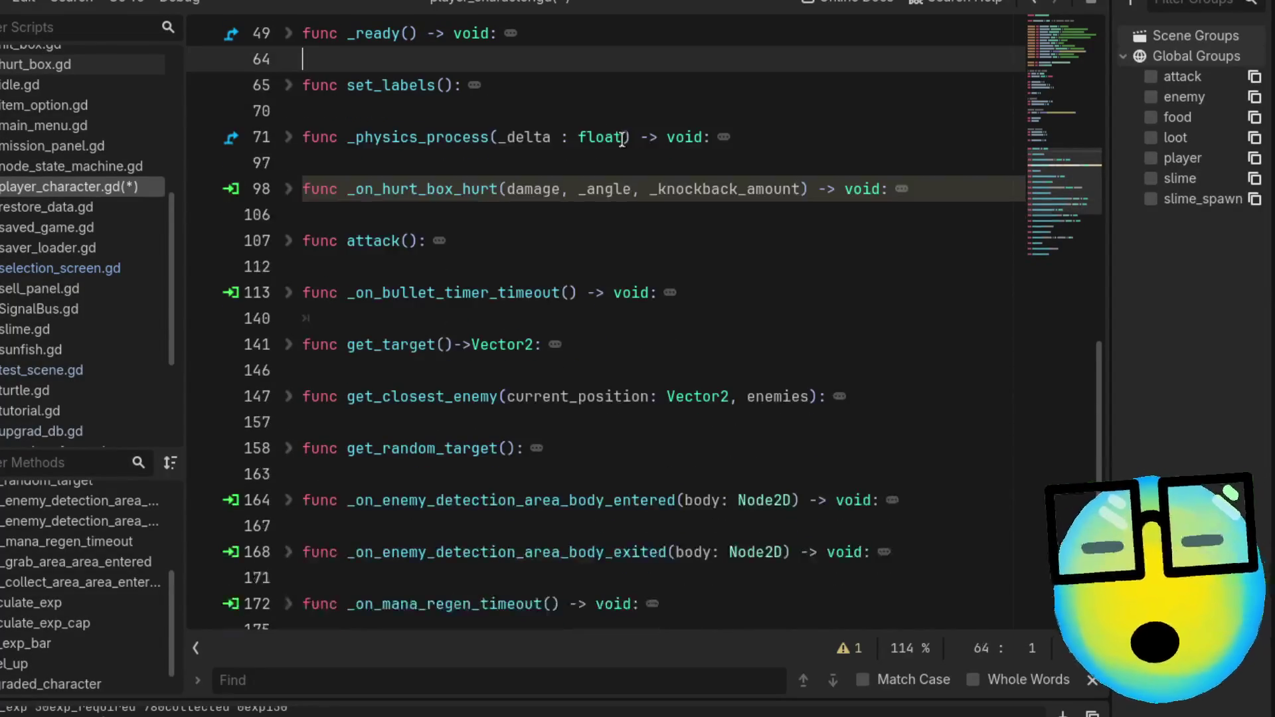
{"action": "mouse_move", "coordinate": [1066, 186]}
{"action": "left_mouse_down"}
{"action": "mouse_move", "coordinate": [1069, 161]}
{"action": "mouse_move", "coordinate": [1090, 254]}
{"action": "left_mouse_up"}
- Select and review the experience functions, lines 187–275, then calculate_exp through set_exp_bar
{"action": "left_click", "coordinate": [608, 591]}
{"action": "mouse_move", "coordinate": [611, 598]}
{"action": "left_mouse_down"}
{"action": "mouse_move", "coordinate": [219, 521]}
{"action": "mouse_move", "coordinate": [213, 320]}
{"action": "left_mouse_up"}
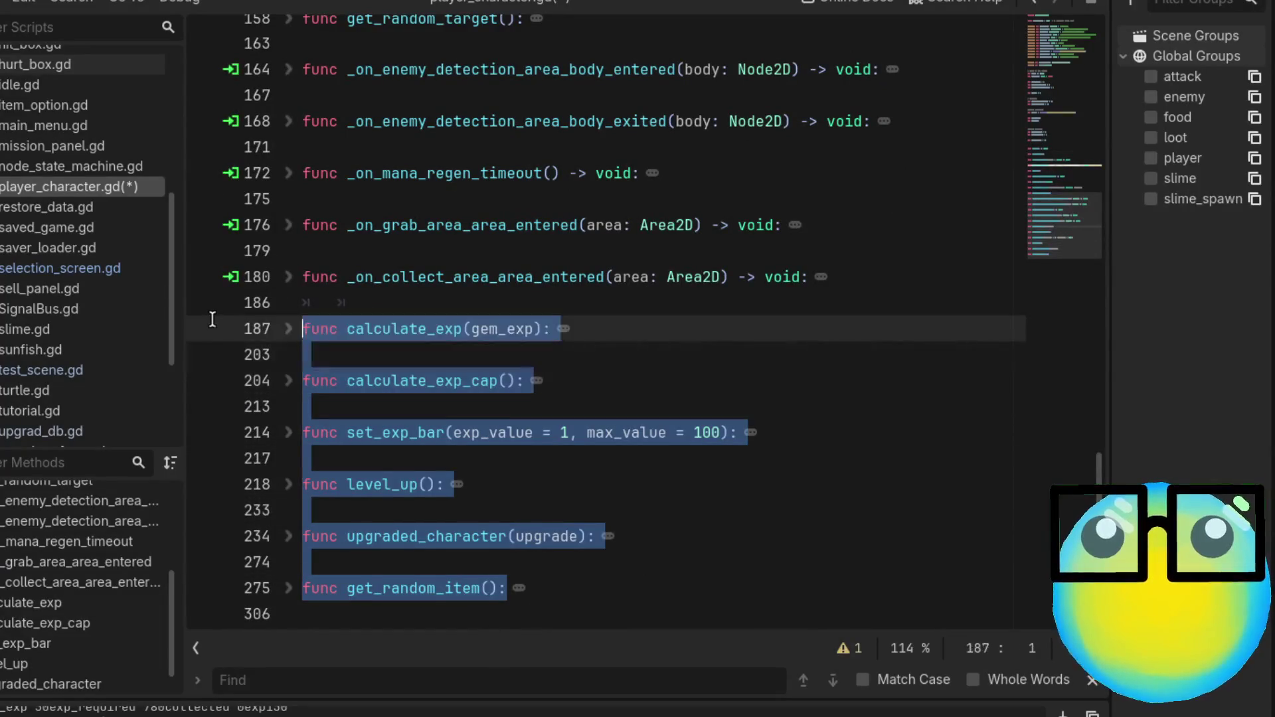
{"action": "left_click", "coordinate": [736, 480]}
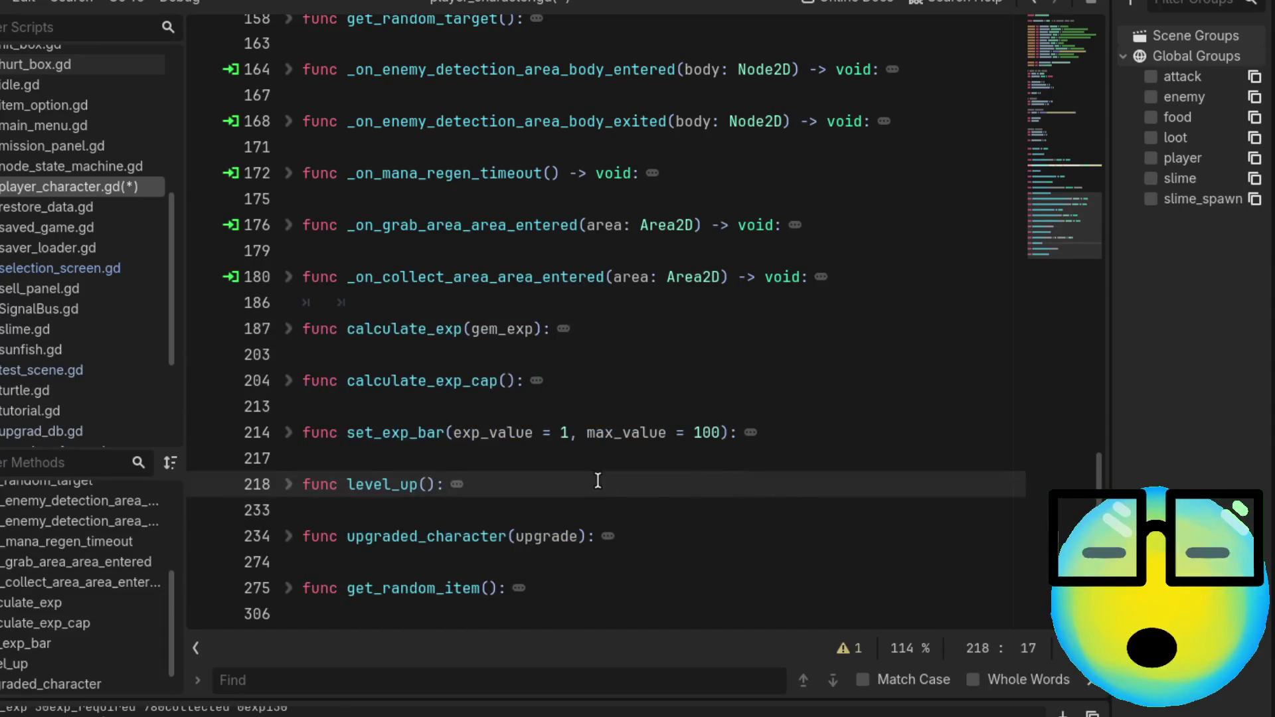
{"action": "left_click", "coordinate": [800, 433]}
{"action": "mouse_move", "coordinate": [800, 433]}
{"action": "left_mouse_down"}
{"action": "mouse_move", "coordinate": [225, 372]}
{"action": "mouse_move", "coordinate": [222, 334]}
{"action": "left_mouse_up"}
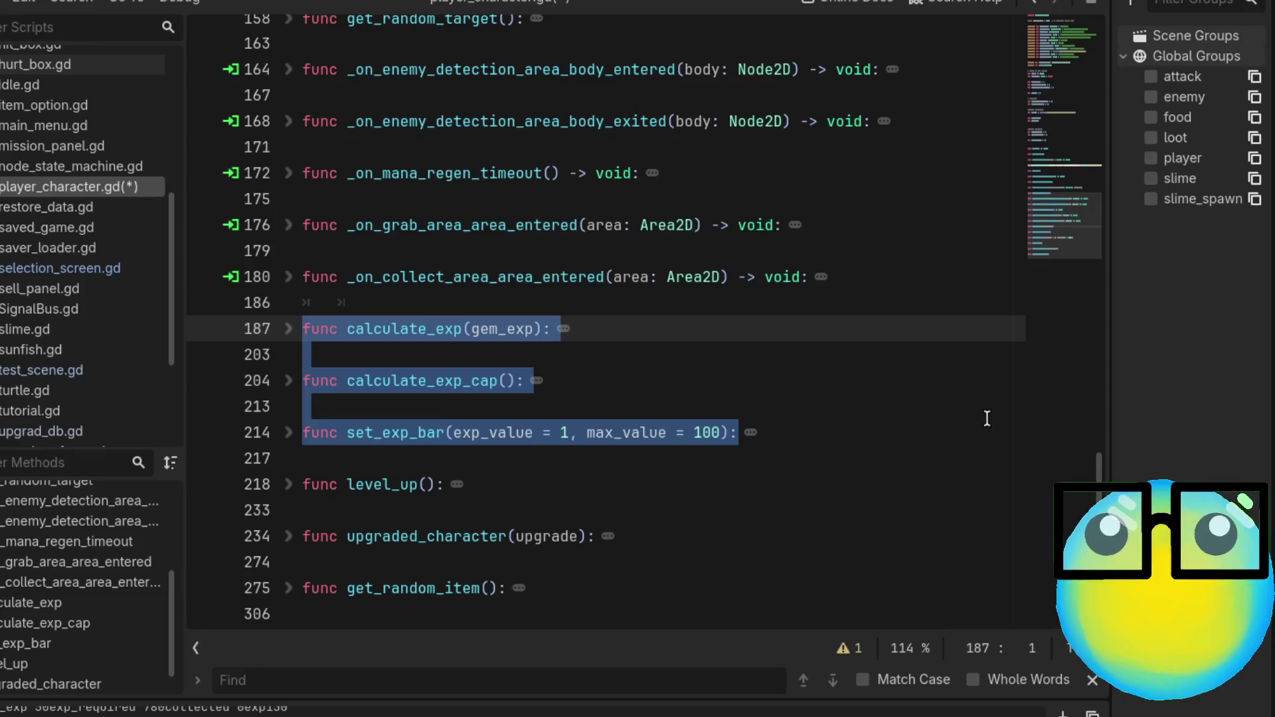
{"action": "left_click", "coordinate": [525, 478]}
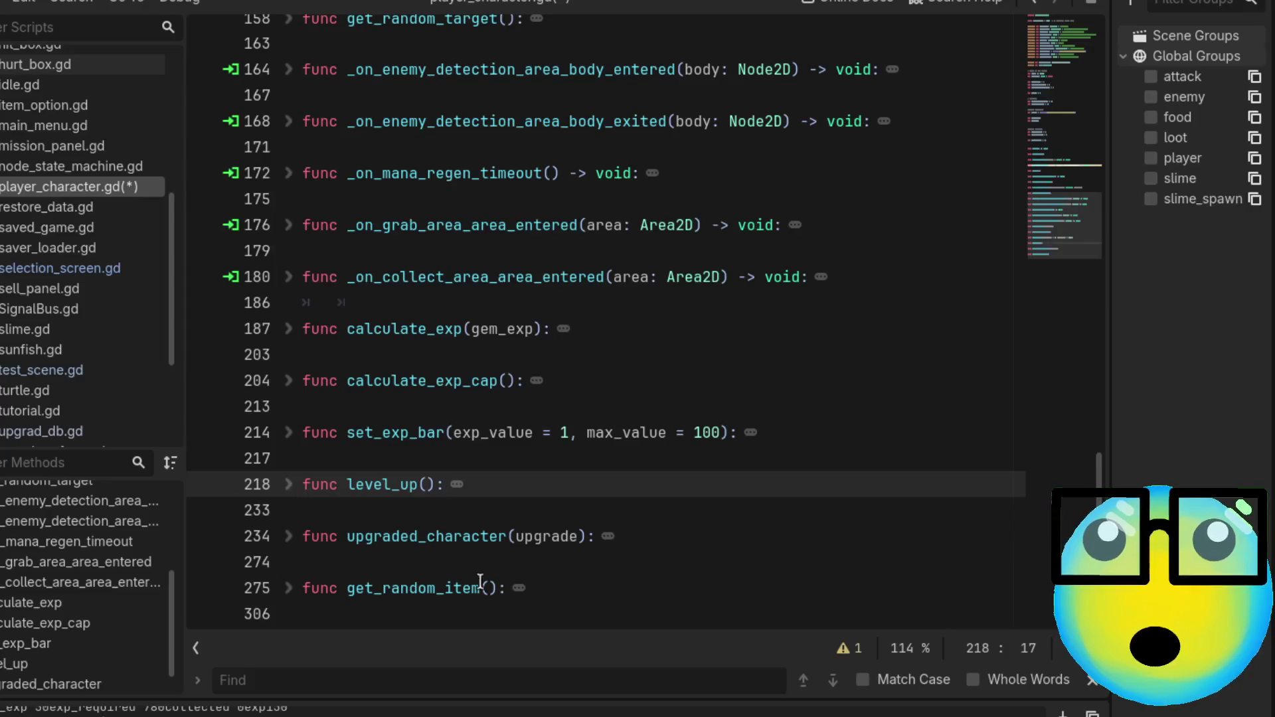
- Peek into upgraded_character's match body, fold it back, and save player_character.gd
{"action": "left_click", "coordinate": [287, 540]}
{"action": "left_click", "coordinate": [287, 539]}
{"action": "left_click", "coordinate": [287, 539]}
{"action": "left_click", "coordinate": [287, 539]}
{"action": "left_click", "coordinate": [287, 539]}
{"action": "scroll", "coordinate": [722, 528], "scroll_direction": "down", "scroll_amount": 4}
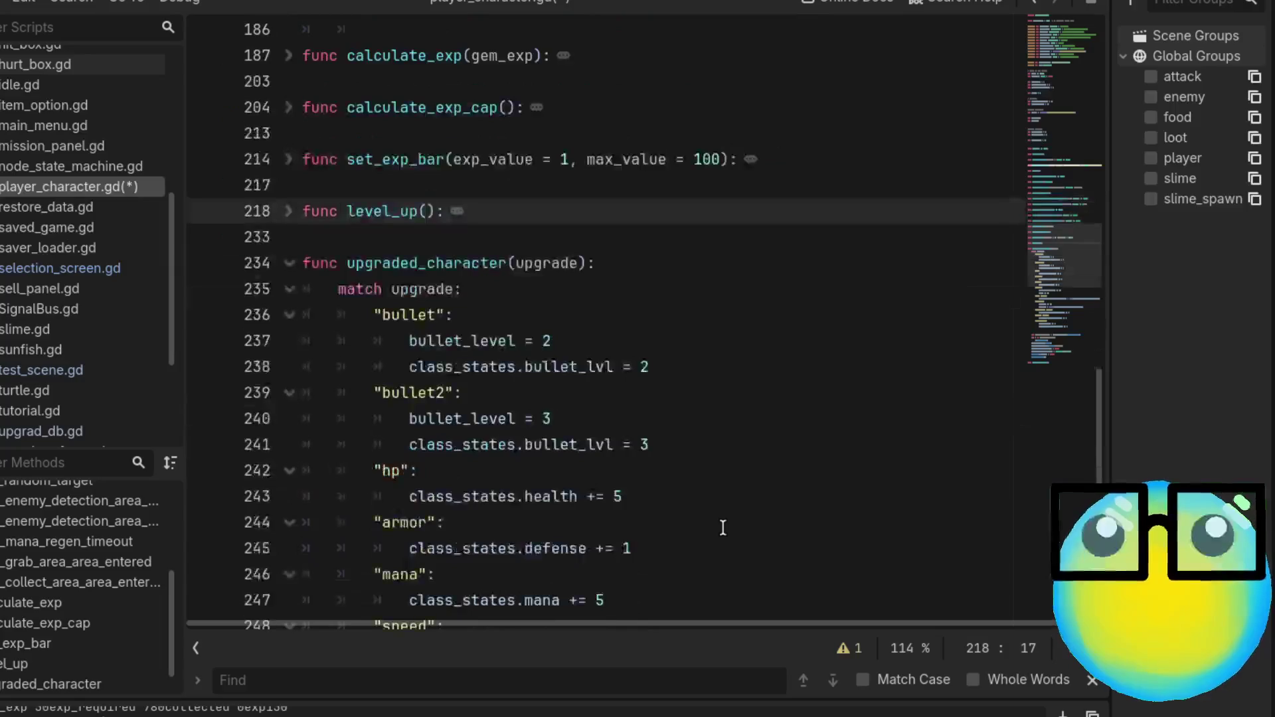
{"action": "left_click", "coordinate": [289, 265]}
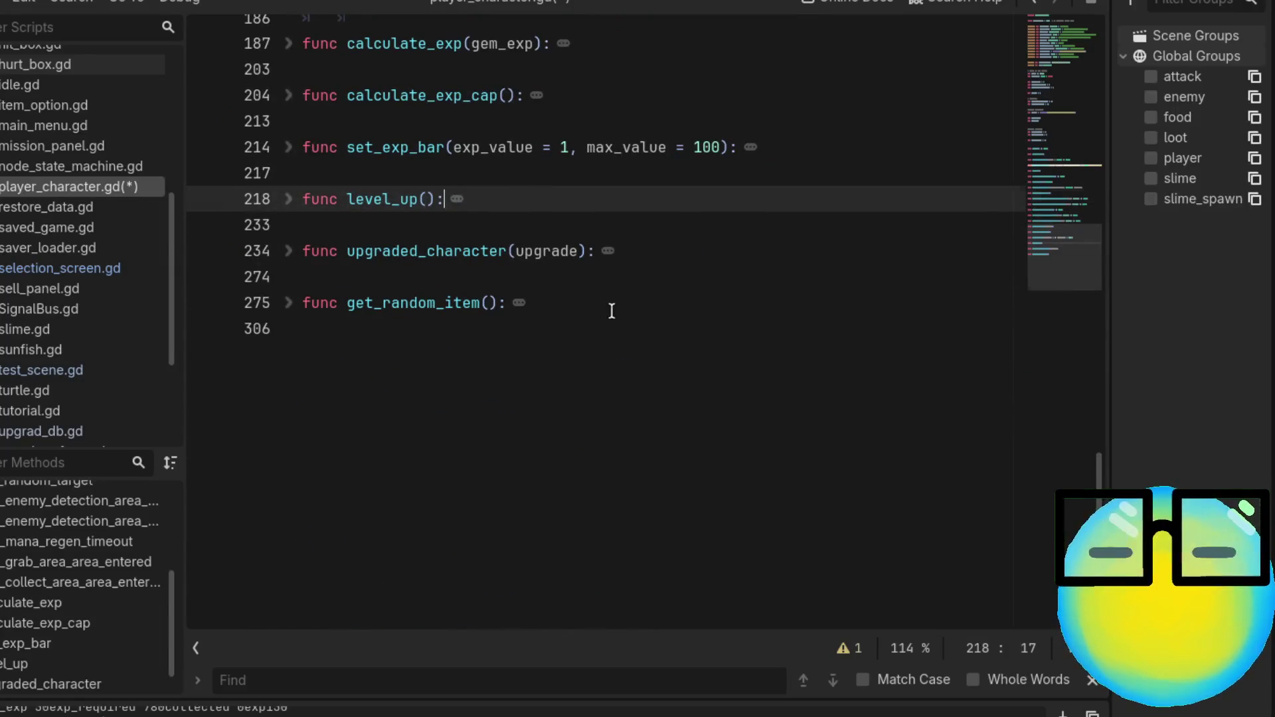
{"action": "scroll", "coordinate": [658, 347], "scroll_direction": "up", "scroll_amount": 4}
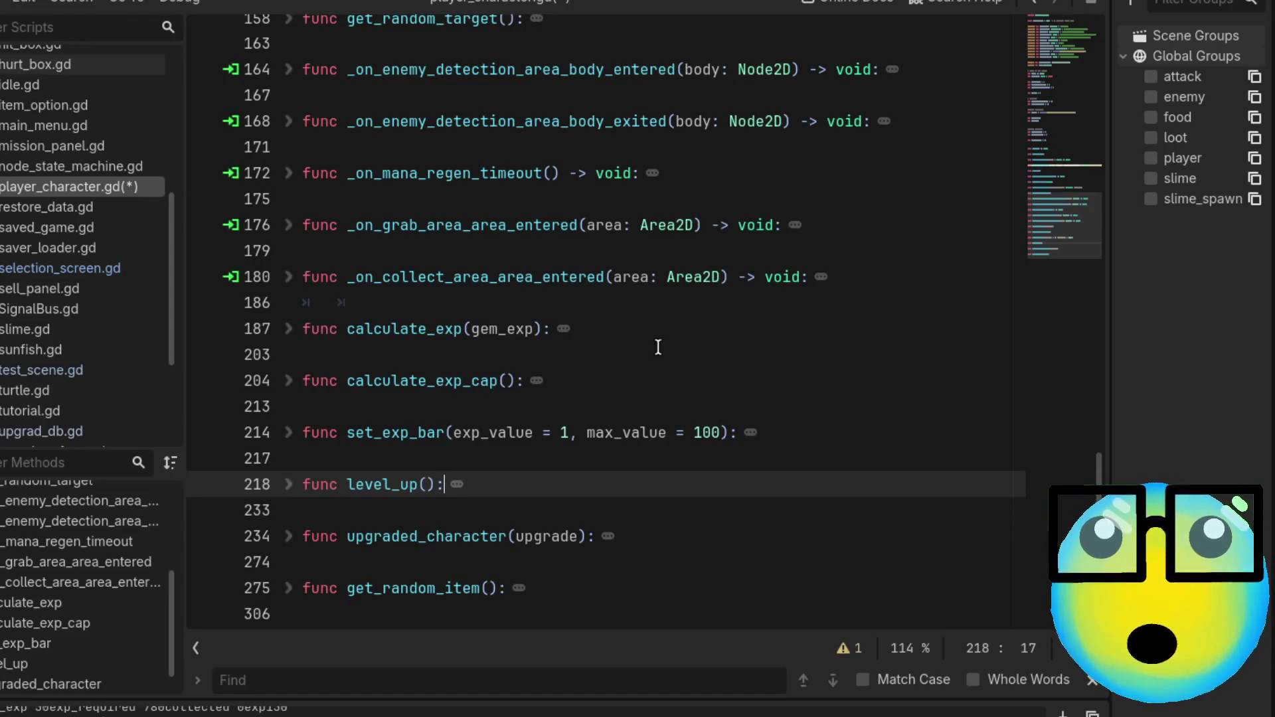
{"action": "key", "text": "ctrl+s"}
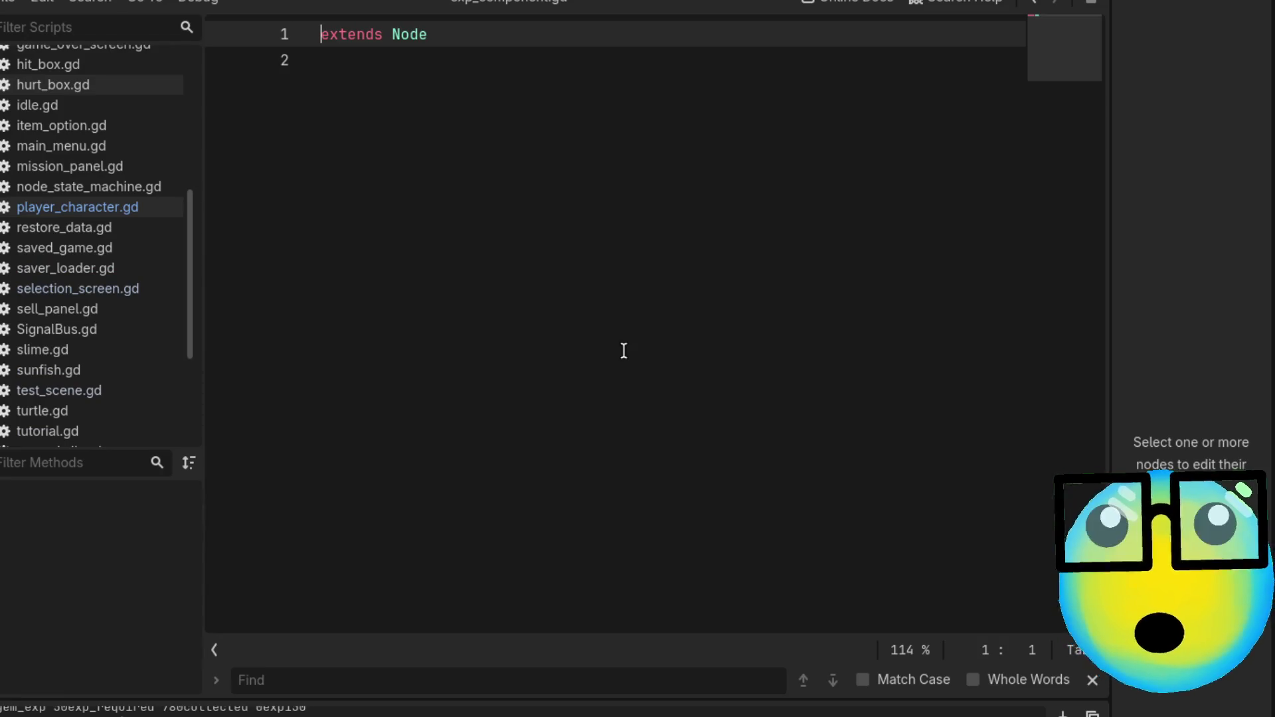
- Declare 'class_name exp_component extends Node' in exp_component.gd, then return to player_character.gd's calculate_exp
{"action": "type", "text": "class"}
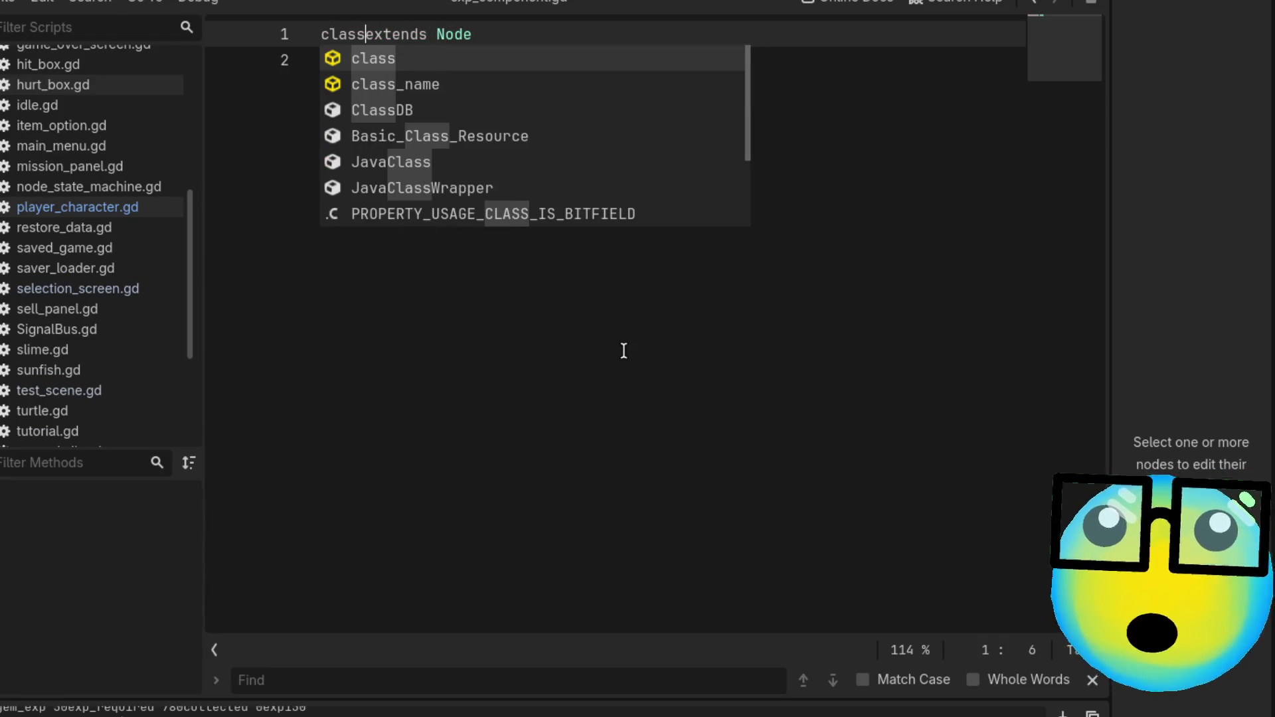
{"action": "key", "text": "Down"}
{"action": "key", "text": "Tab"}
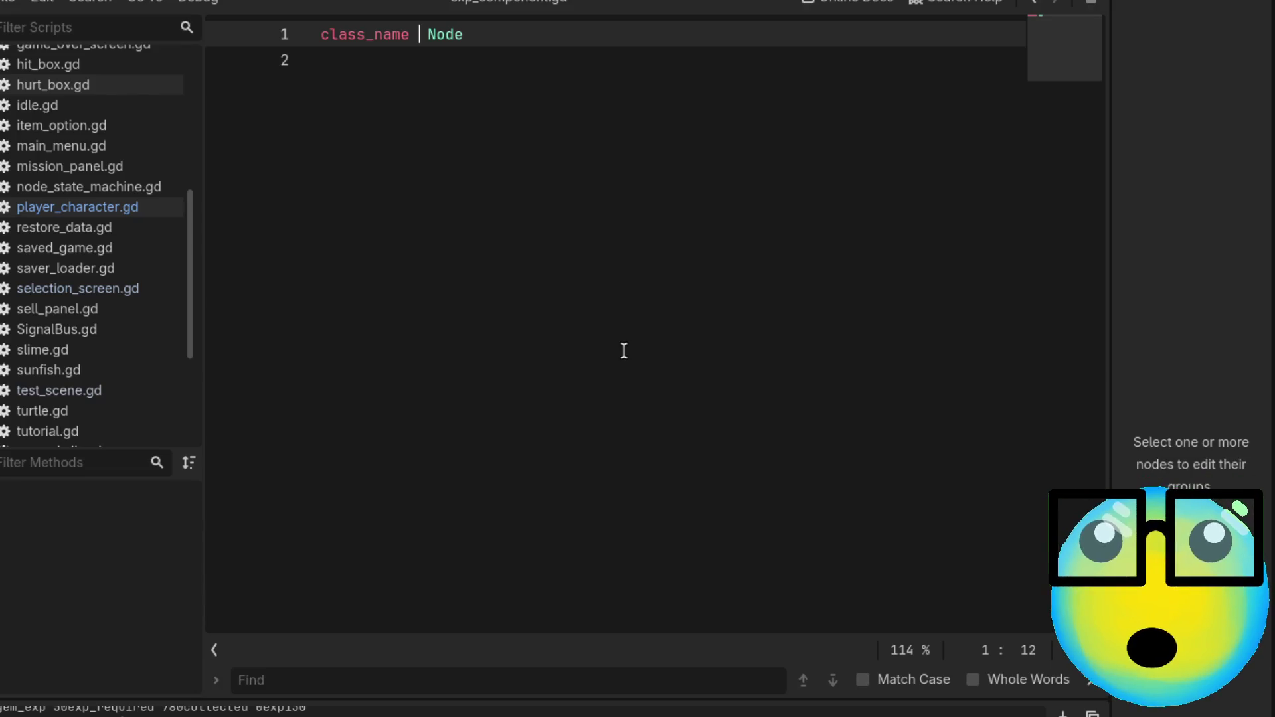
{"action": "type", "text": "Exp"}
{"action": "key", "text": "BackSpace"}
{"action": "key", "text": "BackSpace"}
{"action": "key", "text": "BackSpace"}
{"action": "type", "text": "exp"}
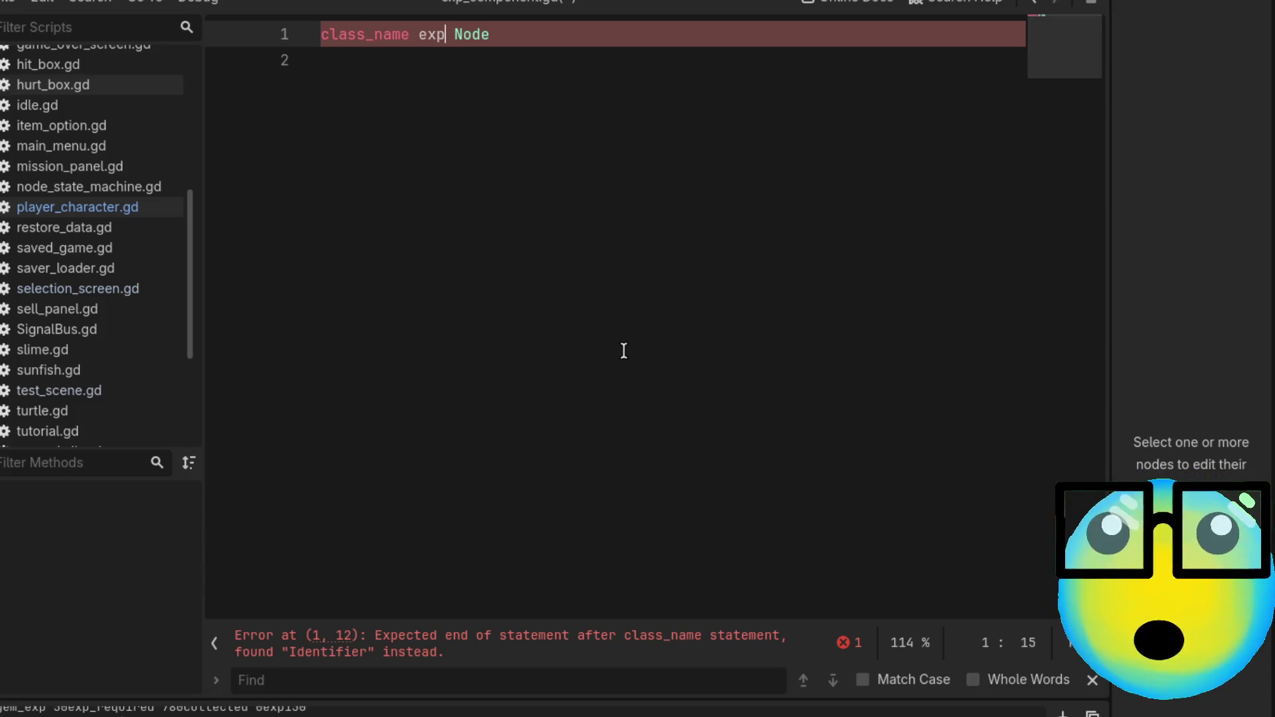
{"action": "type", "text": "_component extends"}
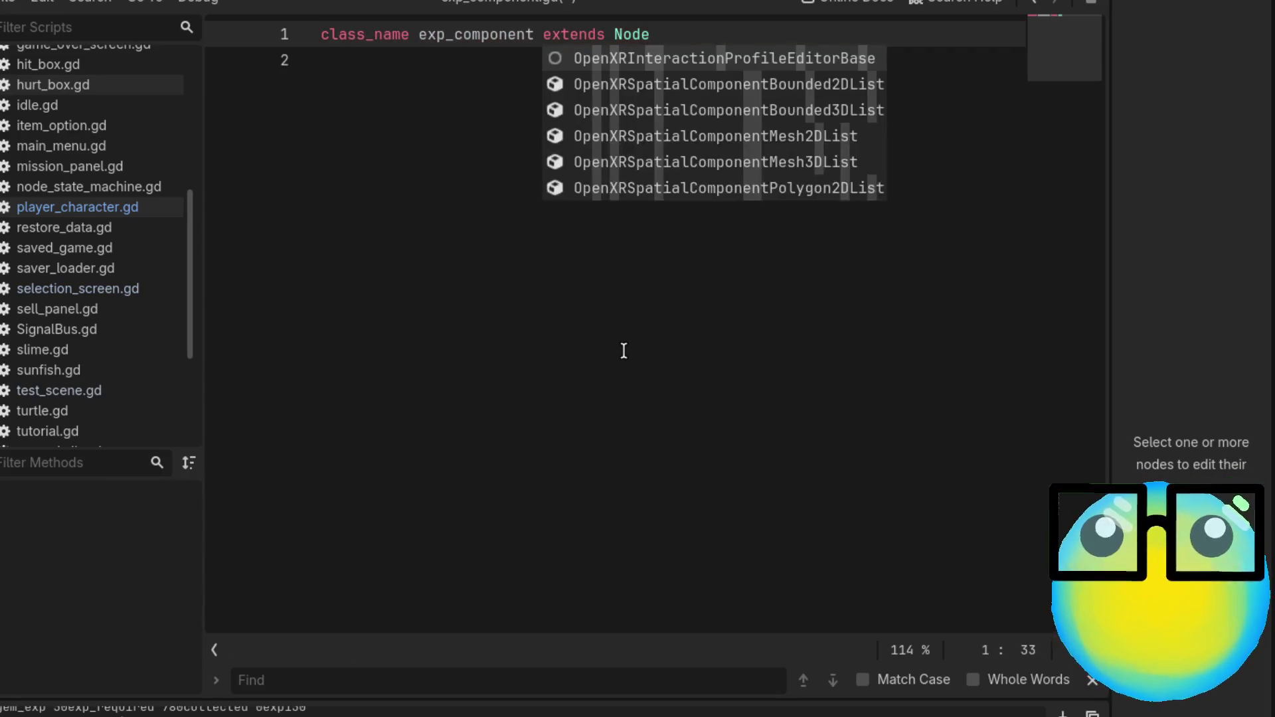
{"action": "left_click", "coordinate": [359, 271]}
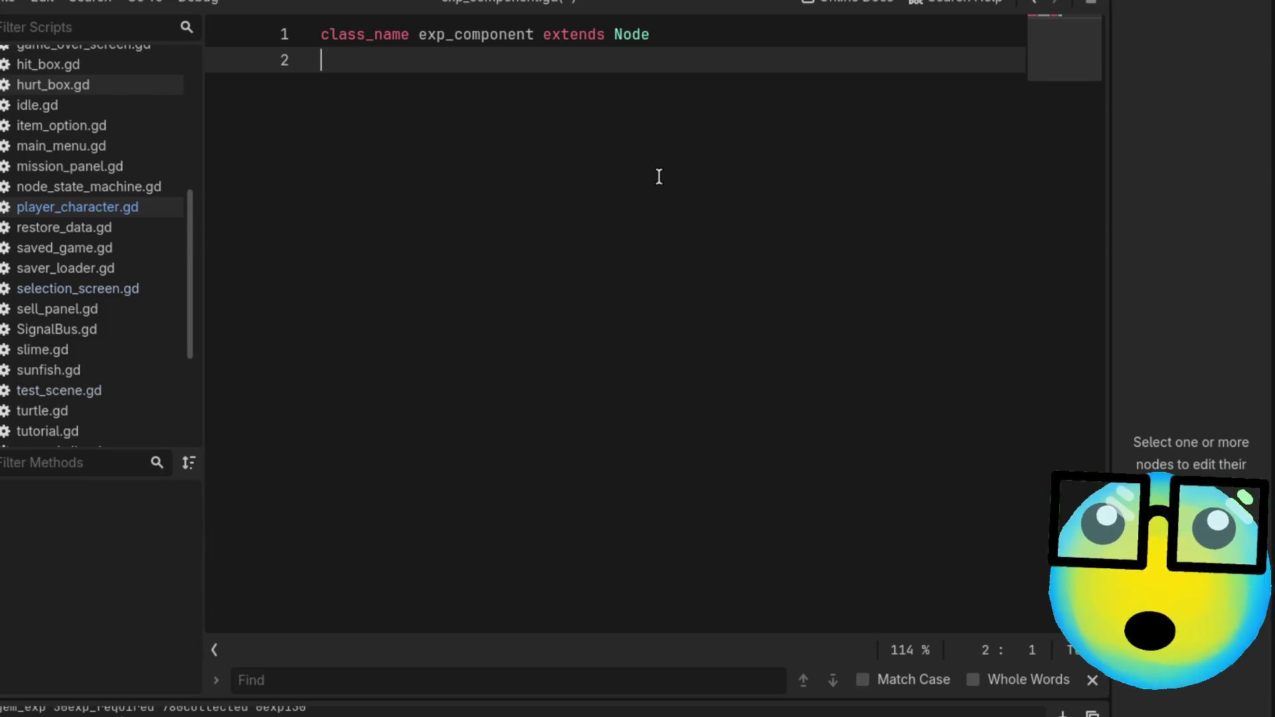
{"action": "key", "text": "Return"}
{"action": "left_click", "coordinate": [108, 207]}
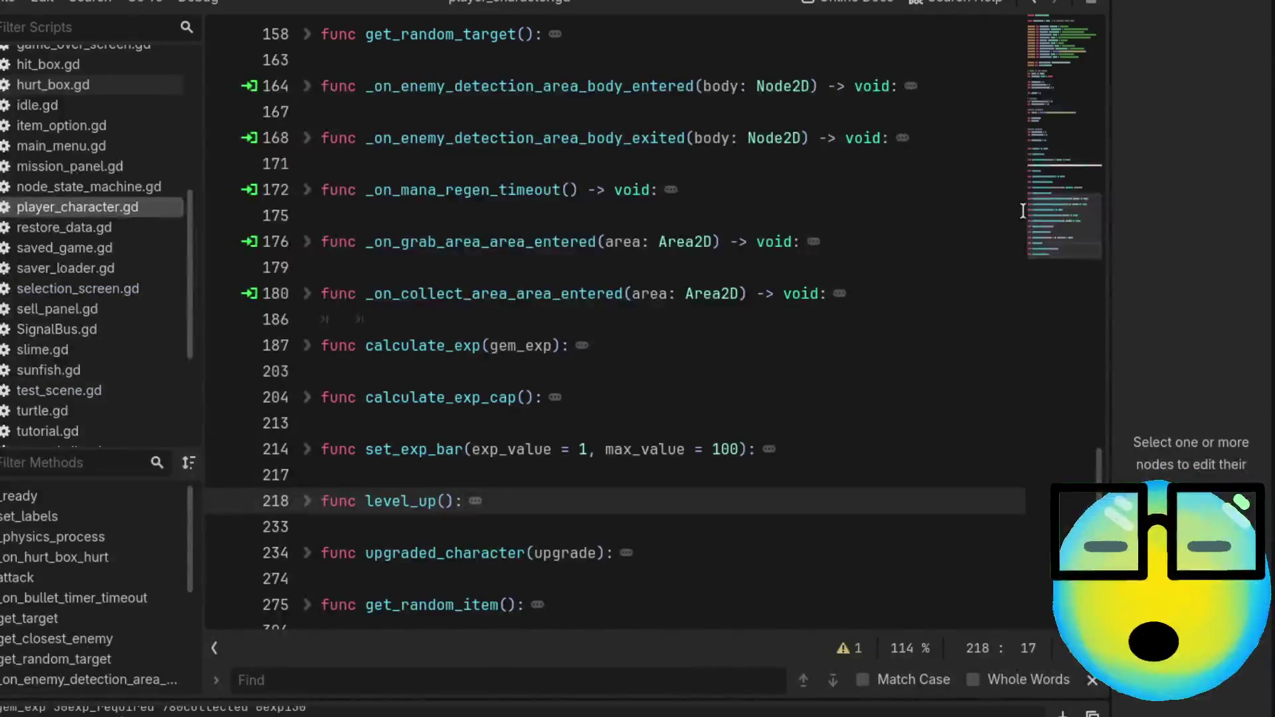
{"action": "left_click", "coordinate": [305, 347]}
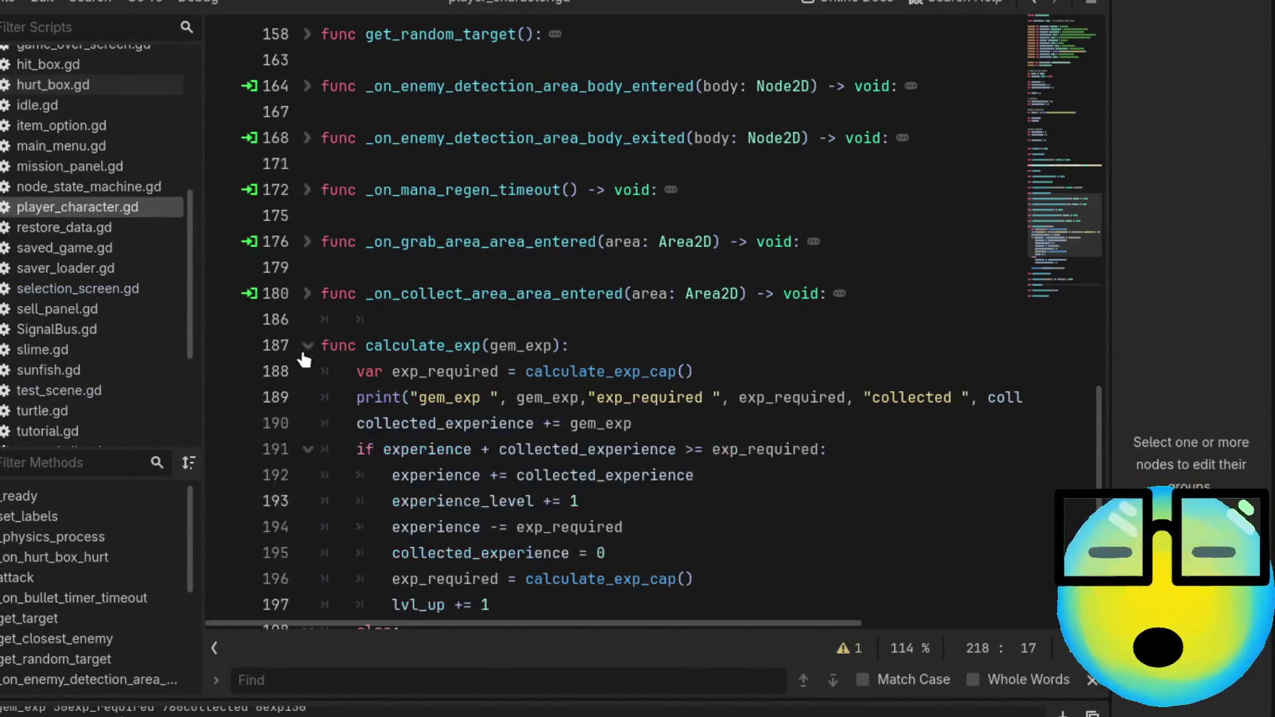
- Delete the debug print statement on line 189 of calculate_exp
{"action": "scroll", "coordinate": [666, 441], "scroll_direction": "down", "scroll_amount": 3}
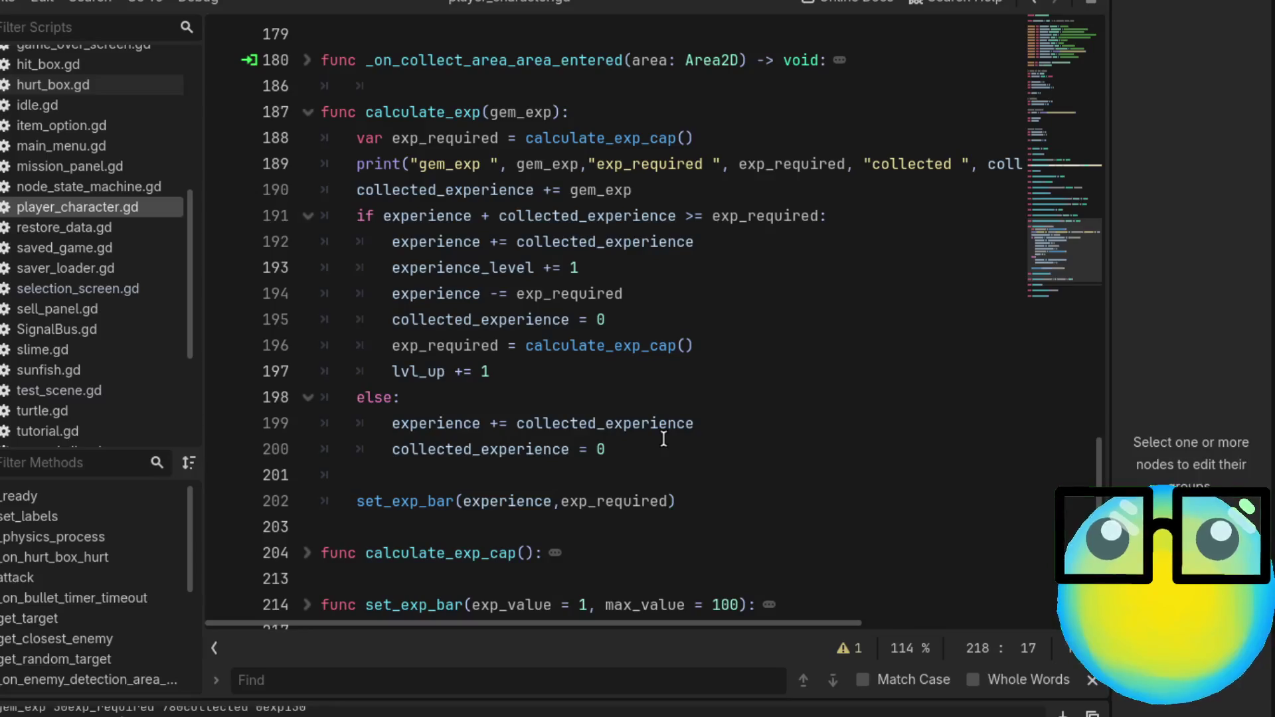
{"action": "left_click_drag", "start_coordinate": [354, 165], "coordinate": [1268, 168]}
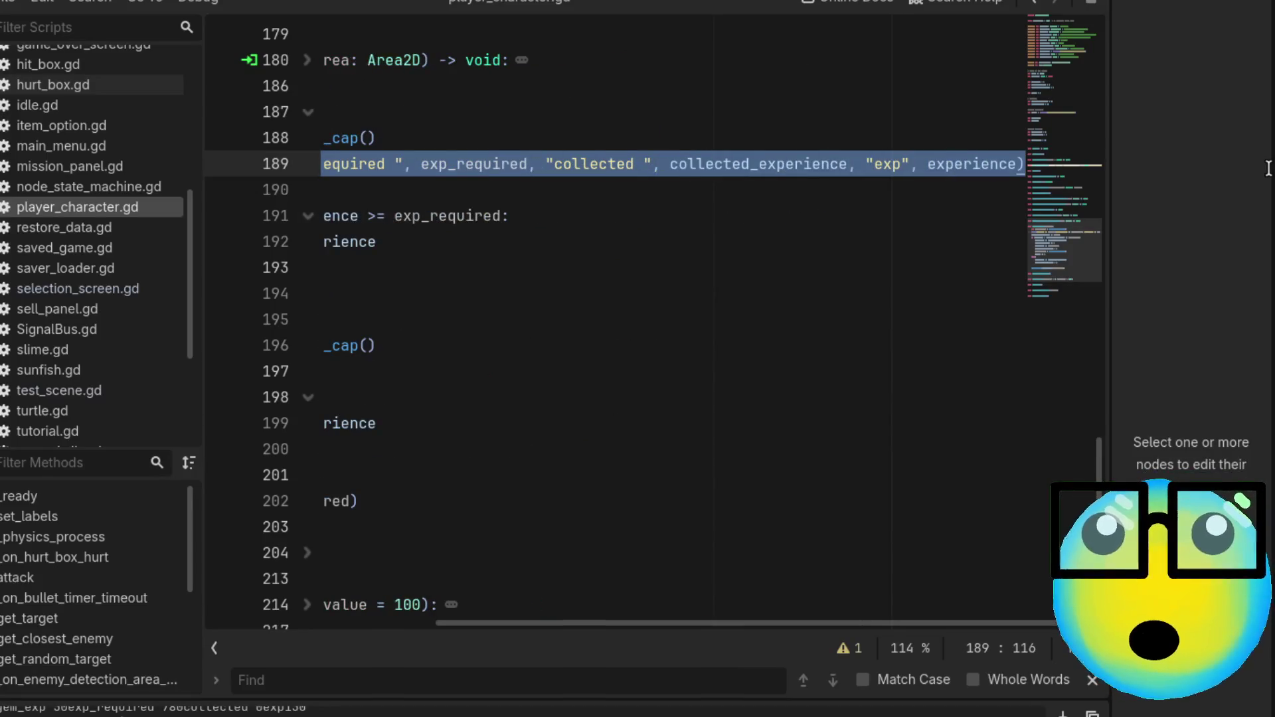
{"action": "key", "text": "BackSpace"}
{"action": "key", "text": "BackSpace"}
{"action": "key", "text": "BackSpace"}
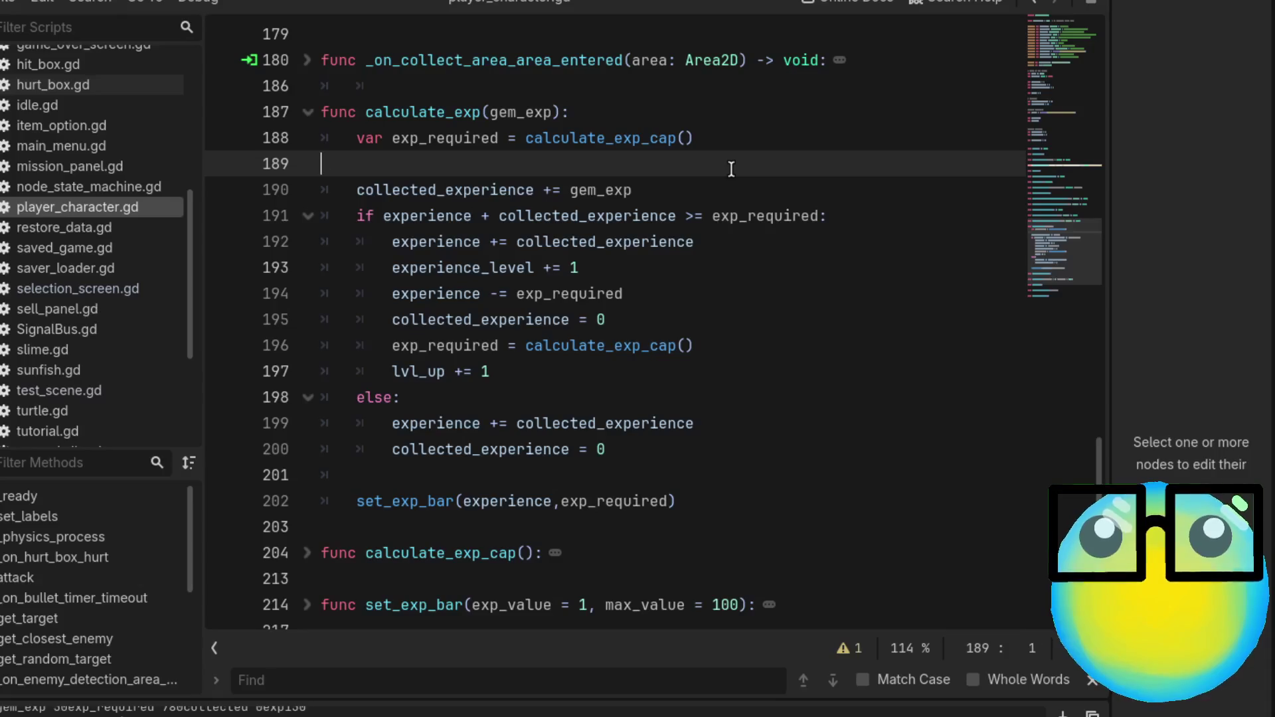
- Unfold calculate_exp_cap and set_exp_bar, and select set_exp_bar's lines 212–215
{"action": "scroll", "coordinate": [372, 459], "scroll_direction": "down", "scroll_amount": 2}
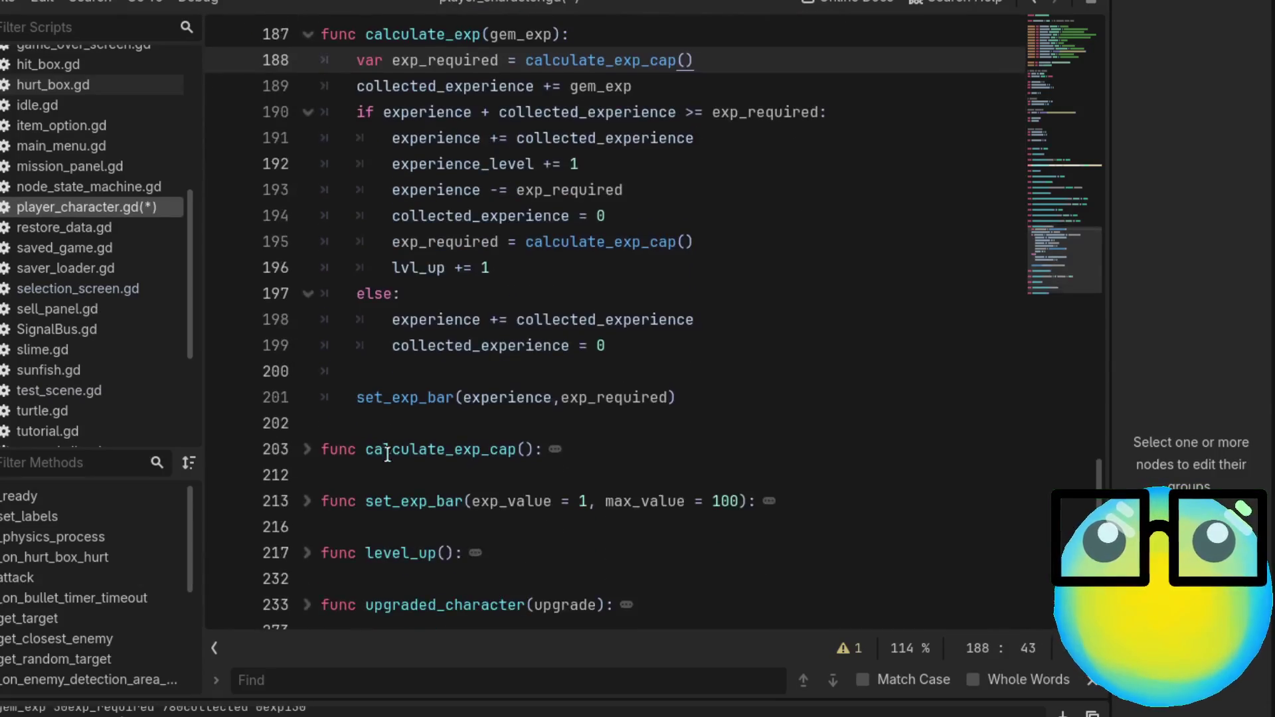
{"action": "scroll", "coordinate": [405, 445], "scroll_direction": "up", "scroll_amount": 1}
{"action": "scroll", "coordinate": [405, 445], "scroll_direction": "up", "scroll_amount": 1}
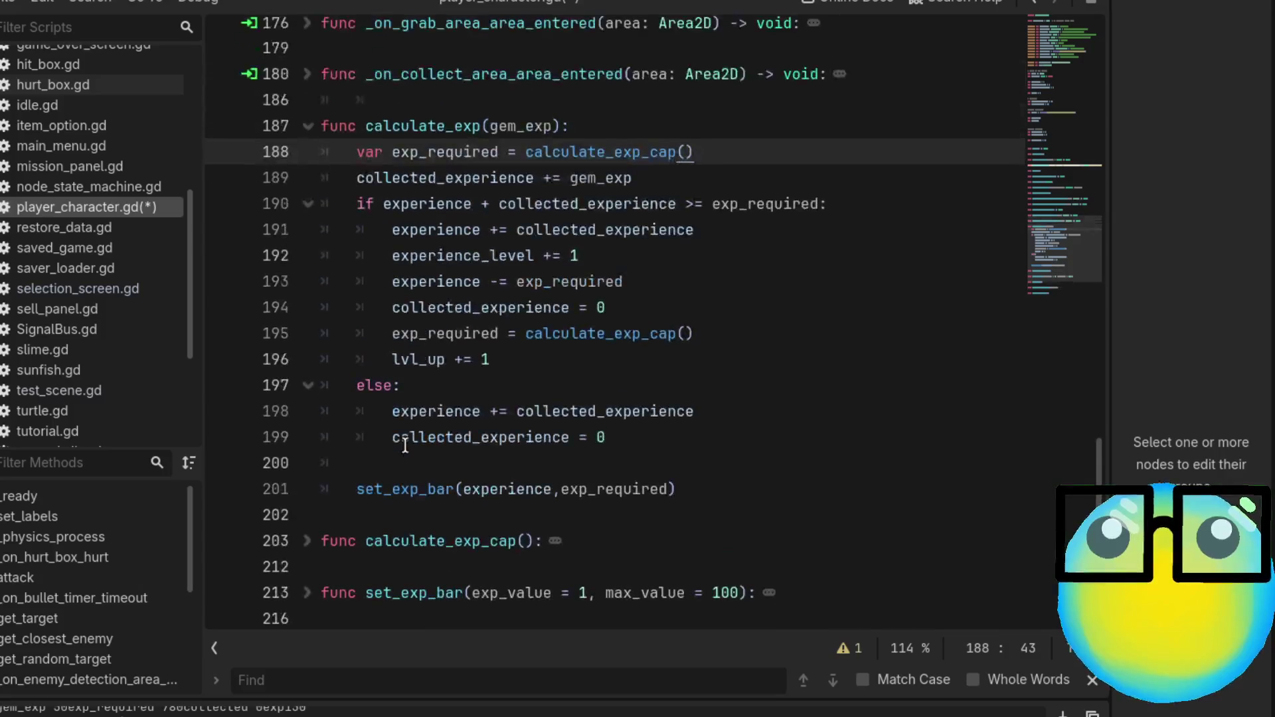
{"action": "scroll", "coordinate": [563, 367], "scroll_direction": "down", "scroll_amount": 1}
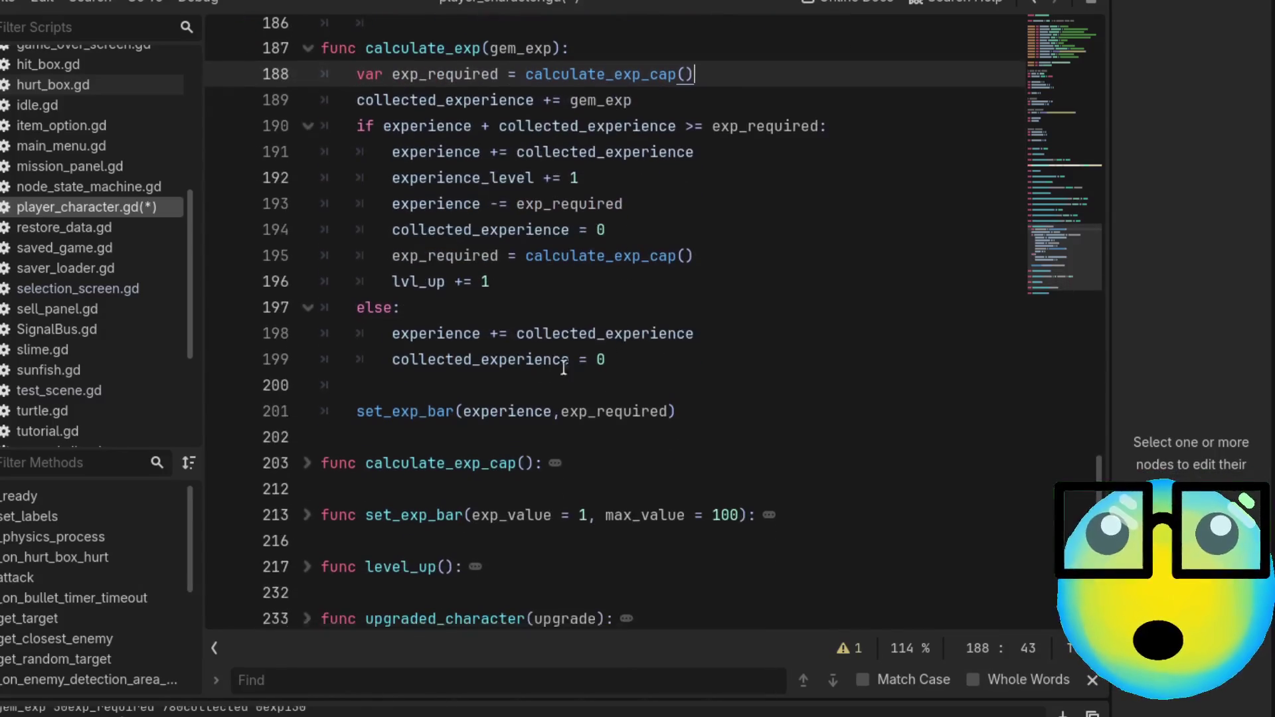
{"action": "left_click", "coordinate": [307, 463]}
{"action": "scroll", "coordinate": [689, 465], "scroll_direction": "down", "scroll_amount": 2}
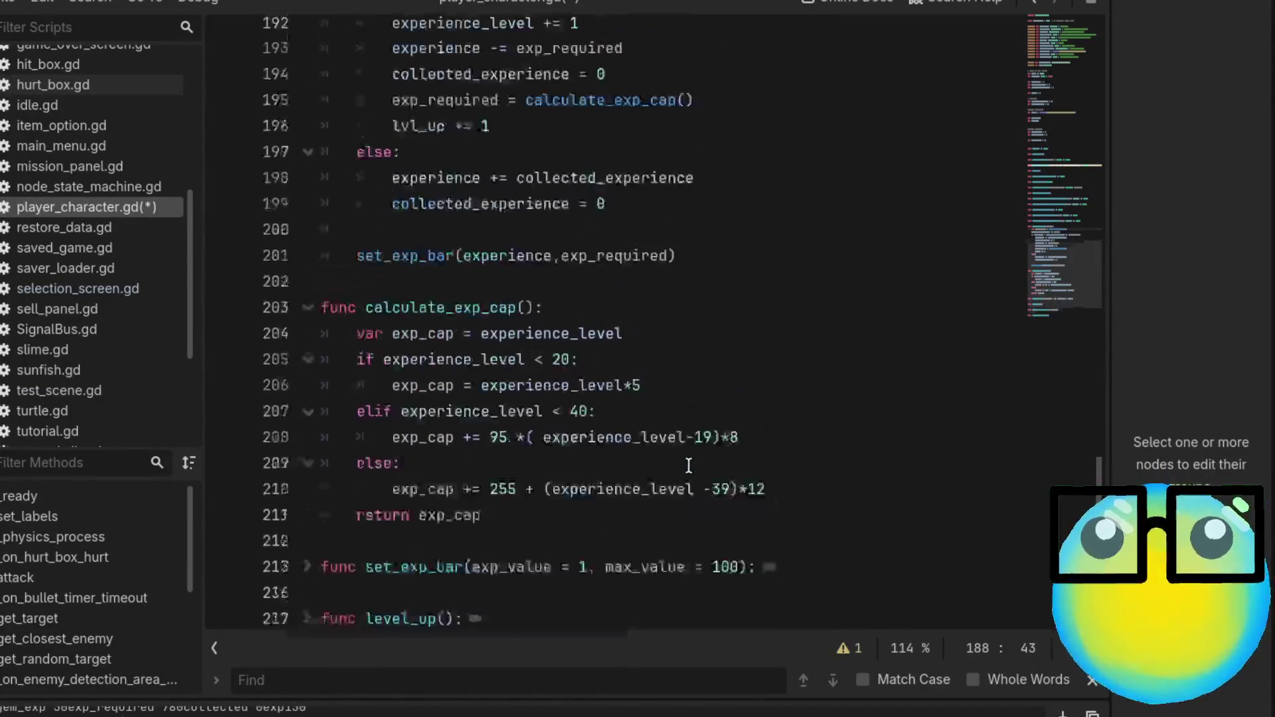
{"action": "left_click", "coordinate": [309, 568]}
{"action": "scroll", "coordinate": [671, 507], "scroll_direction": "down", "scroll_amount": 2}
{"action": "scroll", "coordinate": [673, 508], "scroll_direction": "up", "scroll_amount": 1}
{"action": "mouse_move", "coordinate": [668, 508]}
{"action": "left_mouse_down"}
{"action": "mouse_move", "coordinate": [689, 512]}
{"action": "mouse_move", "coordinate": [332, 481]}
{"action": "mouse_move", "coordinate": [287, 407]}
{"action": "mouse_move", "coordinate": [286, 7]}
{"action": "mouse_move", "coordinate": [299, 615]}
{"action": "mouse_move", "coordinate": [296, 34]}
{"action": "mouse_move", "coordinate": [322, 32]}
{"action": "mouse_move", "coordinate": [286, 345]}
{"action": "mouse_move", "coordinate": [284, 544]}
{"action": "left_mouse_up"}
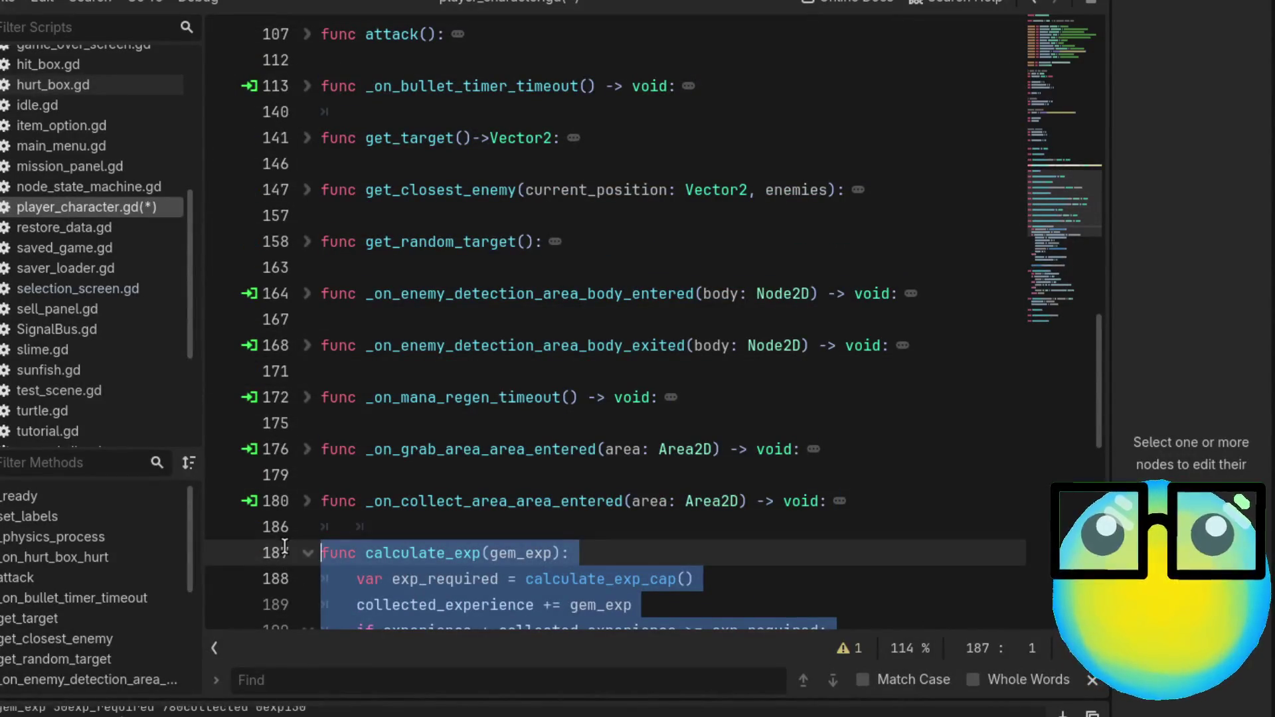
- Move calculate_exp, calculate_exp_cap and set_exp_bar out of player_character.gd into exp_component.gd
{"action": "key", "text": "Delete"}
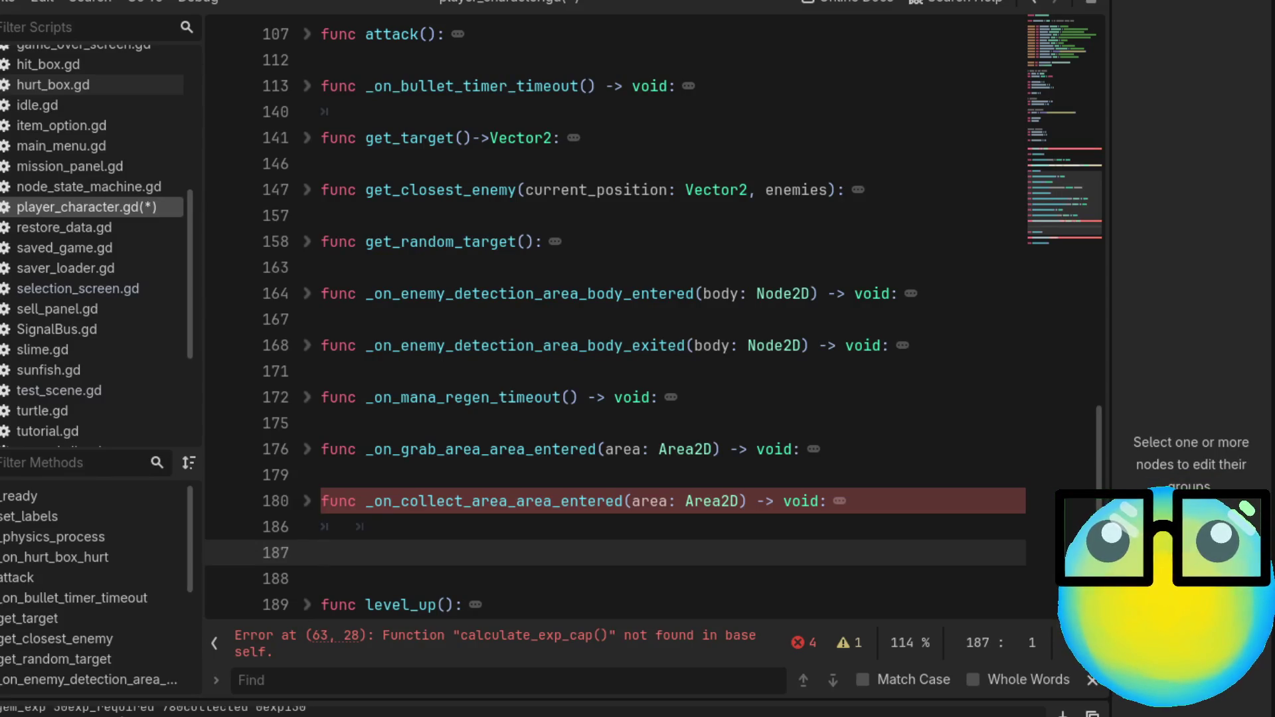
{"action": "left_click", "coordinate": [83, 61]}
{"action": "key", "text": "ctrl+v"}
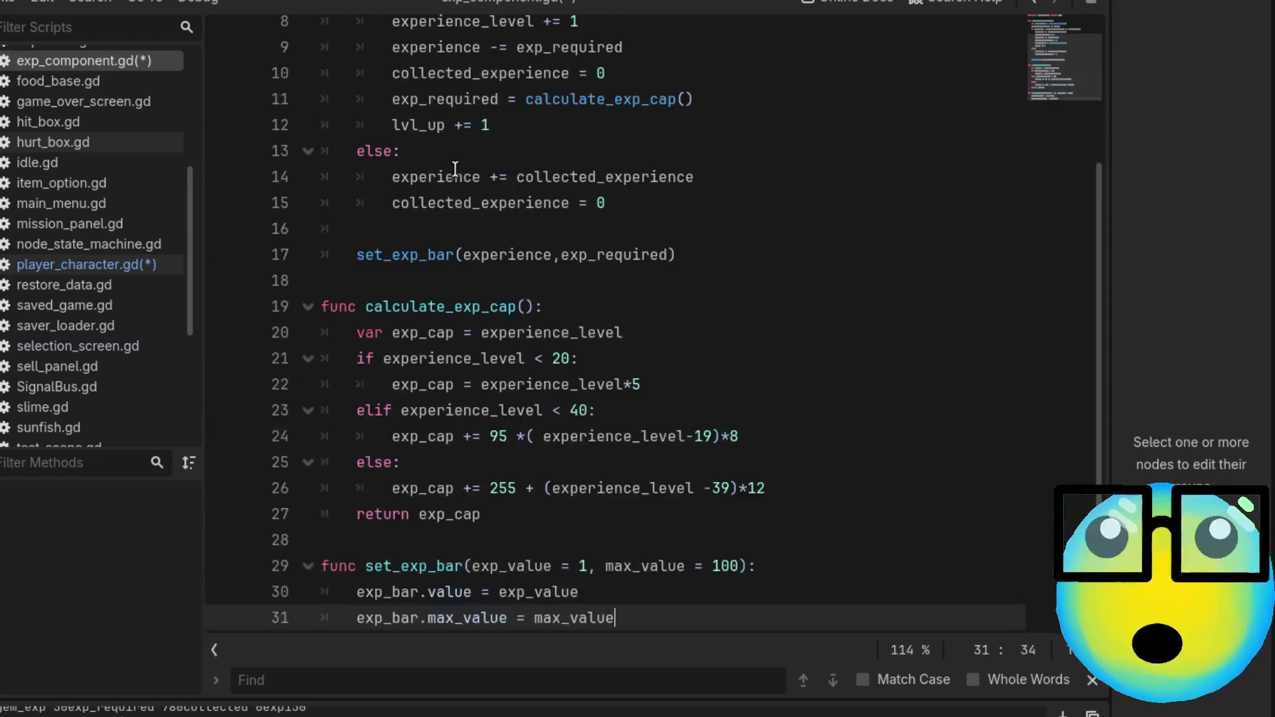
- Return to player_character.gd and bring its experience variable declarations near line 25 into view
{"action": "scroll", "coordinate": [941, 304], "scroll_direction": "up", "scroll_amount": 2}
{"action": "scroll", "coordinate": [940, 304], "scroll_direction": "down", "scroll_amount": 2}
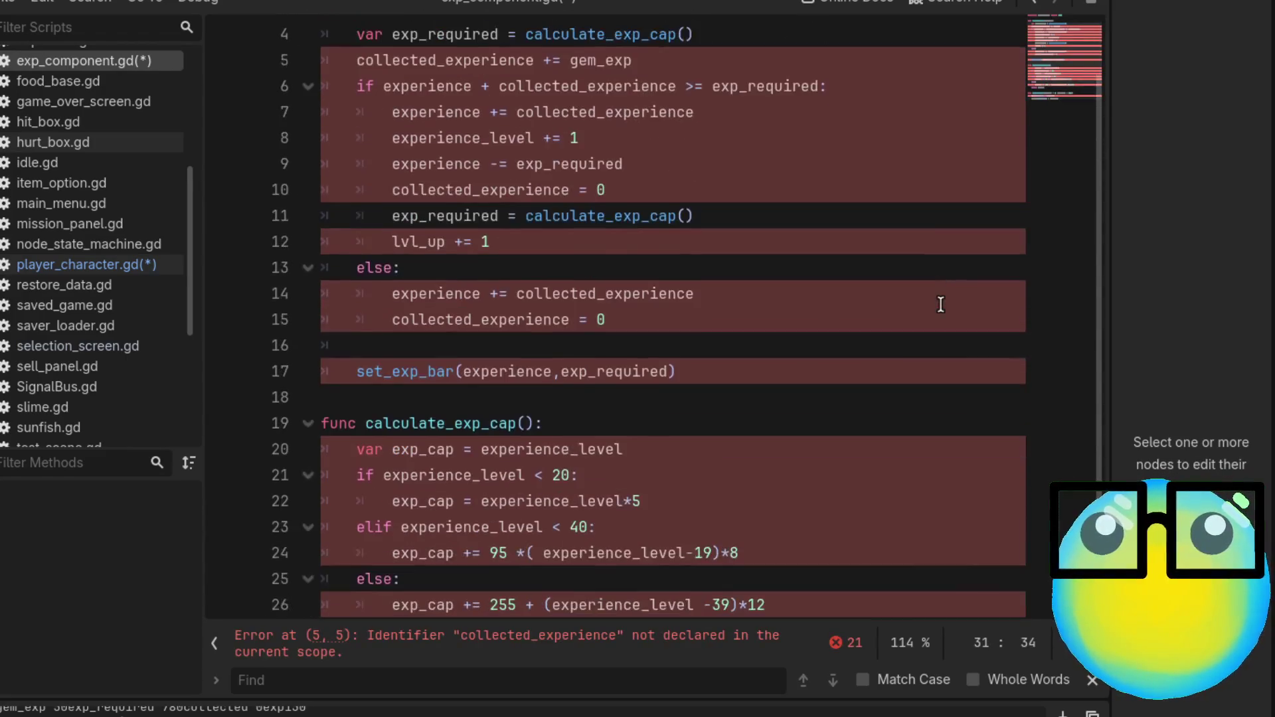
{"action": "scroll", "coordinate": [940, 304], "scroll_direction": "up", "scroll_amount": 3}
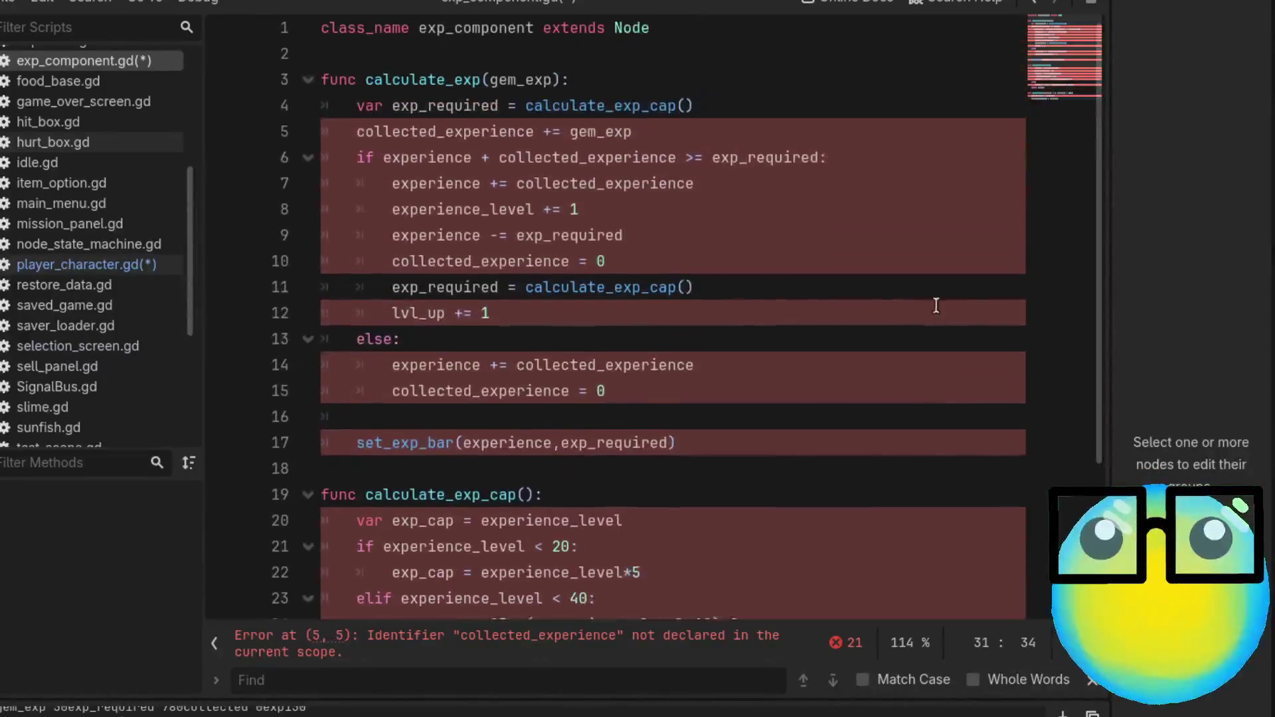
{"action": "left_click", "coordinate": [48, 262]}
{"action": "mouse_move", "coordinate": [1041, 210]}
{"action": "left_mouse_down"}
{"action": "mouse_move", "coordinate": [1054, 130]}
{"action": "mouse_move", "coordinate": [1058, 156]}
{"action": "mouse_move", "coordinate": [1051, 101]}
{"action": "left_mouse_up"}
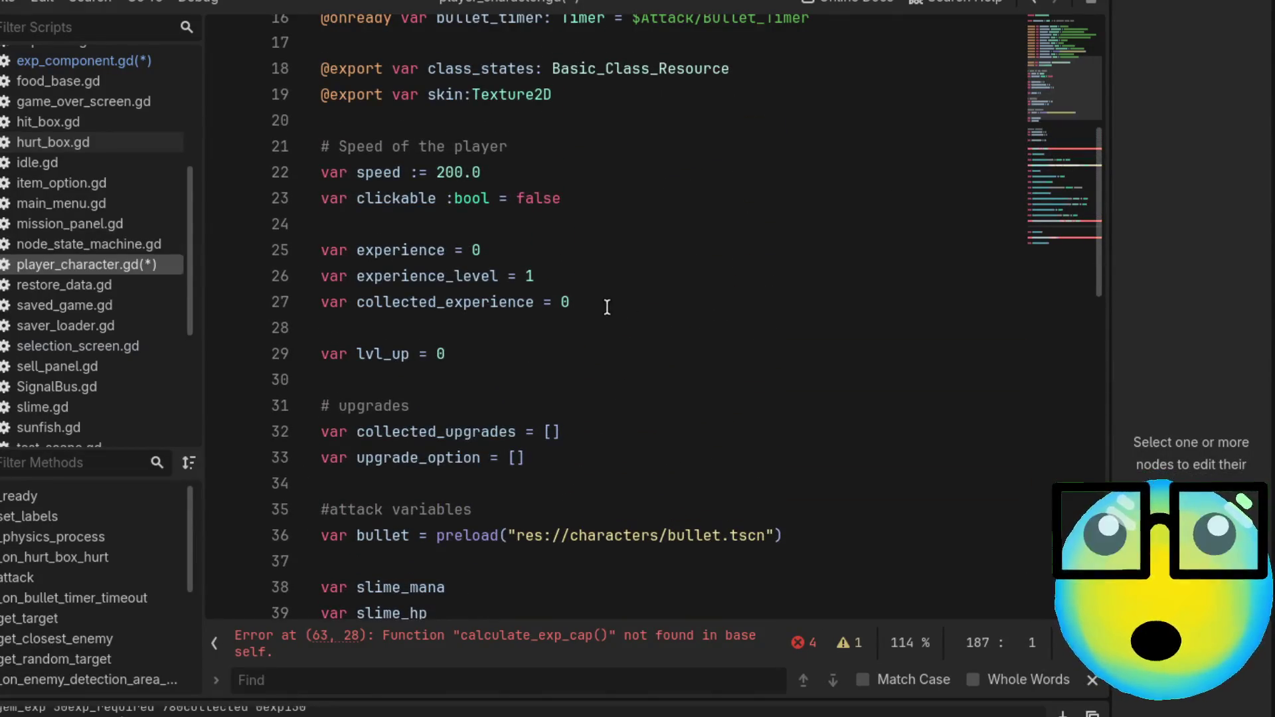
- Move the experience, experience_level, collected_experience and lvl_up declarations into exp_component.gd below class_name
{"action": "left_click_drag", "start_coordinate": [495, 358], "coordinate": [345, 327]}
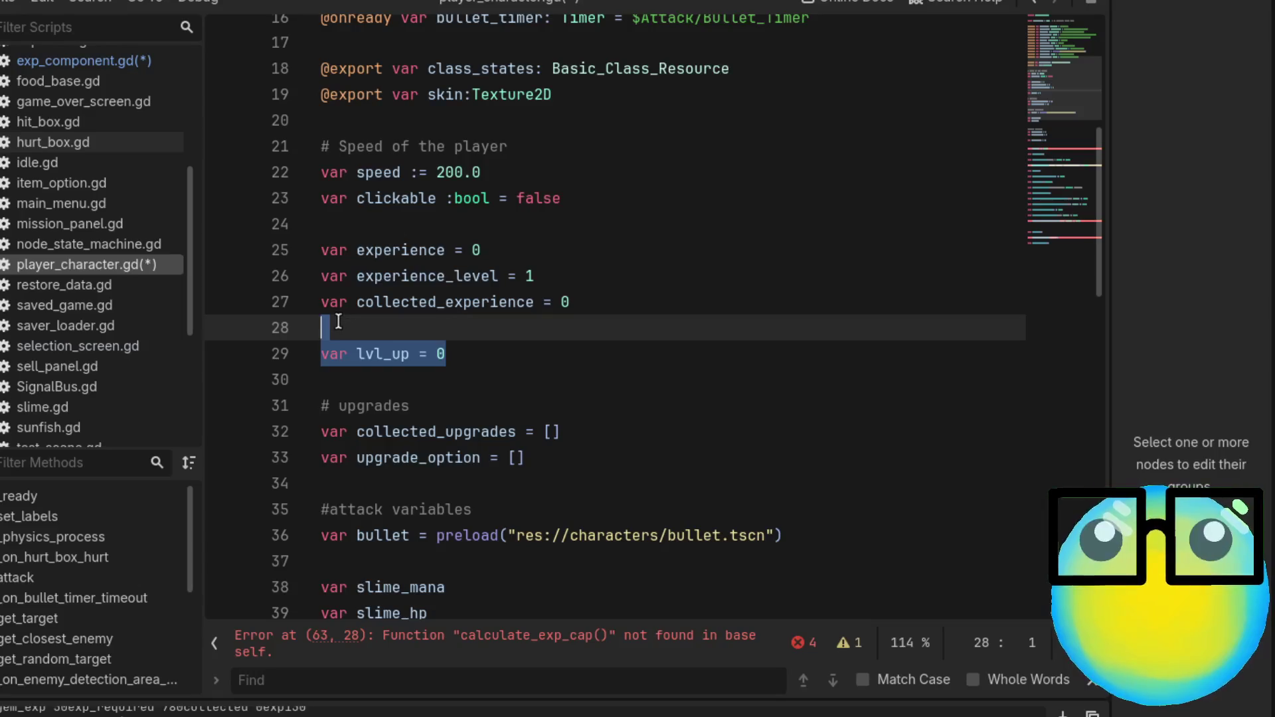
{"action": "left_click", "coordinate": [579, 320]}
{"action": "mouse_move", "coordinate": [495, 356]}
{"action": "left_mouse_down"}
{"action": "mouse_move", "coordinate": [432, 350]}
{"action": "mouse_move", "coordinate": [285, 274]}
{"action": "mouse_move", "coordinate": [285, 259]}
{"action": "left_mouse_up"}
{"action": "key", "text": "ctrl+c"}
{"action": "key", "text": "alt+Left"}
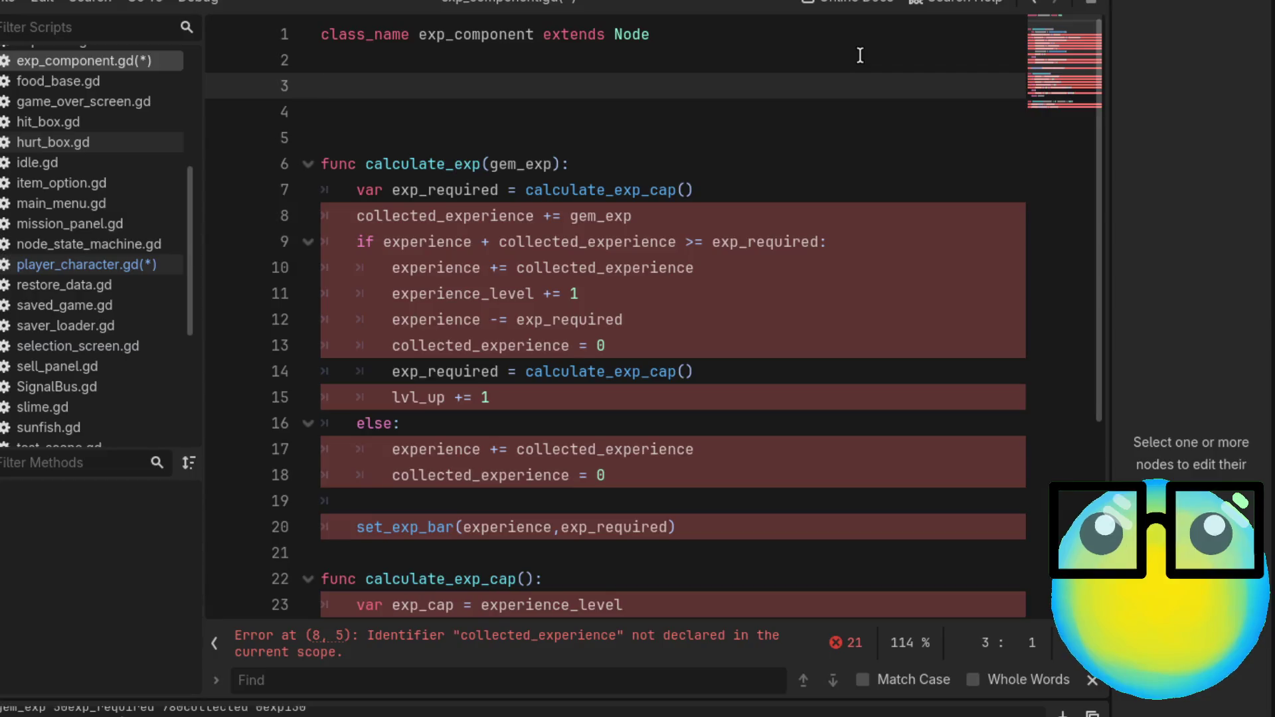
{"action": "key", "text": "ctrl+v"}
- Go back to player_character.gd and scroll to the top of the script
{"action": "scroll", "coordinate": [774, 421], "scroll_direction": "down", "scroll_amount": 5}
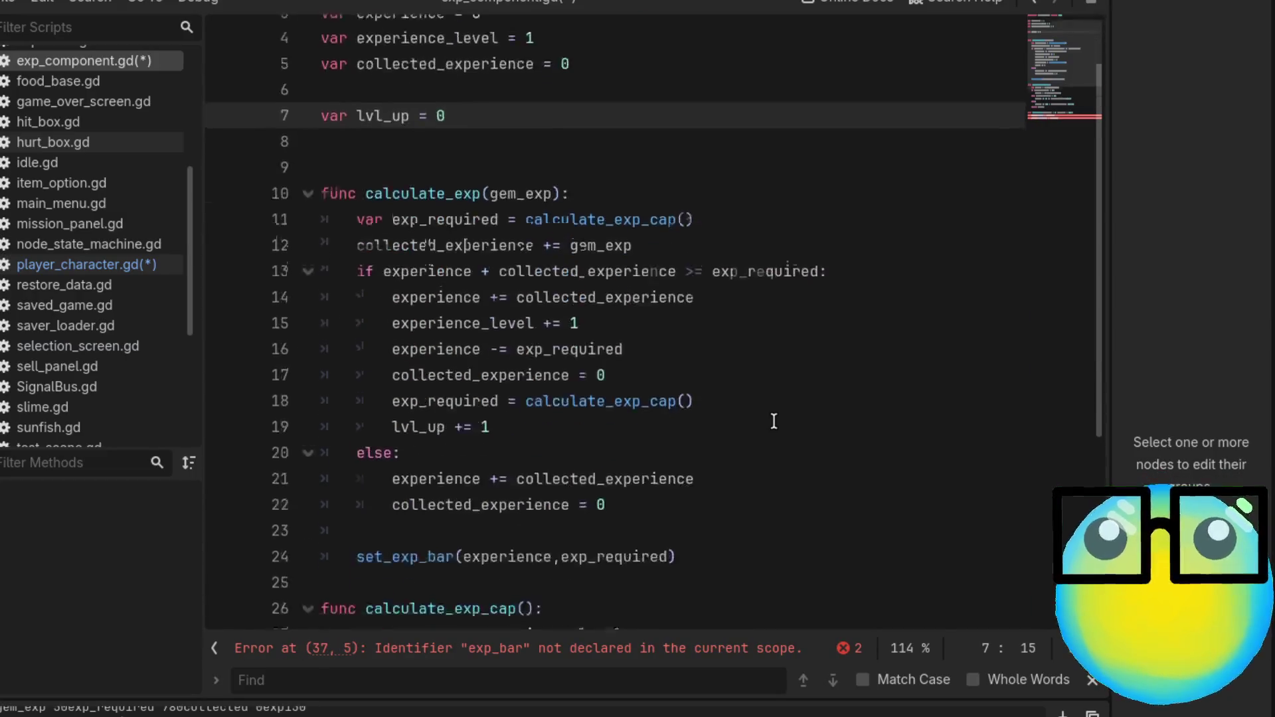
{"action": "scroll", "coordinate": [774, 421], "scroll_direction": "up", "scroll_amount": 3}
{"action": "scroll", "coordinate": [773, 421], "scroll_direction": "up", "scroll_amount": 2}
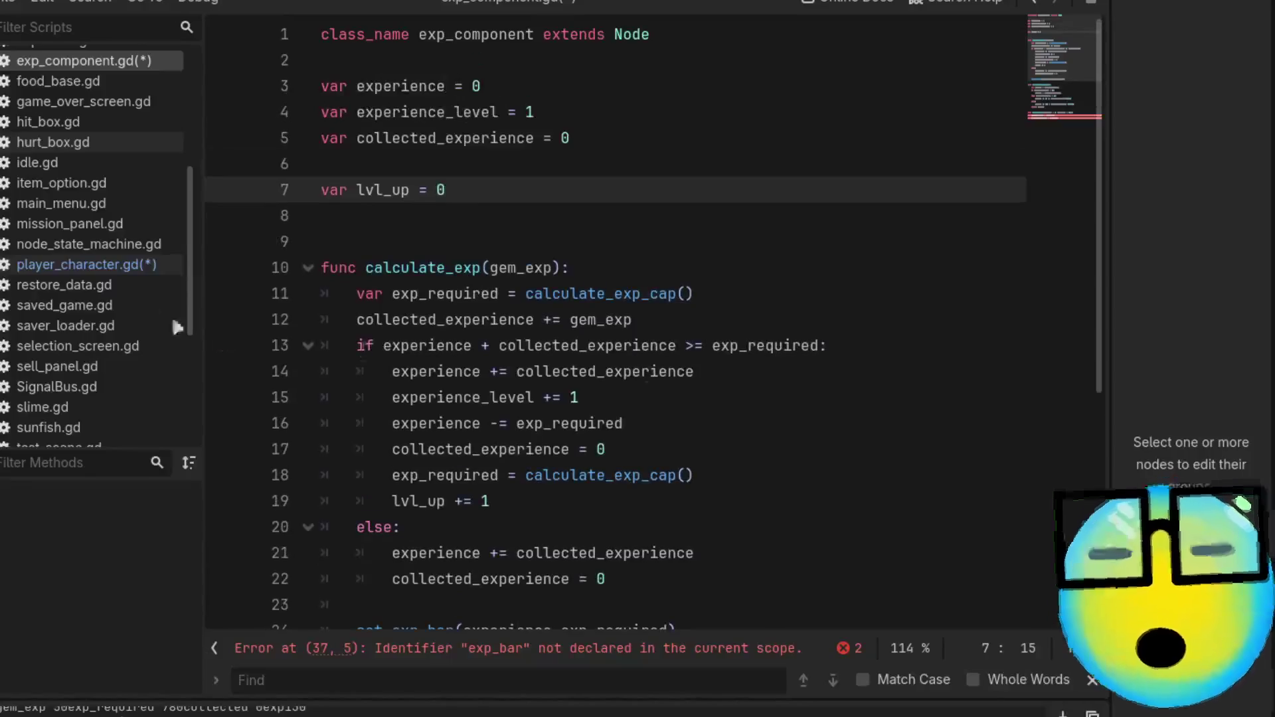
{"action": "left_click", "coordinate": [99, 266]}
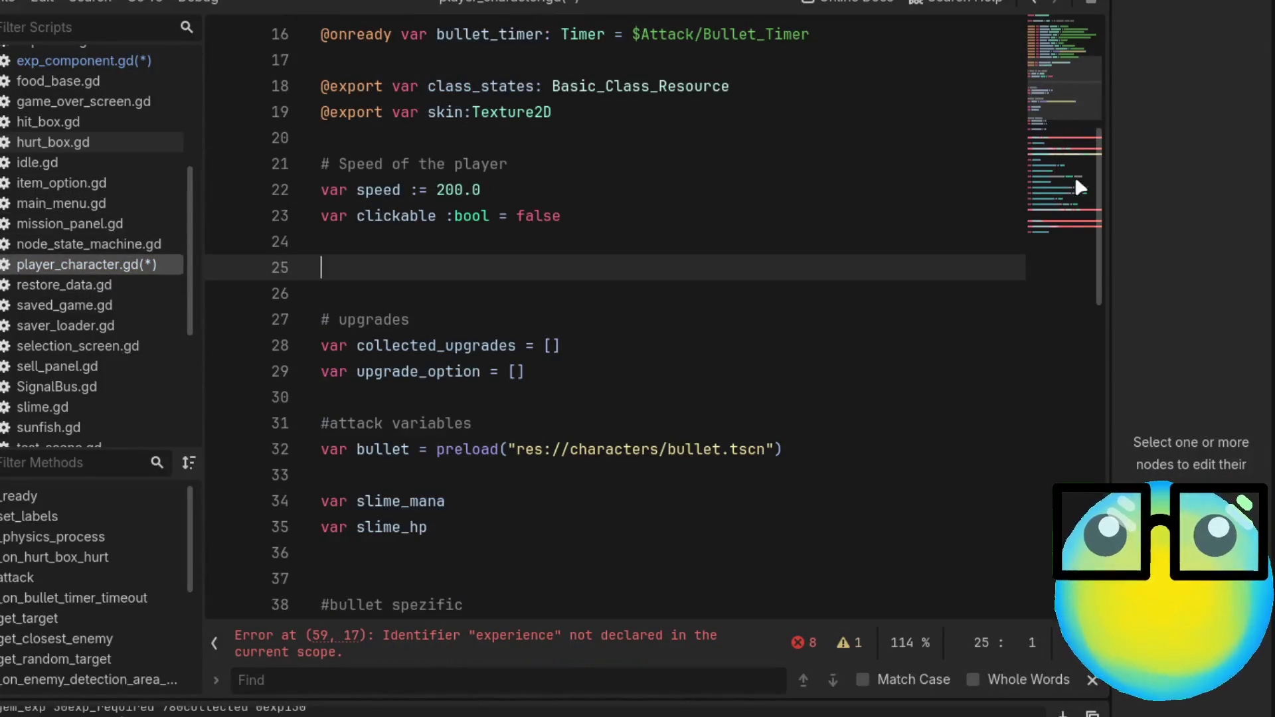
{"action": "left_click_drag", "start_coordinate": [1064, 89], "coordinate": [1064, 11]}
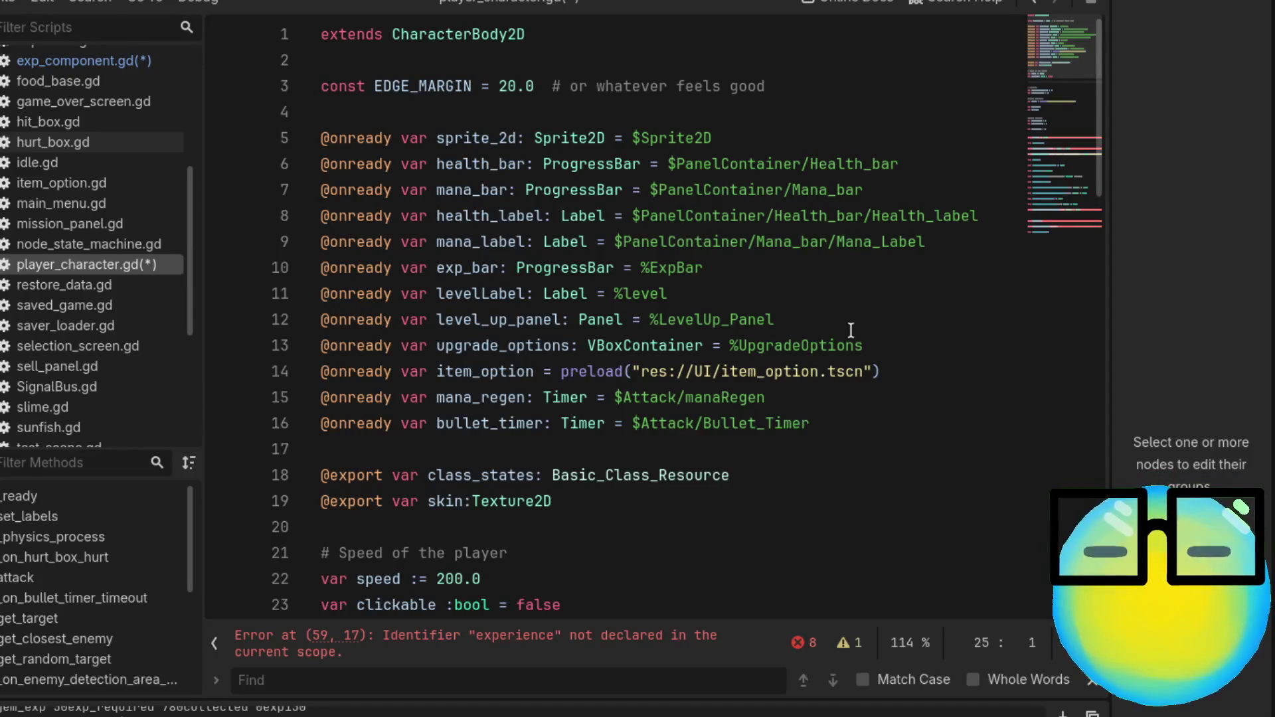
{"action": "left_click", "coordinate": [858, 296]}
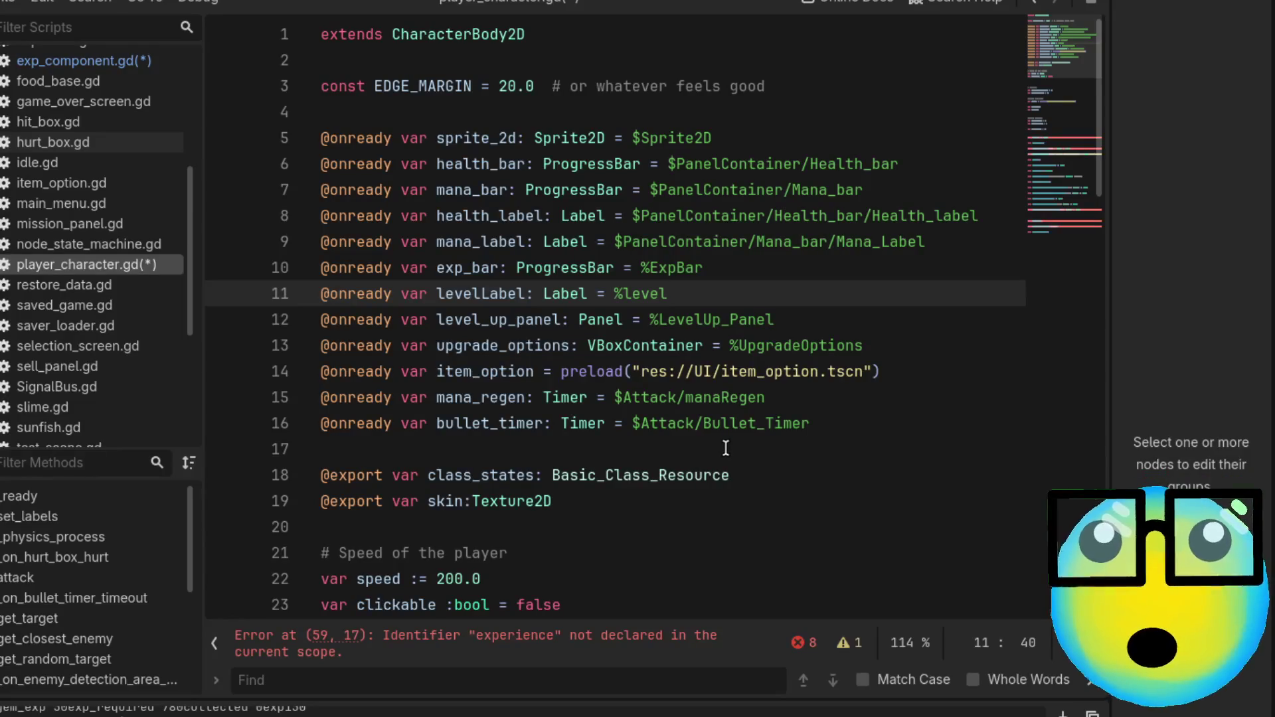
{"action": "left_click", "coordinate": [472, 264]}
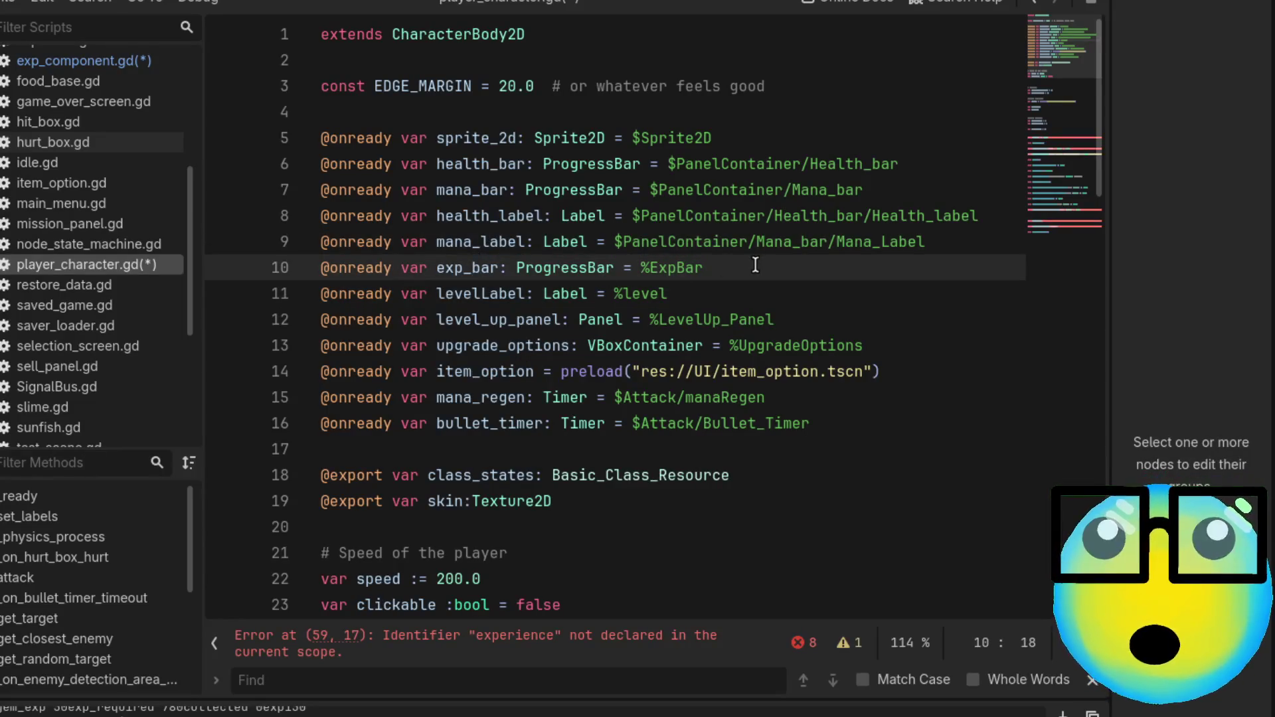
{"action": "left_click_drag", "start_coordinate": [755, 265], "coordinate": [198, 273]}
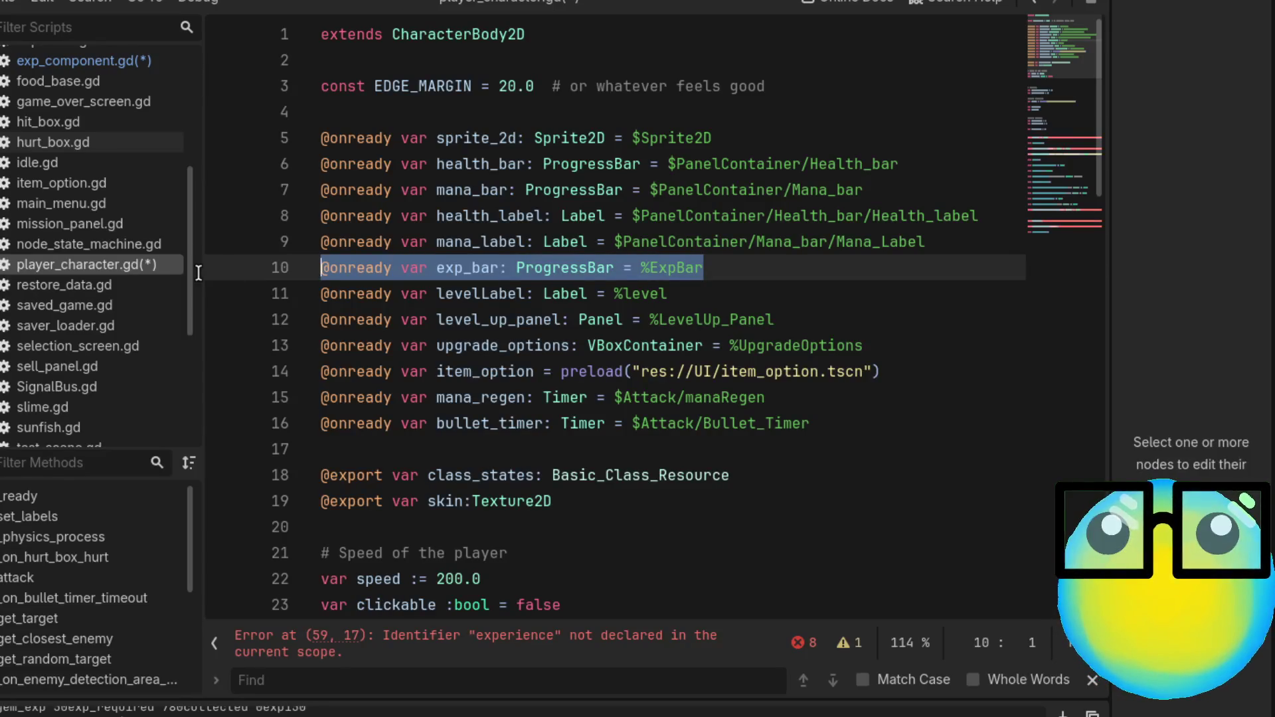
{"action": "key", "text": "ctrl+x"}
{"action": "left_click", "coordinate": [82, 63]}
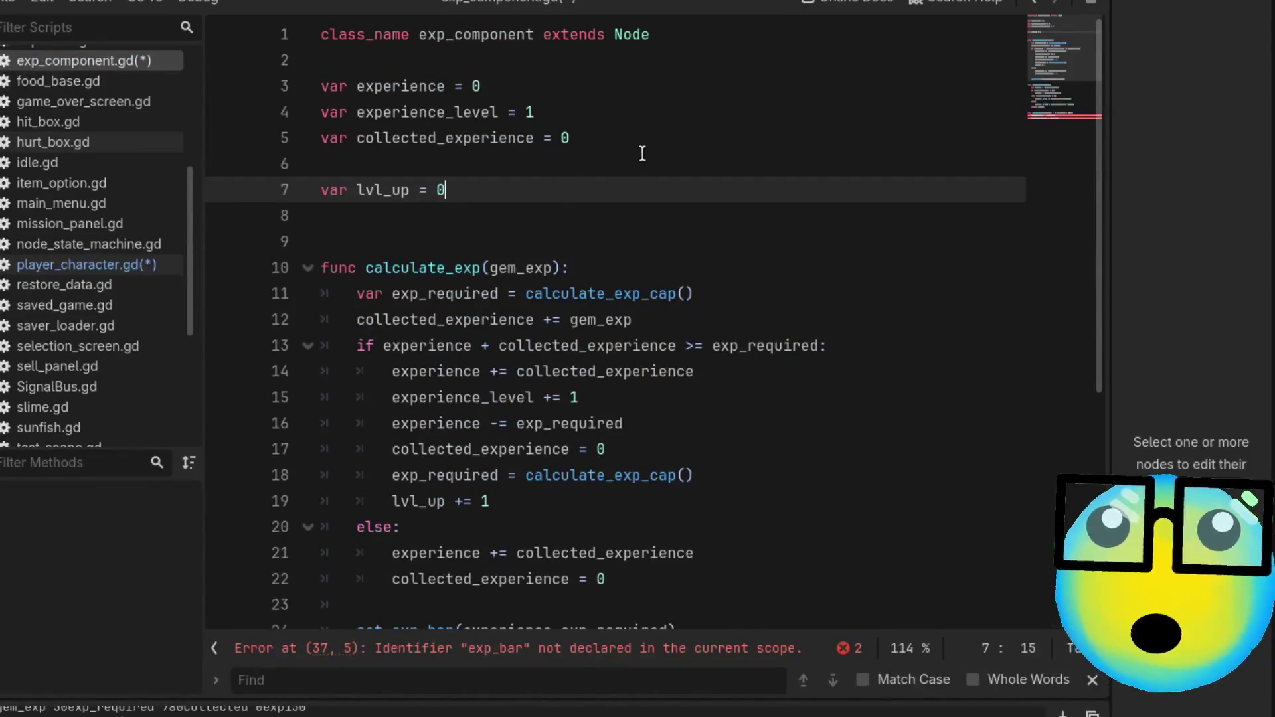
{"action": "left_click", "coordinate": [736, 44]}
{"action": "key", "text": "Return"}
{"action": "key", "text": "Return"}
{"action": "key", "text": "ctrl+v"}
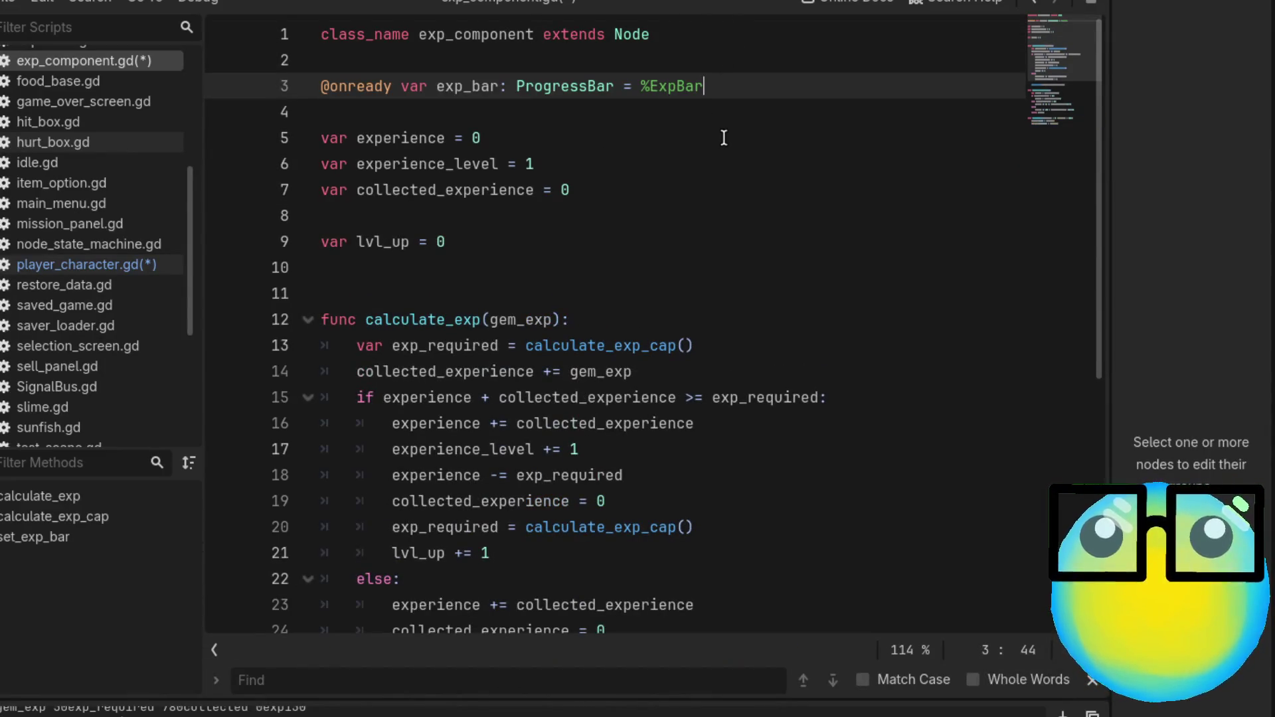
{"action": "key", "text": "ctrl+s"}
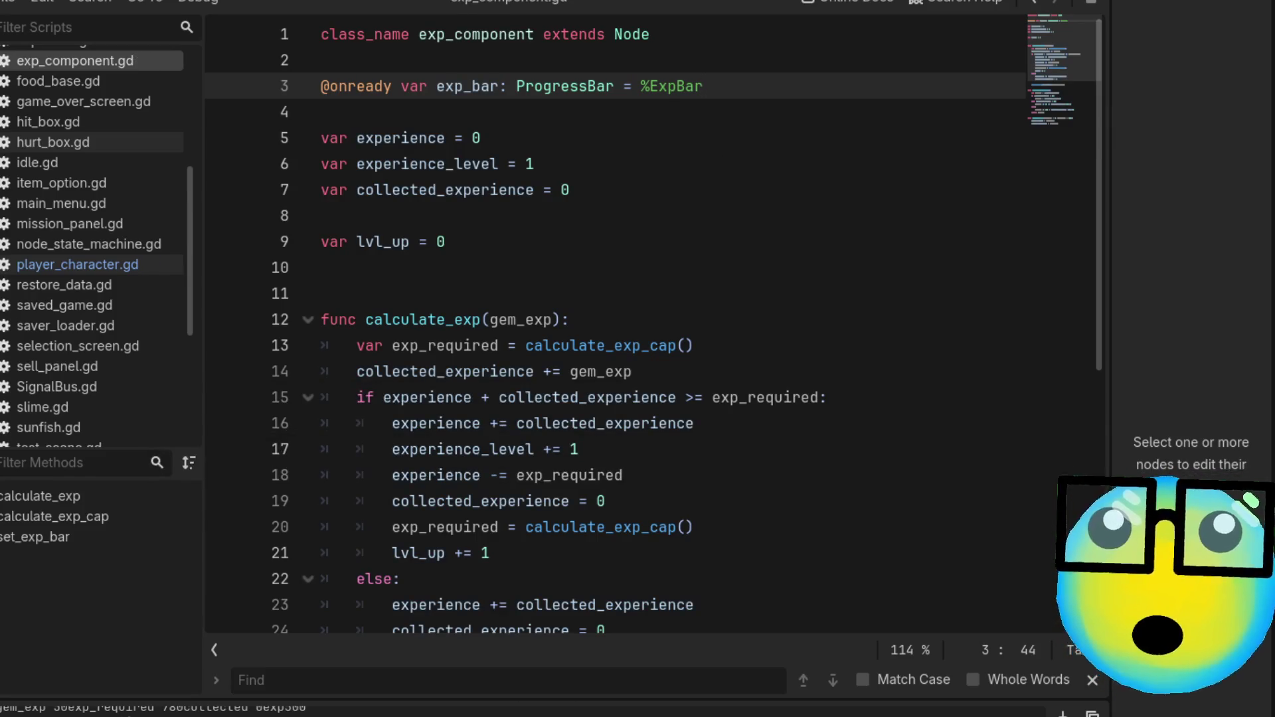
- Check the flagged error in player_character.gd, unfolding _physics_process, then return to the script's top
{"action": "left_click", "coordinate": [145, 259]}
{"action": "scroll", "coordinate": [627, 532], "scroll_direction": "down", "scroll_amount": 2}
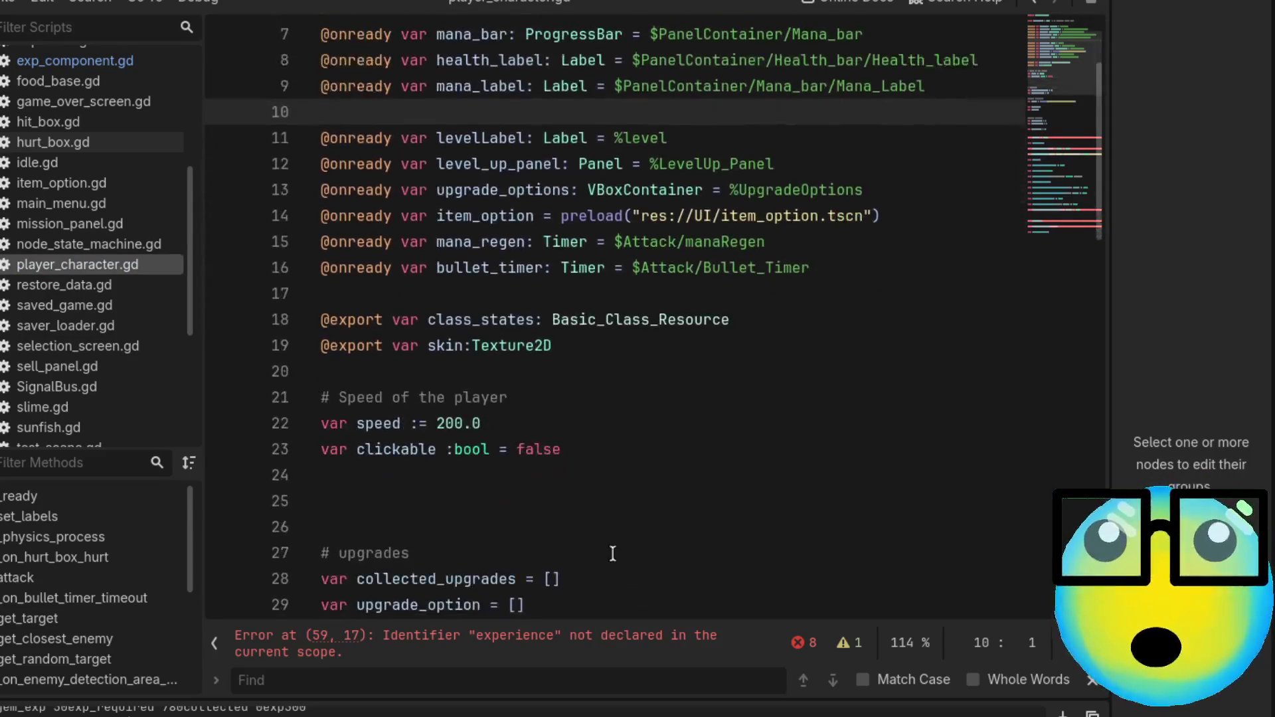
{"action": "left_click", "coordinate": [502, 642]}
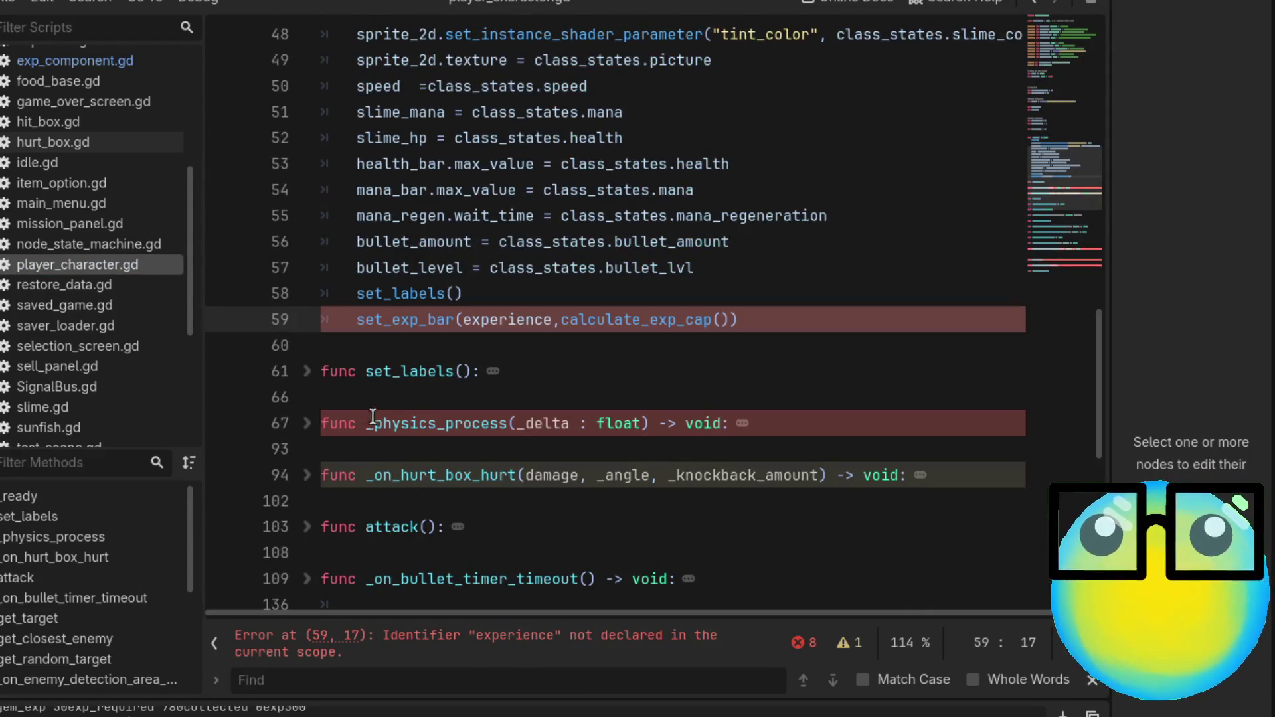
{"action": "left_click", "coordinate": [307, 424]}
{"action": "mouse_move", "coordinate": [1089, 302]}
{"action": "left_mouse_down"}
{"action": "mouse_move", "coordinate": [1073, 190]}
{"action": "mouse_move", "coordinate": [1062, 253]}
{"action": "mouse_move", "coordinate": [1053, 2]}
{"action": "mouse_move", "coordinate": [1053, 95]}
{"action": "mouse_move", "coordinate": [1054, 67]}
{"action": "left_mouse_up"}
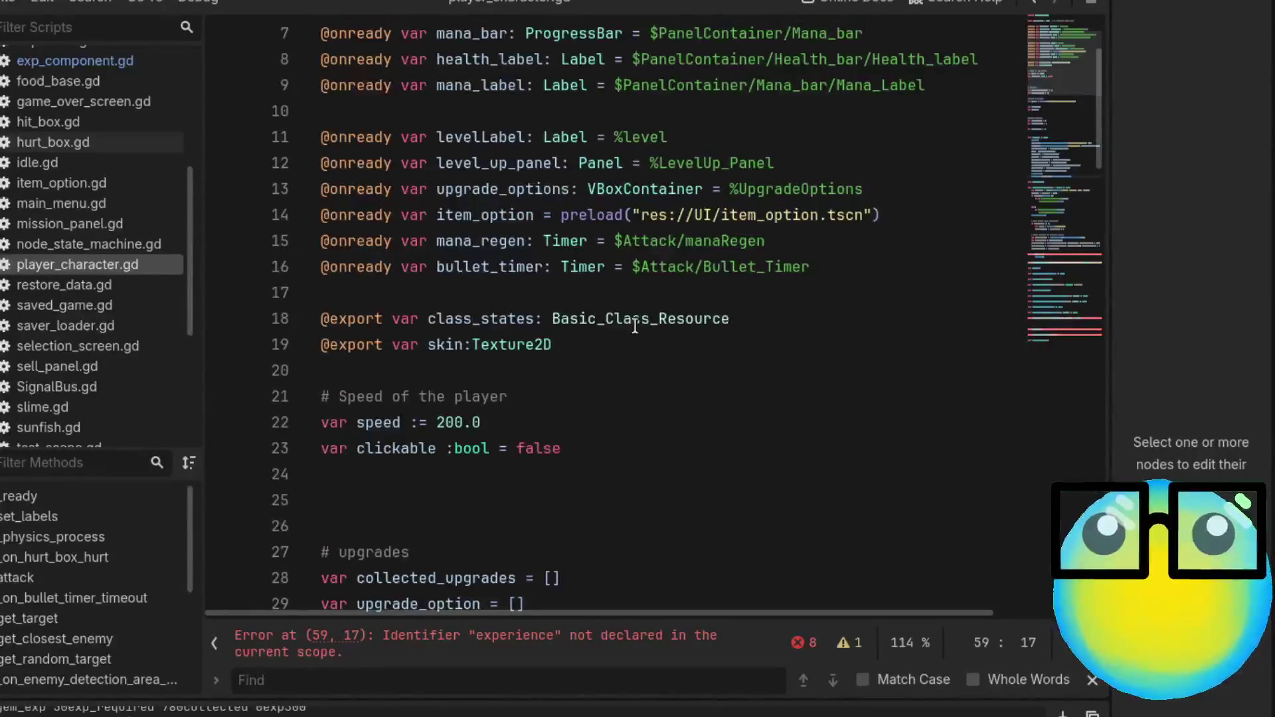
{"action": "left_click", "coordinate": [605, 342]}
{"action": "key", "text": "Return"}
{"action": "key", "text": "Return"}
{"action": "key", "text": "Return"}
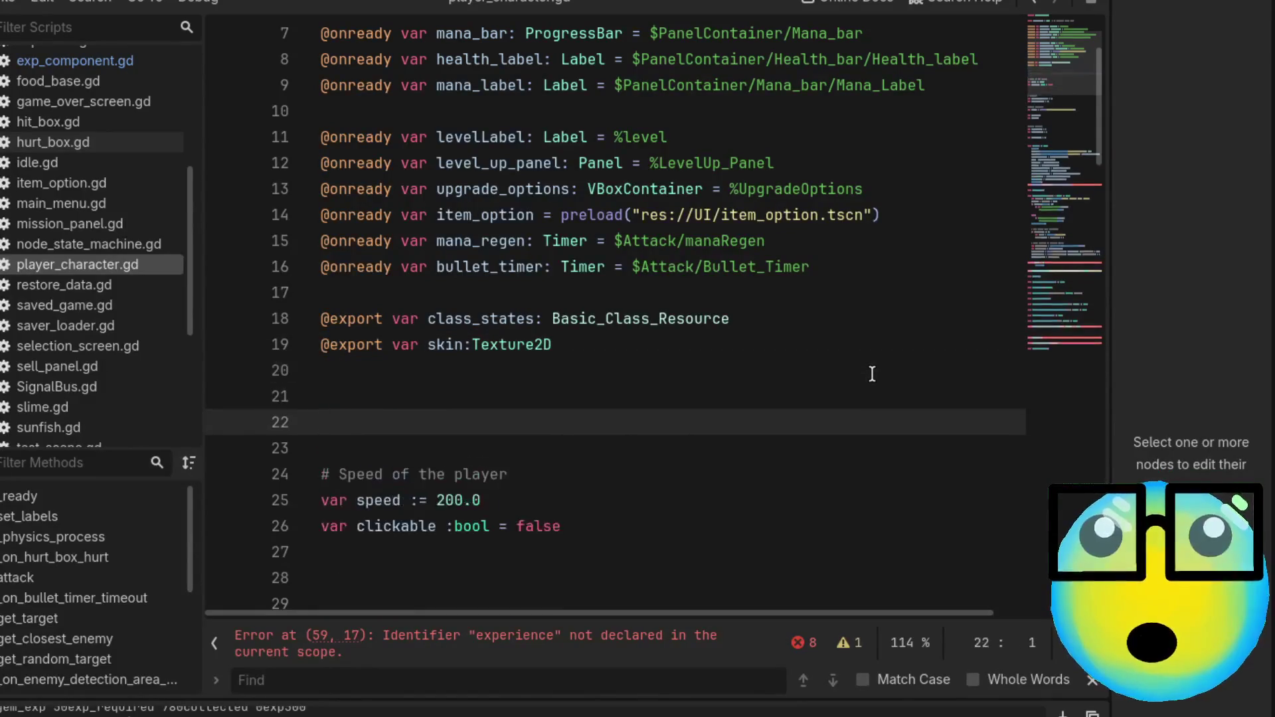
{"action": "type", "text": "@"}
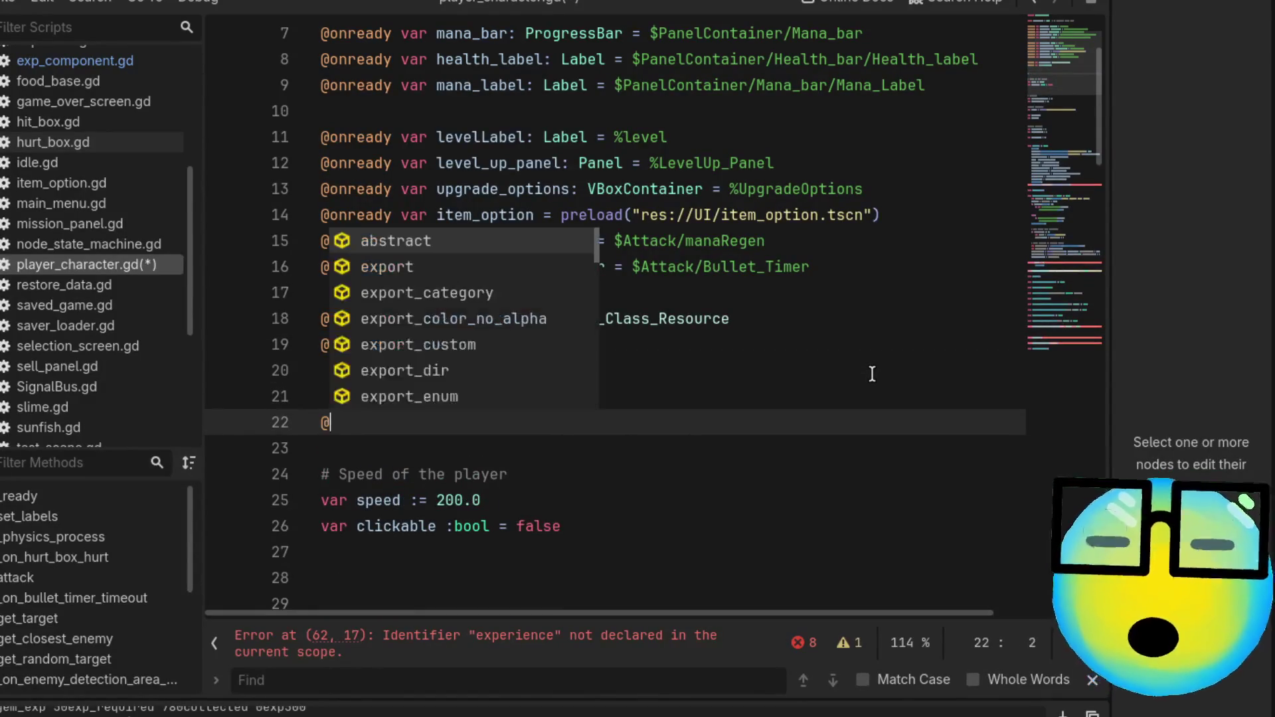
{"action": "key", "text": "Down"}
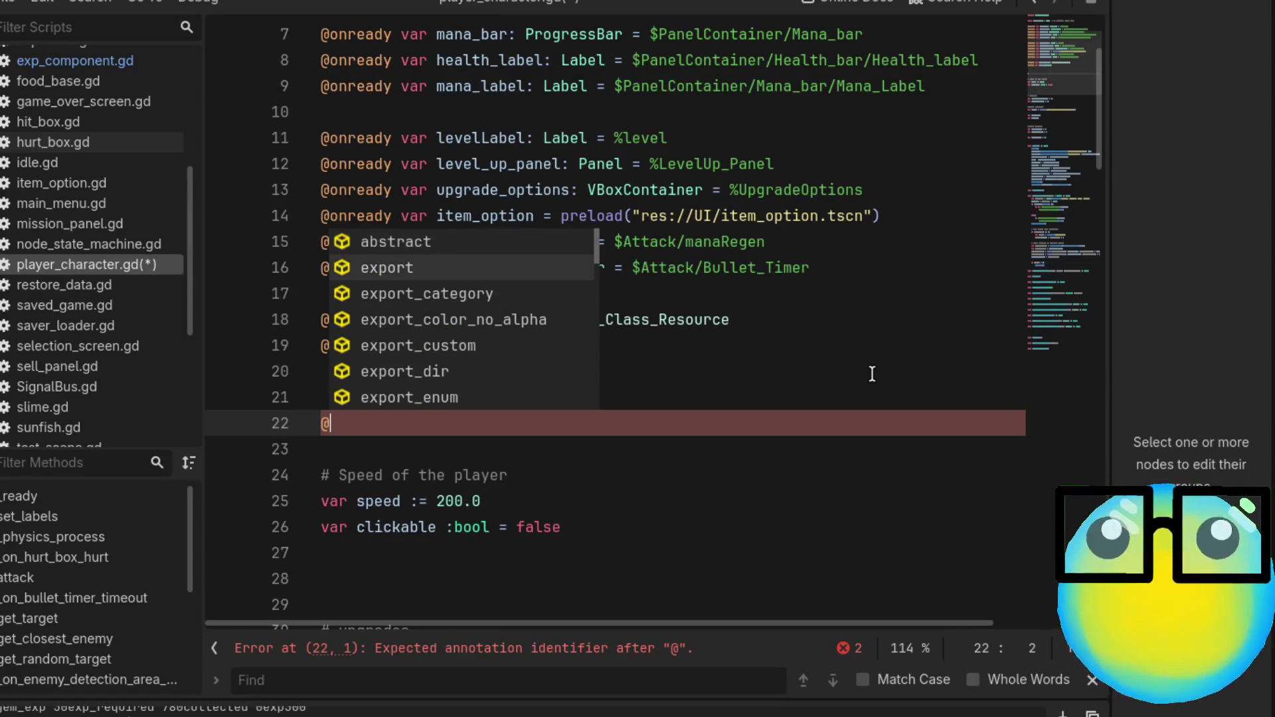
{"action": "key", "text": "Return"}
{"action": "type", "text": "exp_comp"}
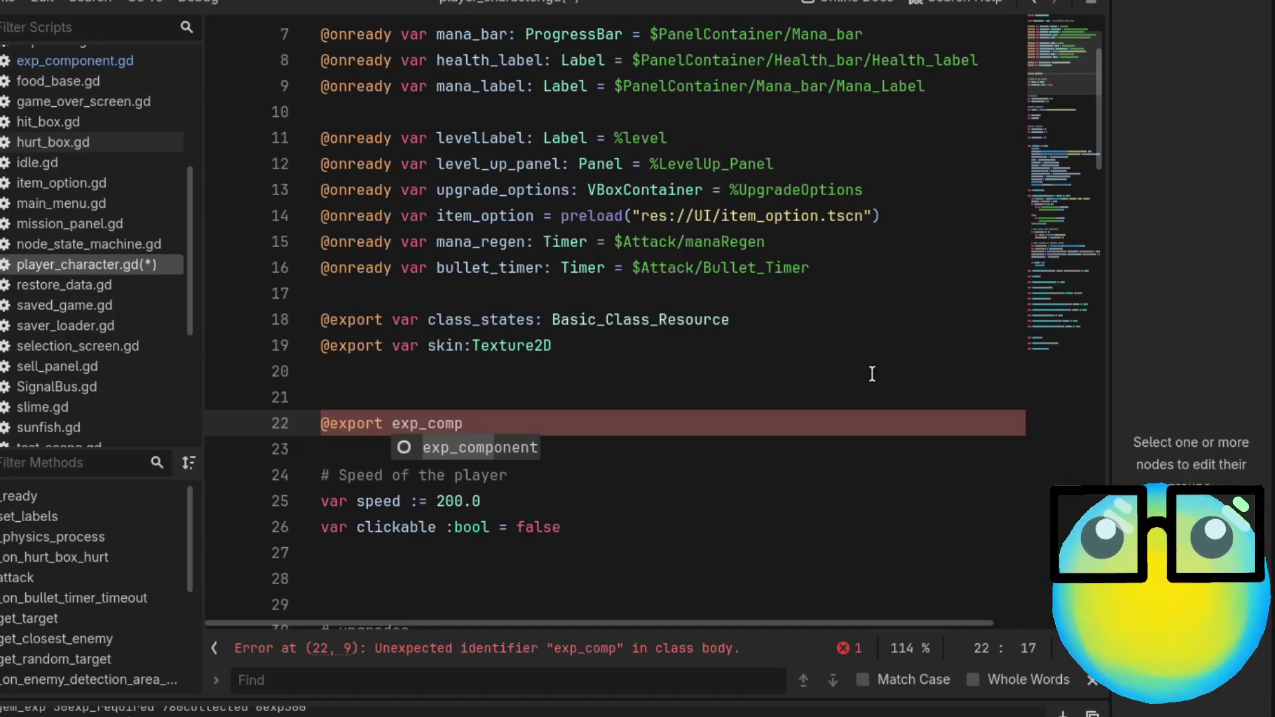
{"action": "key", "text": "BackSpace"}
{"action": "key", "text": "BackSpace"}
{"action": "key", "text": "BackSpace"}
{"action": "type", "text": "var "}
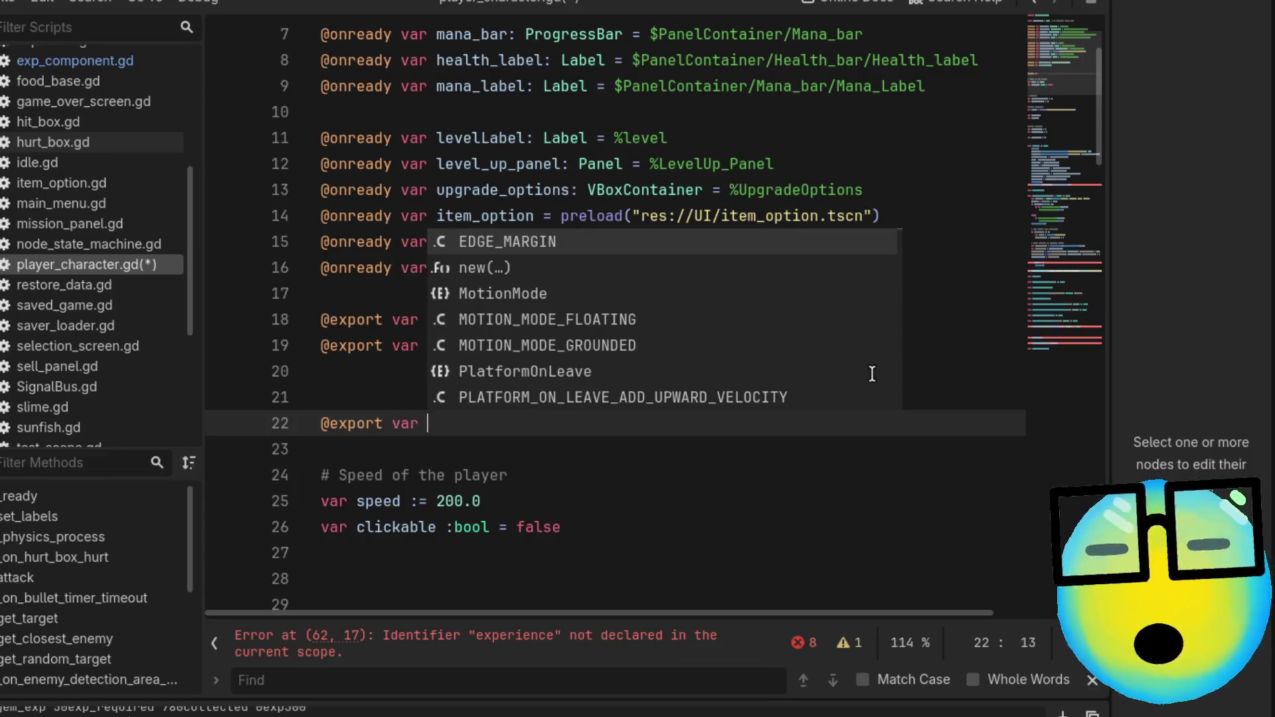
{"action": "type", "text": "exp"}
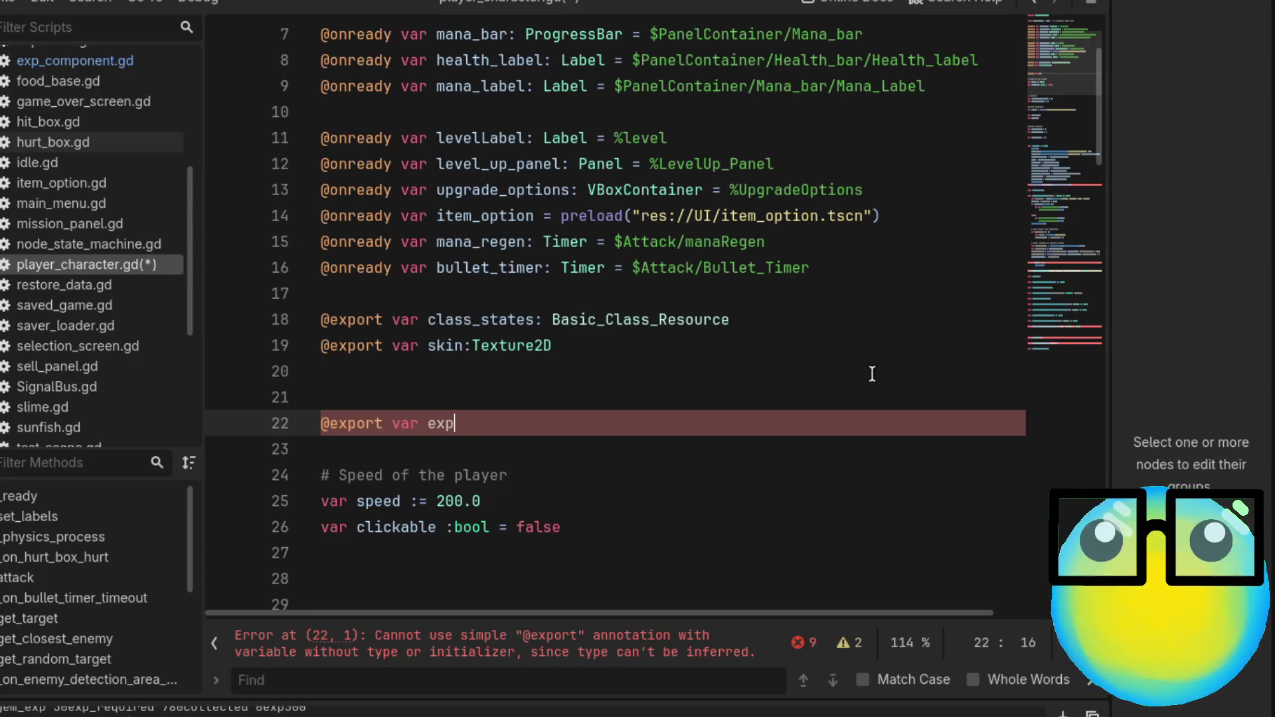
{"action": "type", "text": "E"}
{"action": "key", "text": "BackSpace"}
{"action": "type", "text": "exp"}
{"action": "key", "text": "Return"}
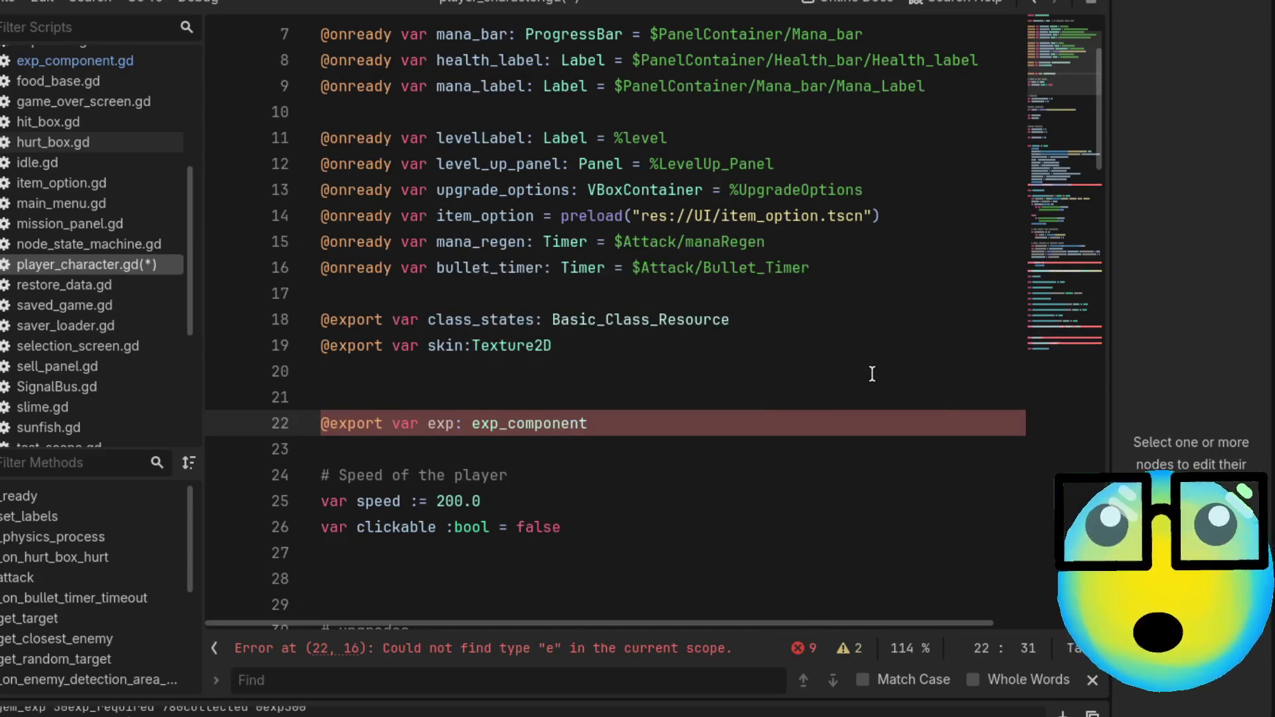
{"action": "key", "text": "ctrl+s"}
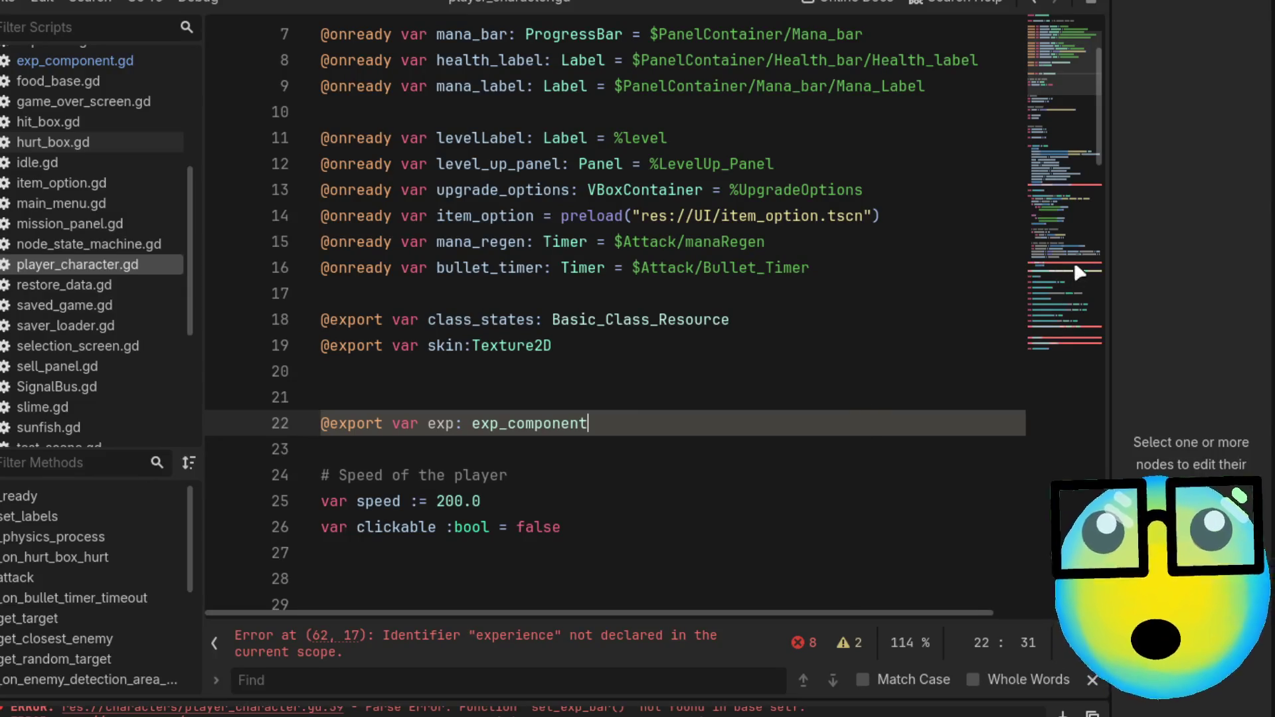
- Route the set_exp_bar call on line 62 through the component as exp.set_exp_bar
{"action": "left_click_drag", "start_coordinate": [1062, 58], "coordinate": [1046, 182]}
{"action": "left_click", "coordinate": [339, 307]}
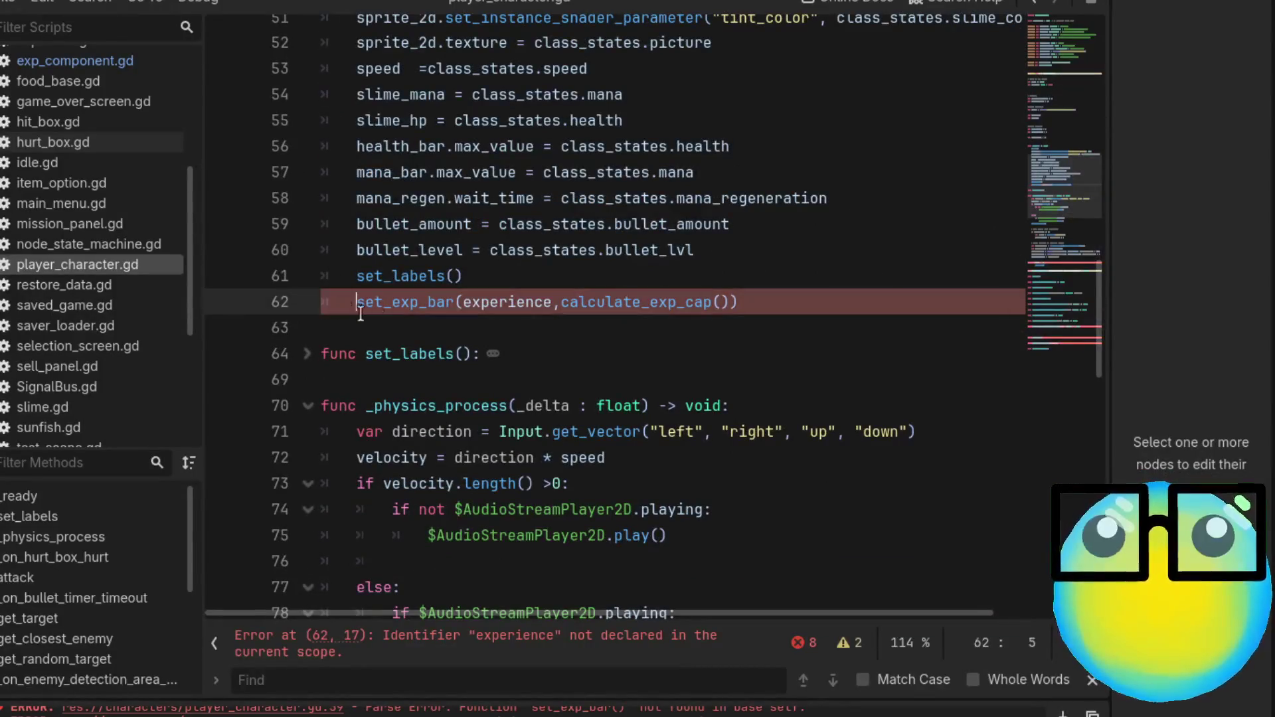
{"action": "type", "text": "e"}
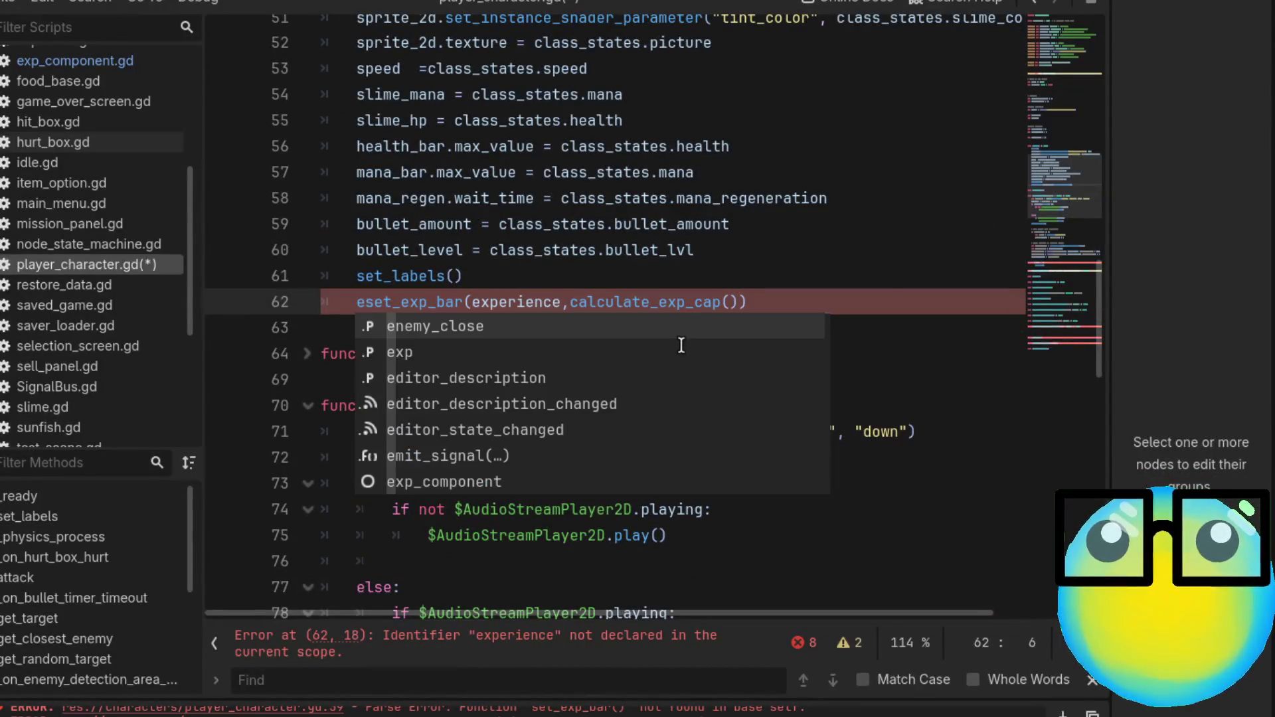
{"action": "key", "text": "Up"}
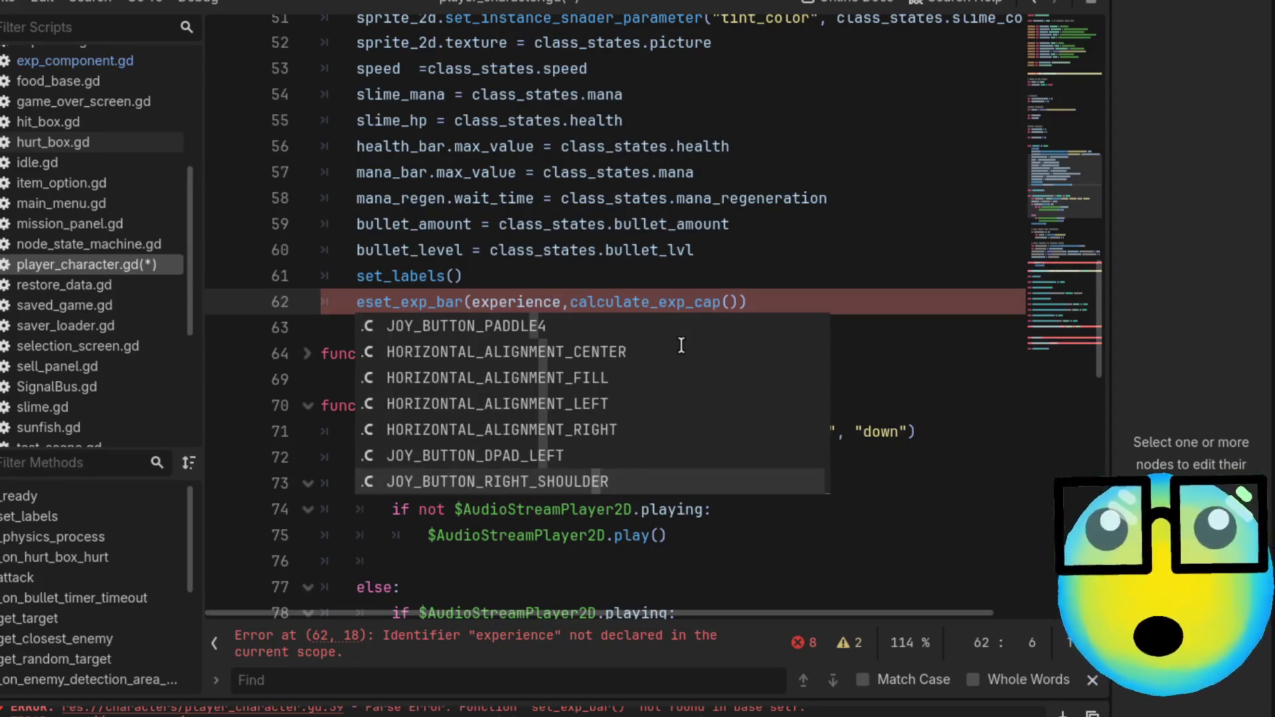
{"action": "key", "text": "Down"}
{"action": "key", "text": "Down"}
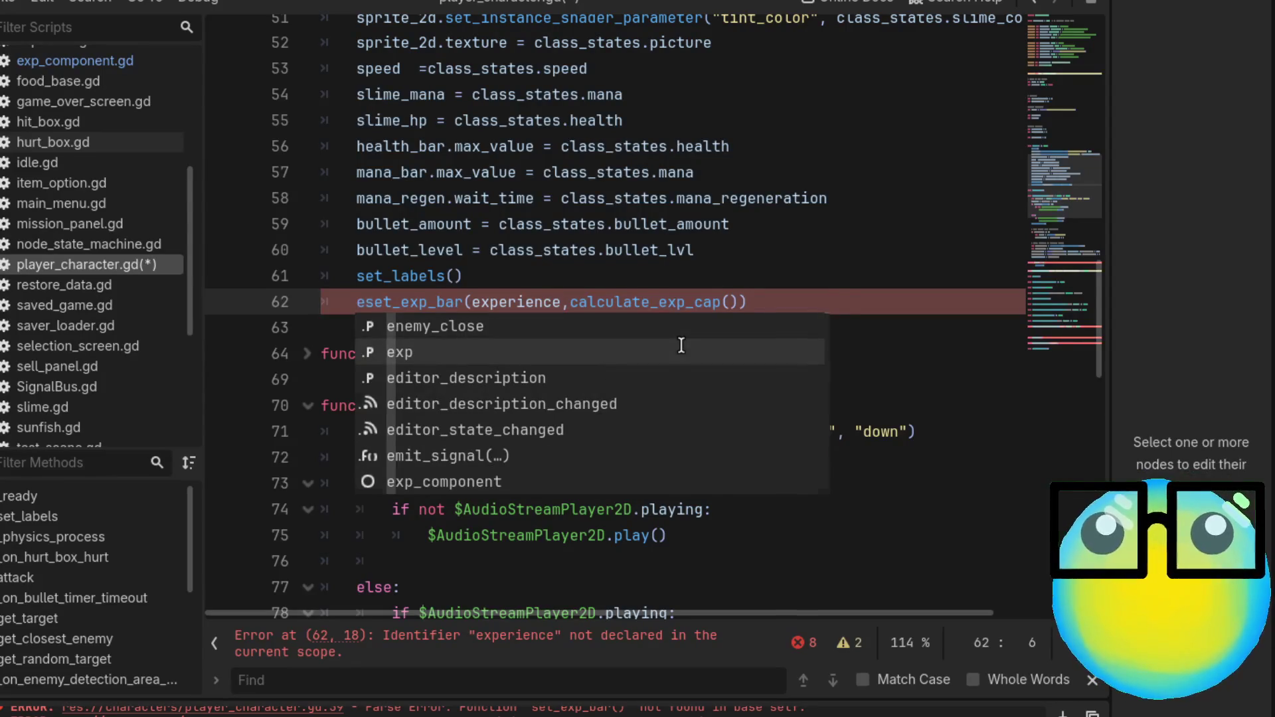
{"action": "key", "text": "Tab"}
{"action": "type", "text": ".se"}
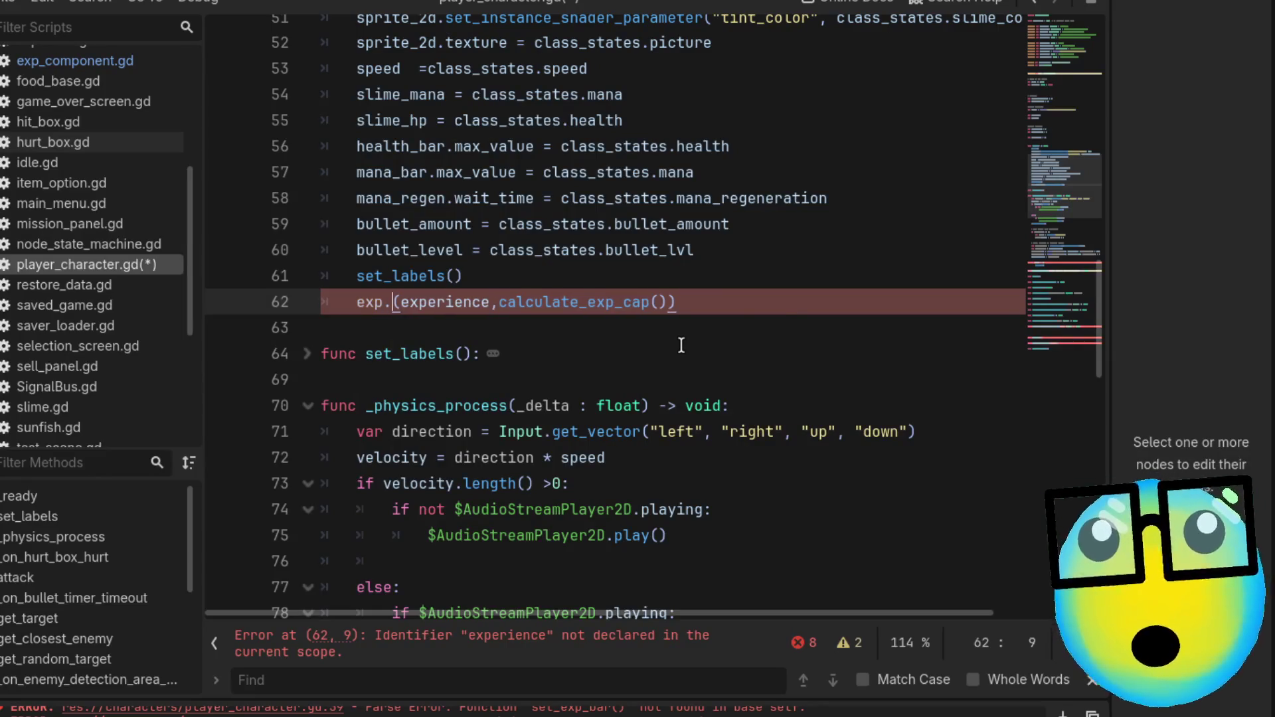
{"action": "key", "text": "Tab"}
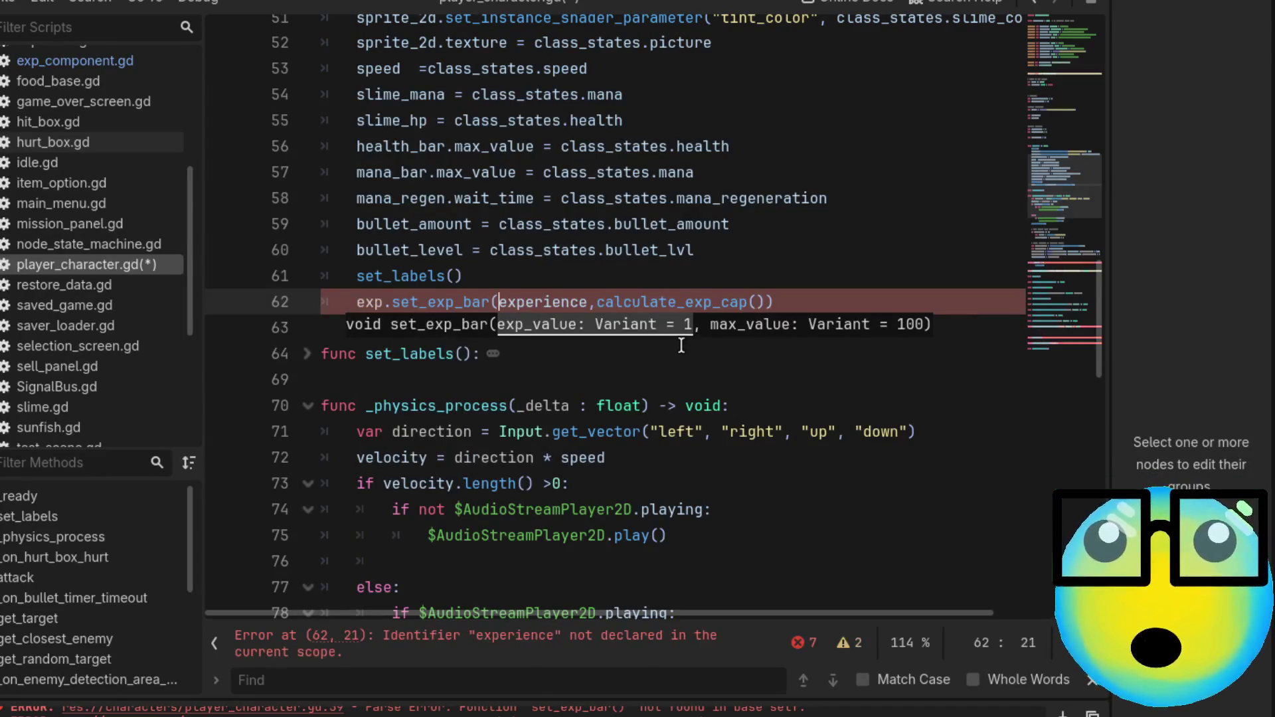
{"action": "left_click", "coordinate": [753, 362]}
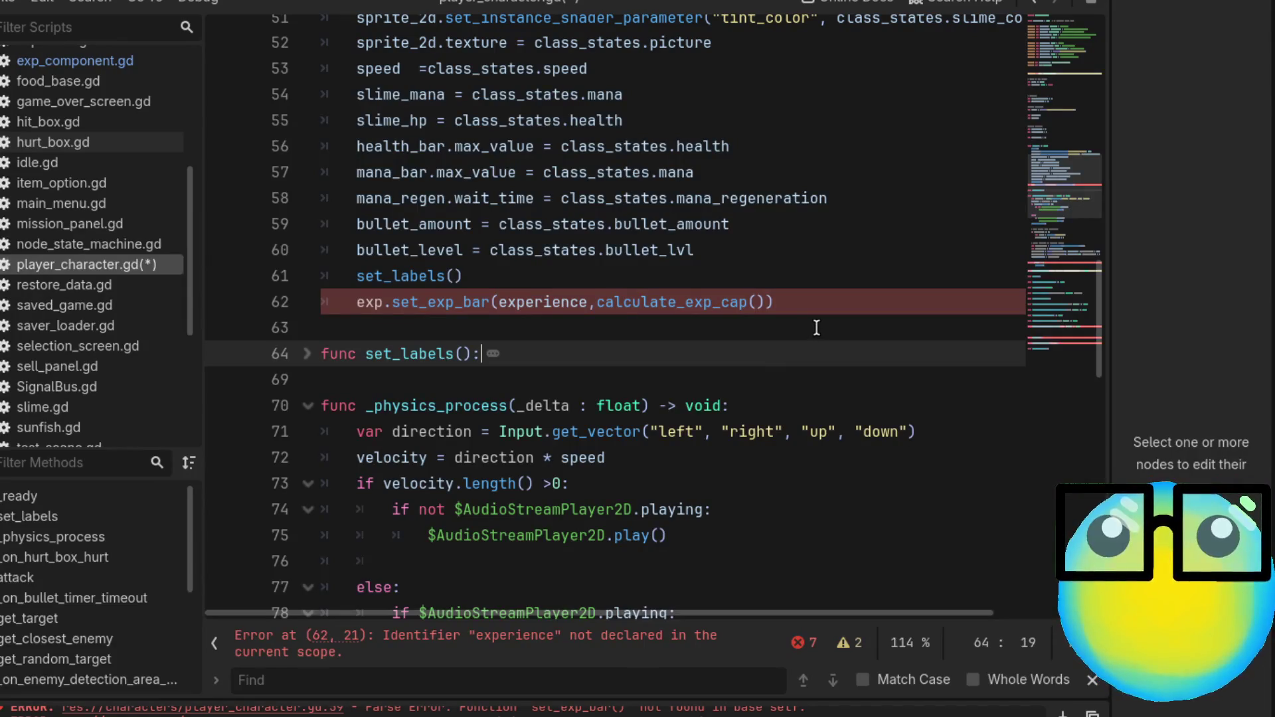
- Check the reported experience error and return to line 62 in _ready
{"action": "left_click", "coordinate": [407, 644]}
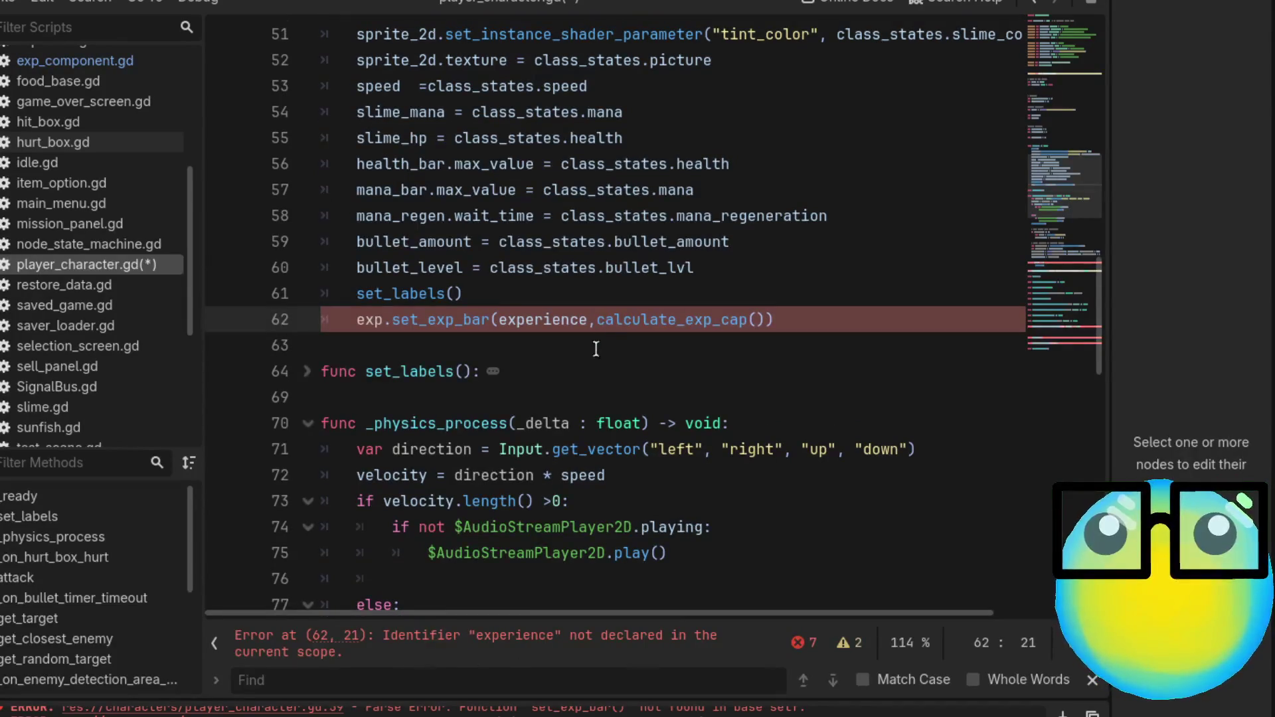
{"action": "scroll", "coordinate": [706, 372], "scroll_direction": "up", "scroll_amount": 1}
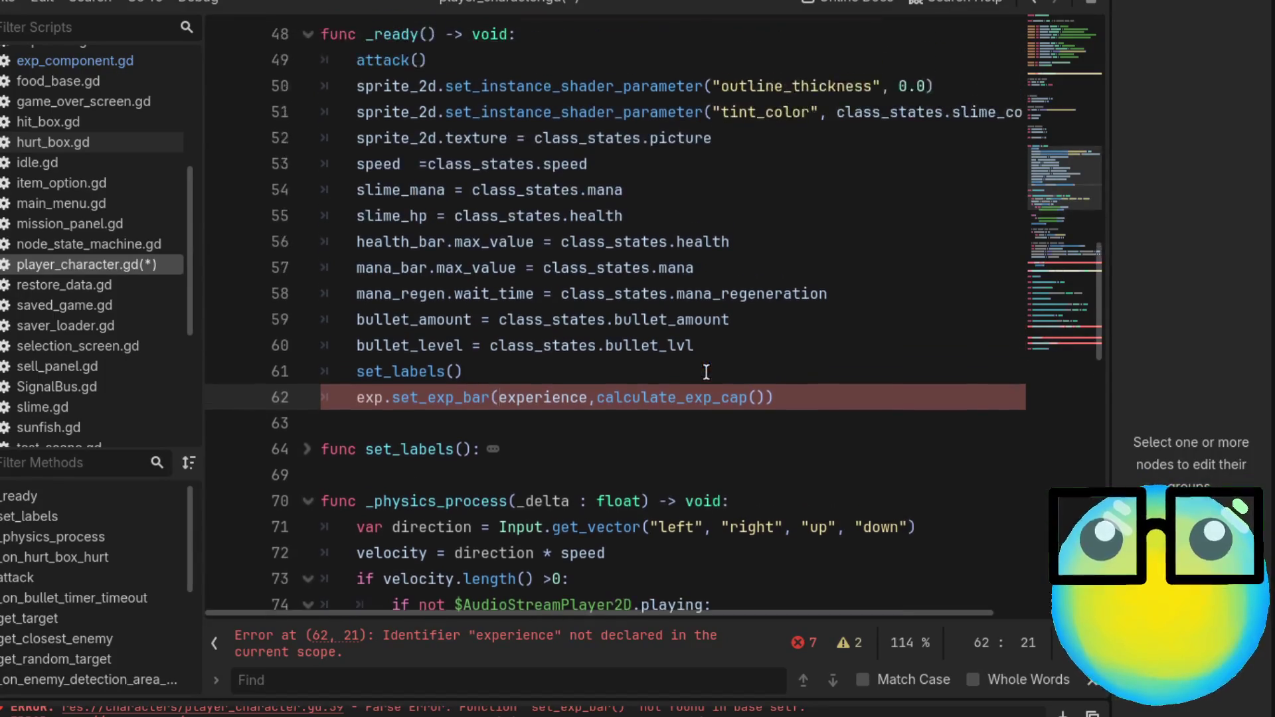
{"action": "scroll", "coordinate": [706, 372], "scroll_direction": "up", "scroll_amount": 1}
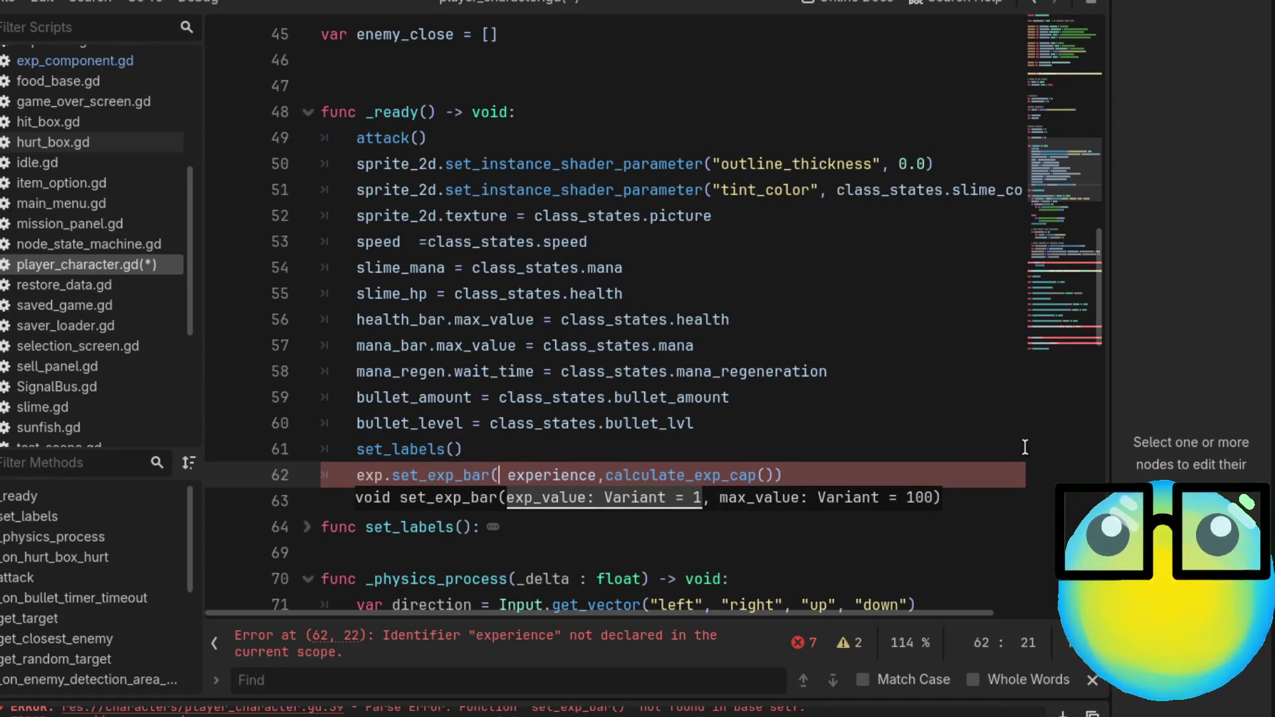
{"action": "left_click", "coordinate": [792, 431]}
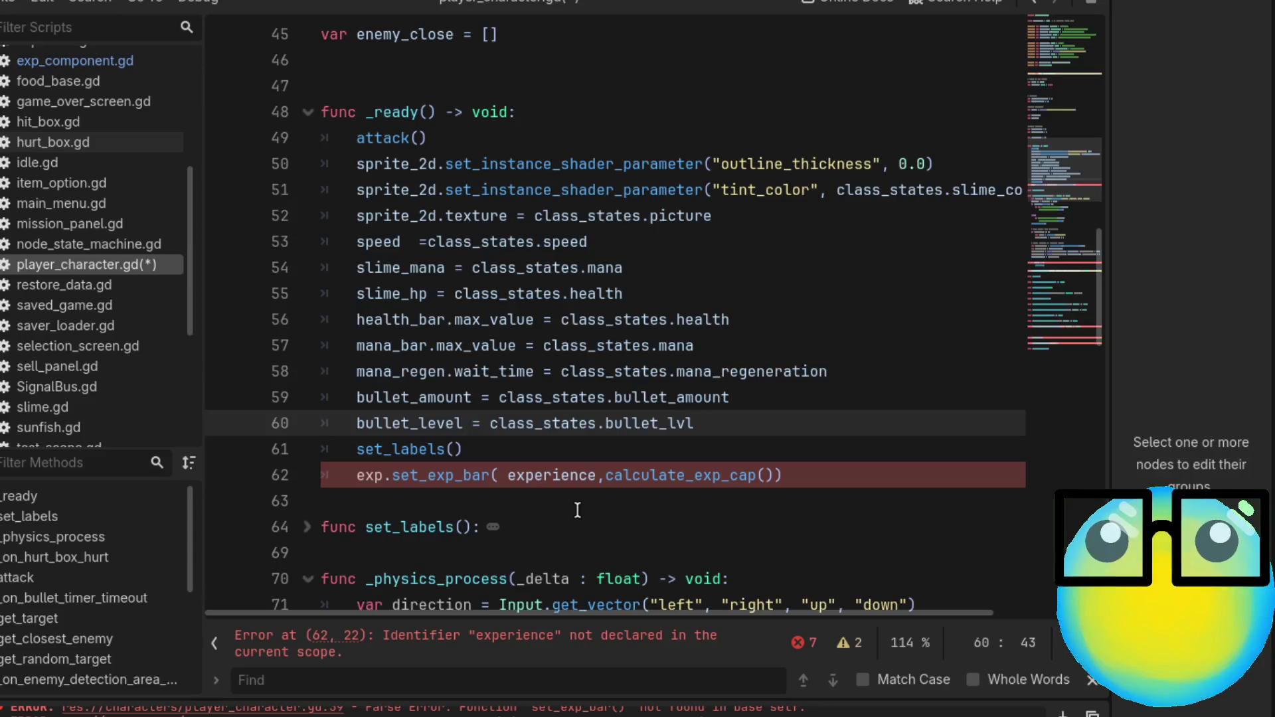
{"action": "left_click", "coordinate": [795, 475]}
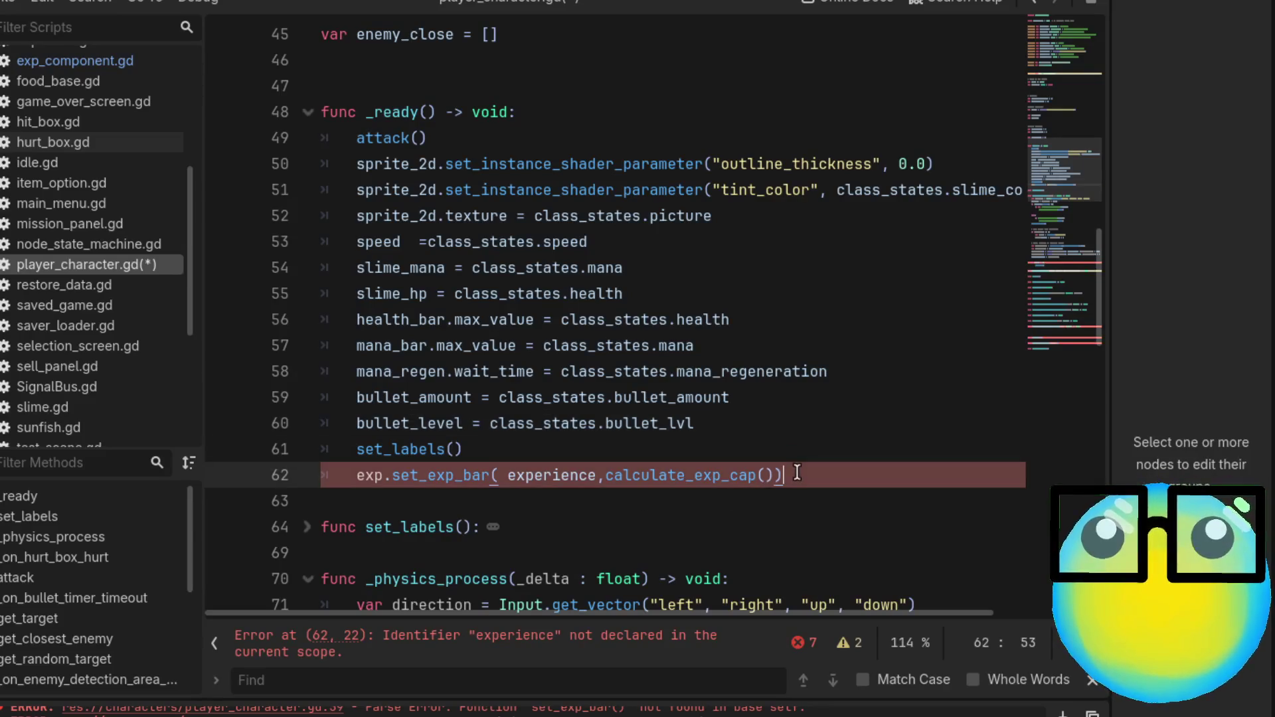
{"action": "left_click", "coordinate": [321, 475], "text": "shift"}
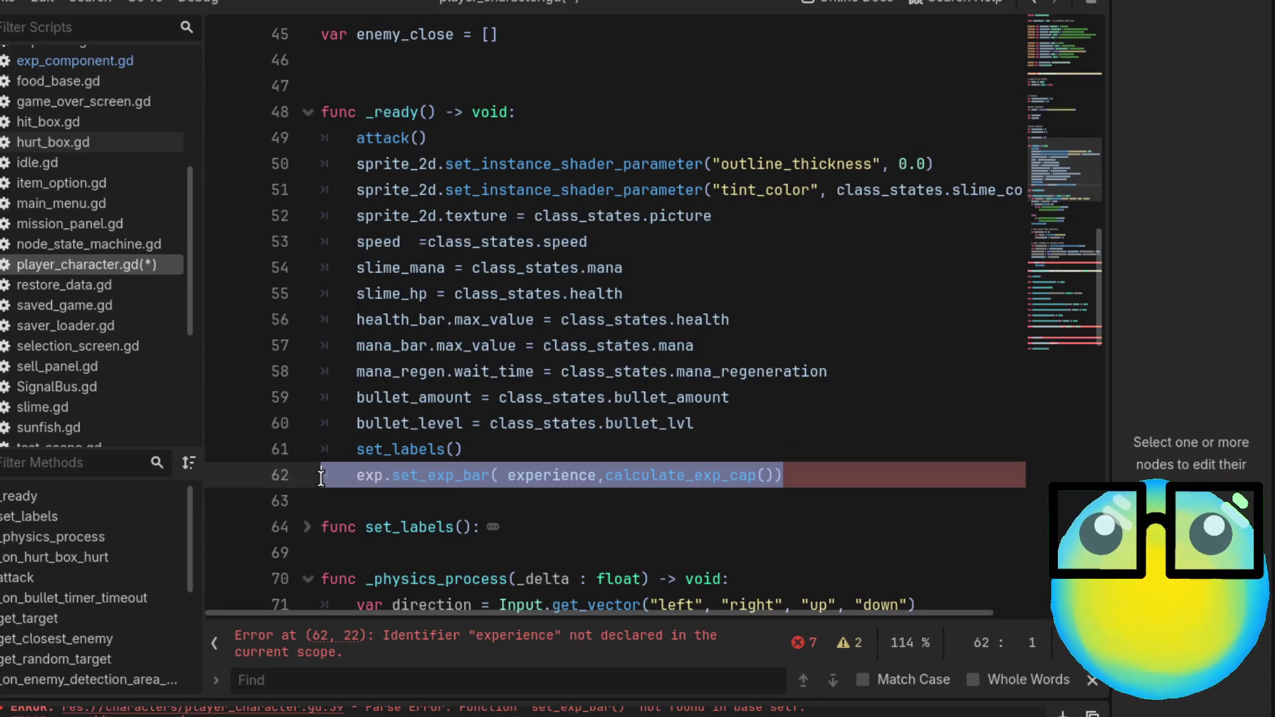
{"action": "left_click", "coordinate": [465, 479]}
{"action": "left_click", "coordinate": [447, 499]}
- Replace the set_exp_bar call after exp. with calculate_exp(0) on line 62
{"action": "left_click", "coordinate": [394, 475]}
{"action": "key", "text": "shift+End"}
{"action": "key", "text": "Delete"}
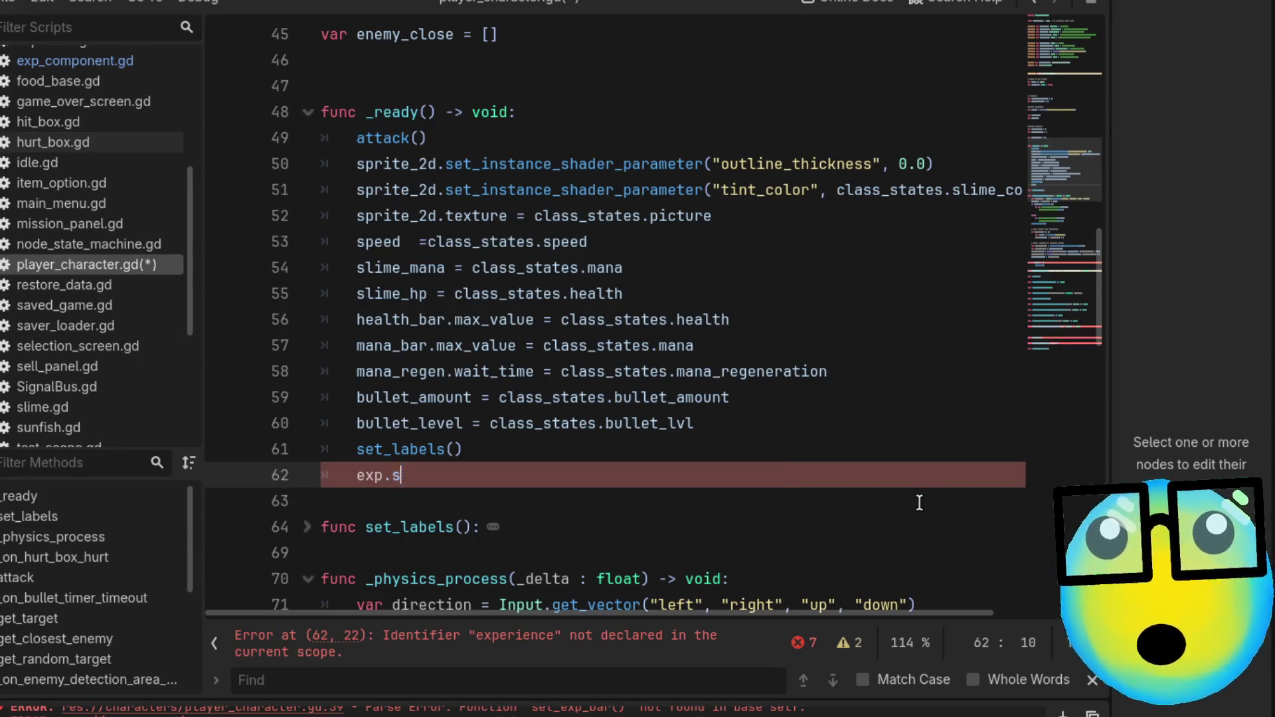
{"action": "type", "text": "cal"}
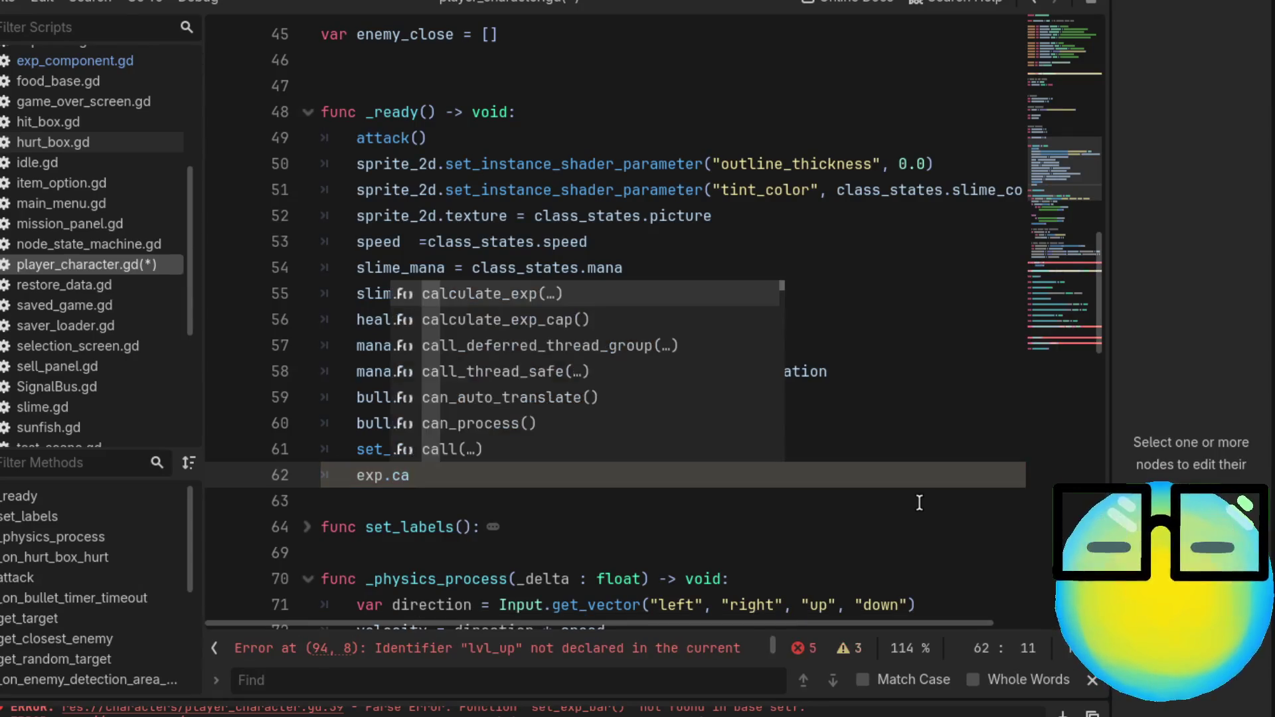
{"action": "key", "text": "Return"}
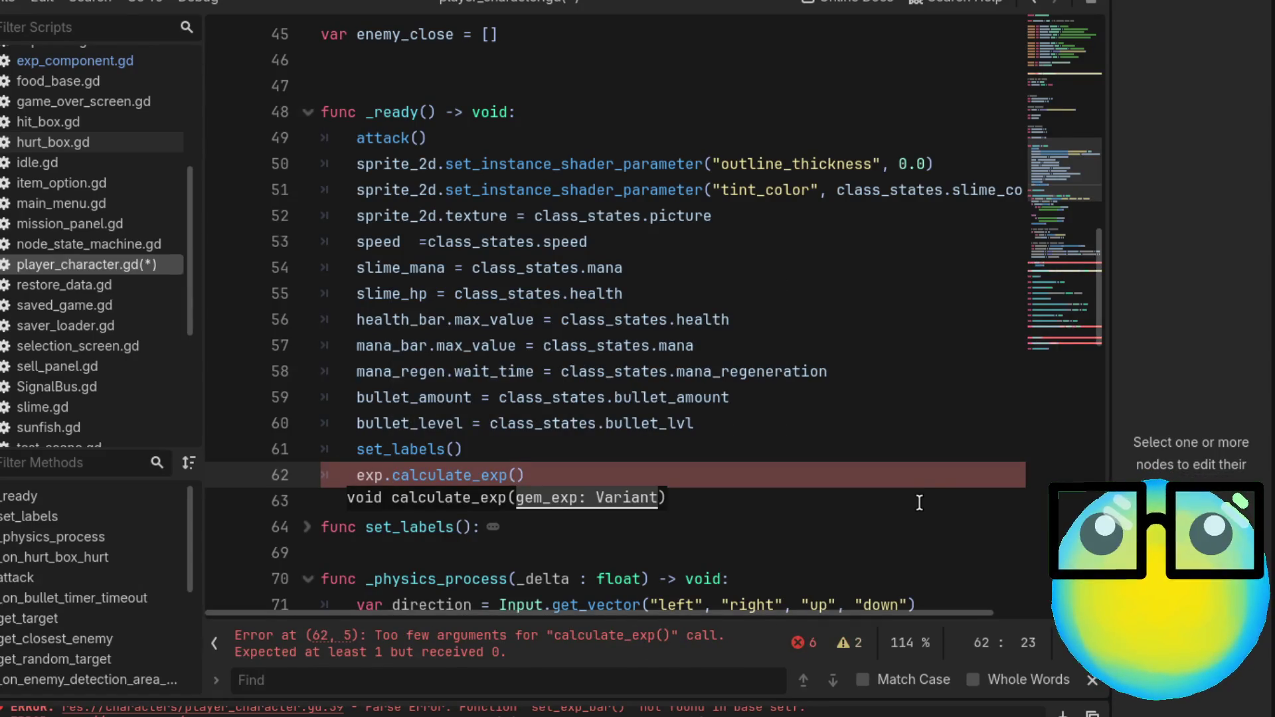
{"action": "type", "text": "0"}
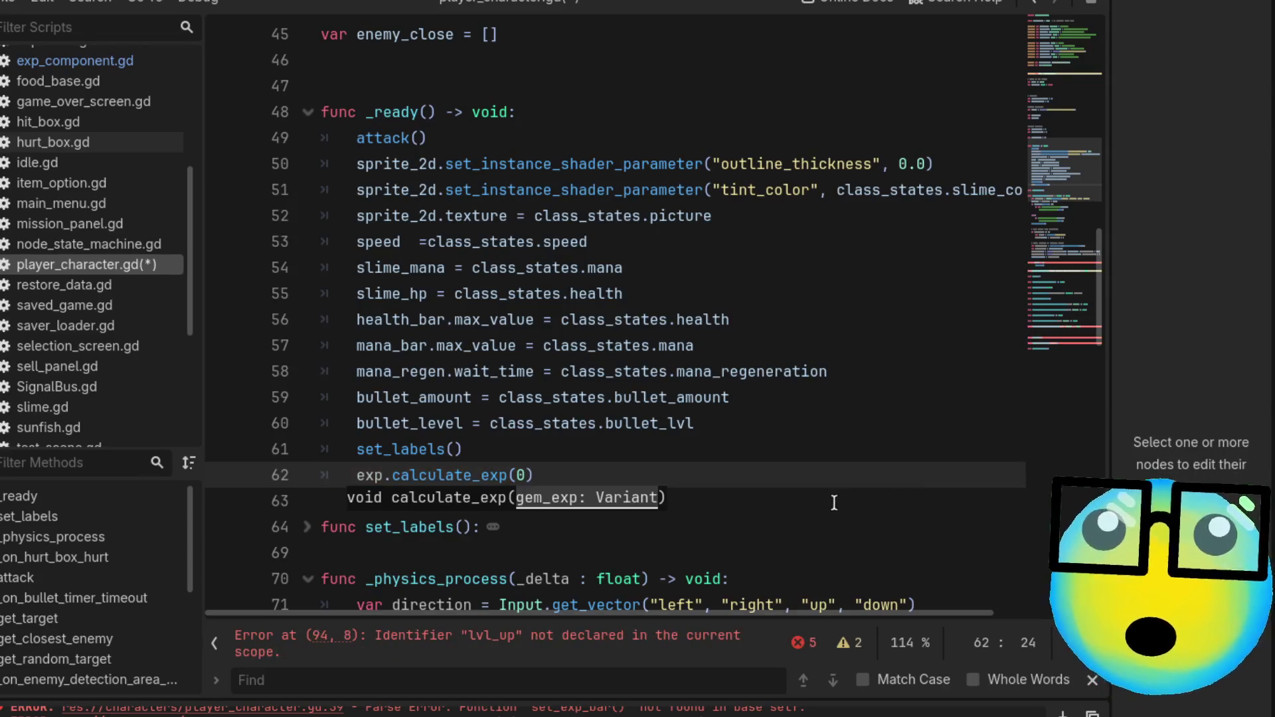
{"action": "key", "text": "Right"}
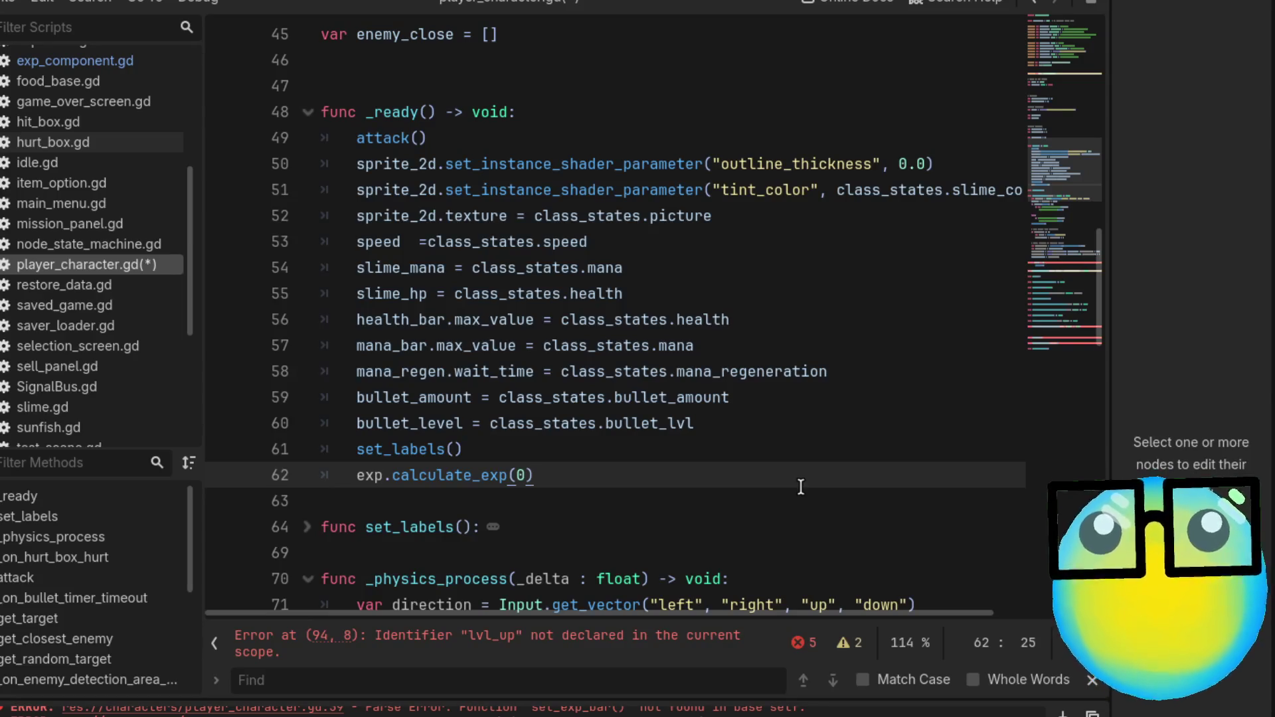
{"action": "scroll", "coordinate": [788, 423], "scroll_direction": "down", "scroll_amount": 4}
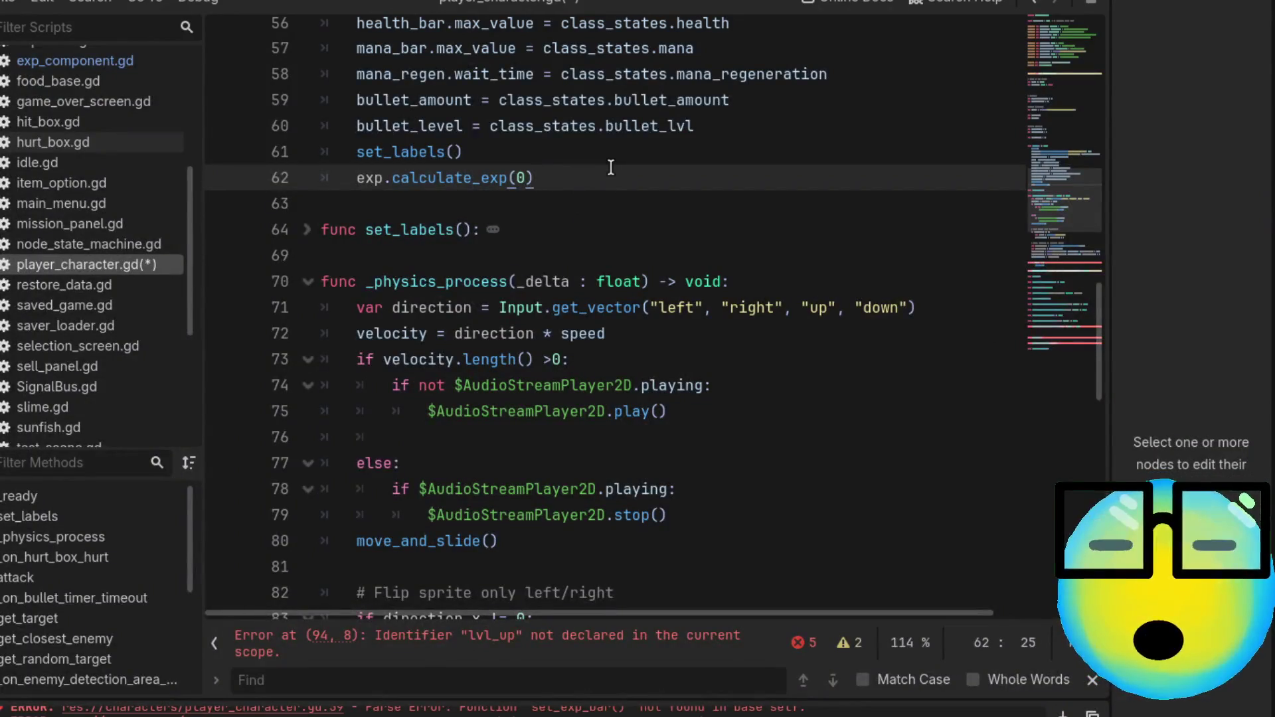
- Add the comment 'maybe go over it again' above exp.calculate_exp(0) in _ready
{"action": "left_click", "coordinate": [557, 152]}
{"action": "key", "text": "Return"}
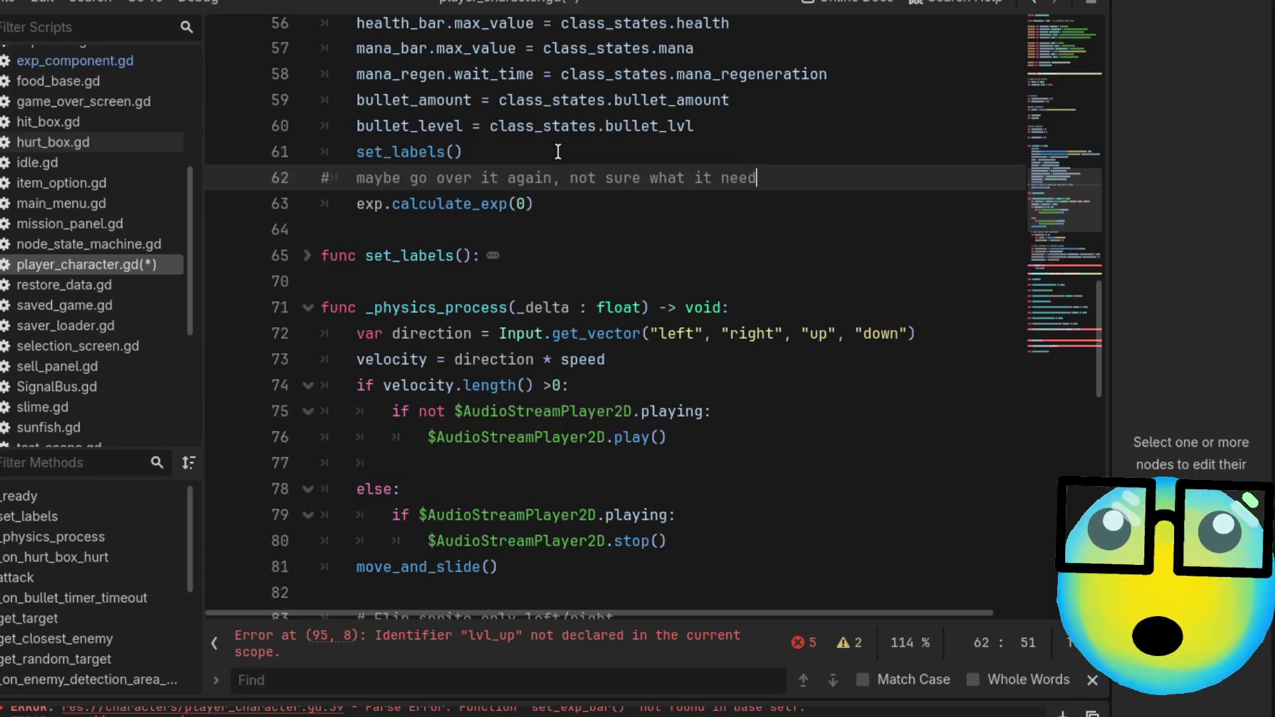
{"action": "type", "text": "ment"}
{"action": "mouse_move", "coordinate": [1049, 218]}
{"action": "left_mouse_down"}
{"action": "mouse_move", "coordinate": [1069, 225]}
{"action": "mouse_move", "coordinate": [1069, 287]}
{"action": "left_mouse_up"}
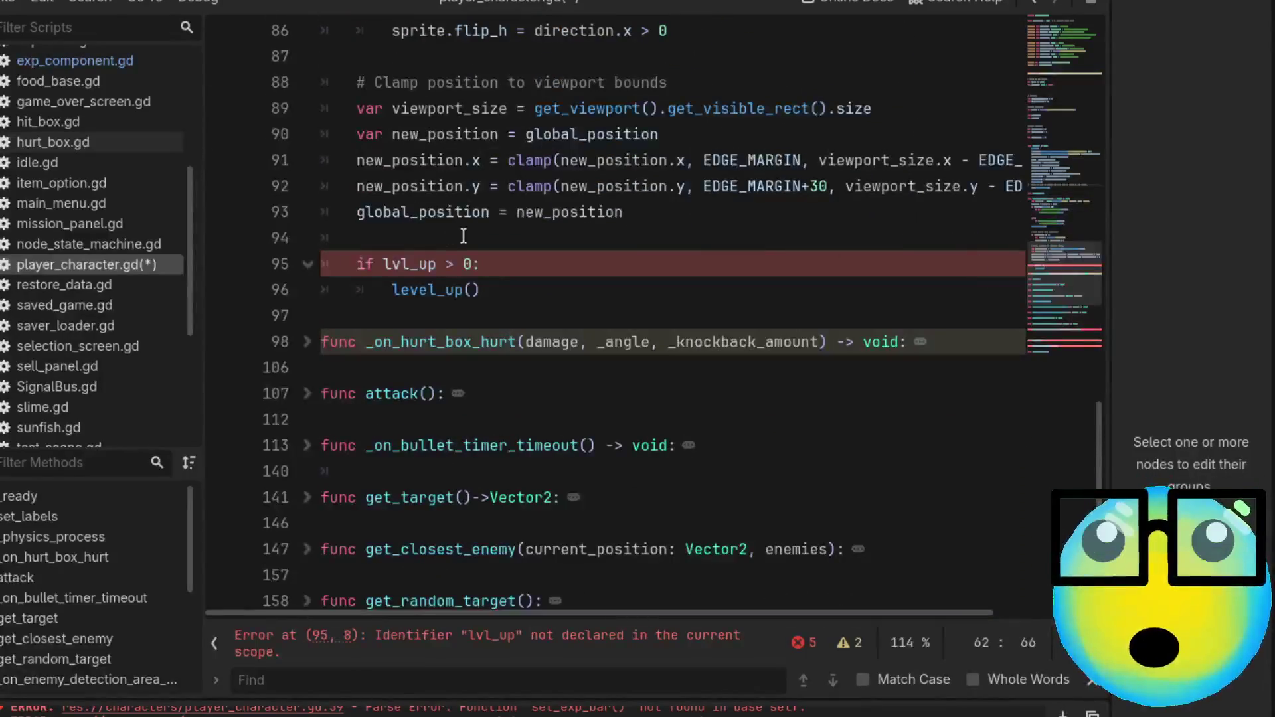
- Change the level-up check on line 95 to read if exp.lvl_up > 0:
{"action": "left_click", "coordinate": [380, 266]}
{"action": "type", "text": "exp"}
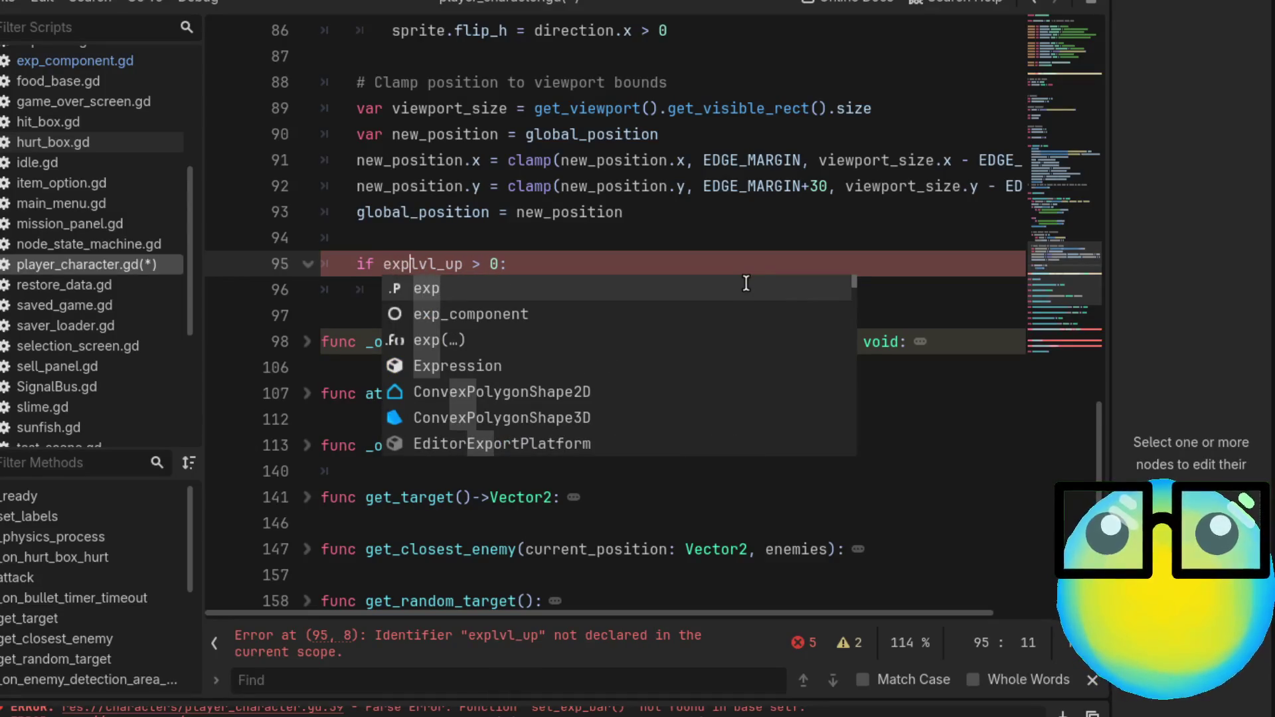
{"action": "key", "text": "ctrl+Delete"}
{"action": "type", "text": ".l"}
{"action": "key", "text": "Return"}
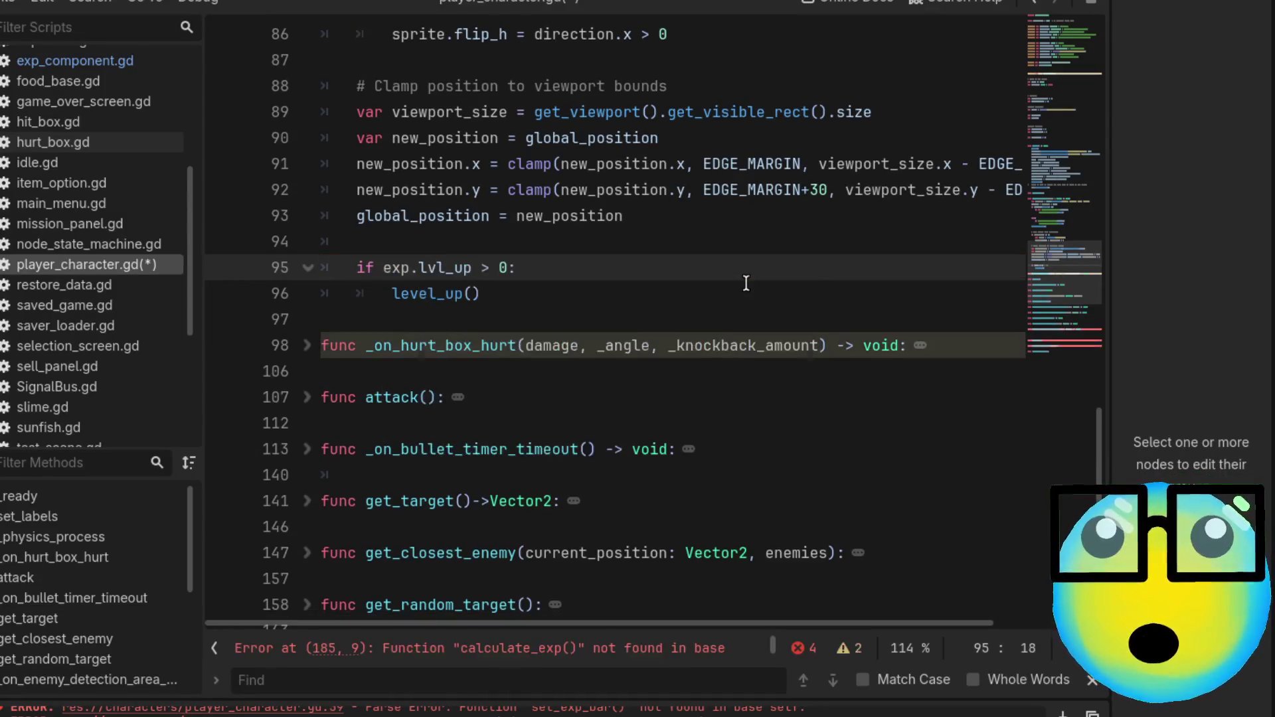
{"action": "left_click", "coordinate": [397, 307]}
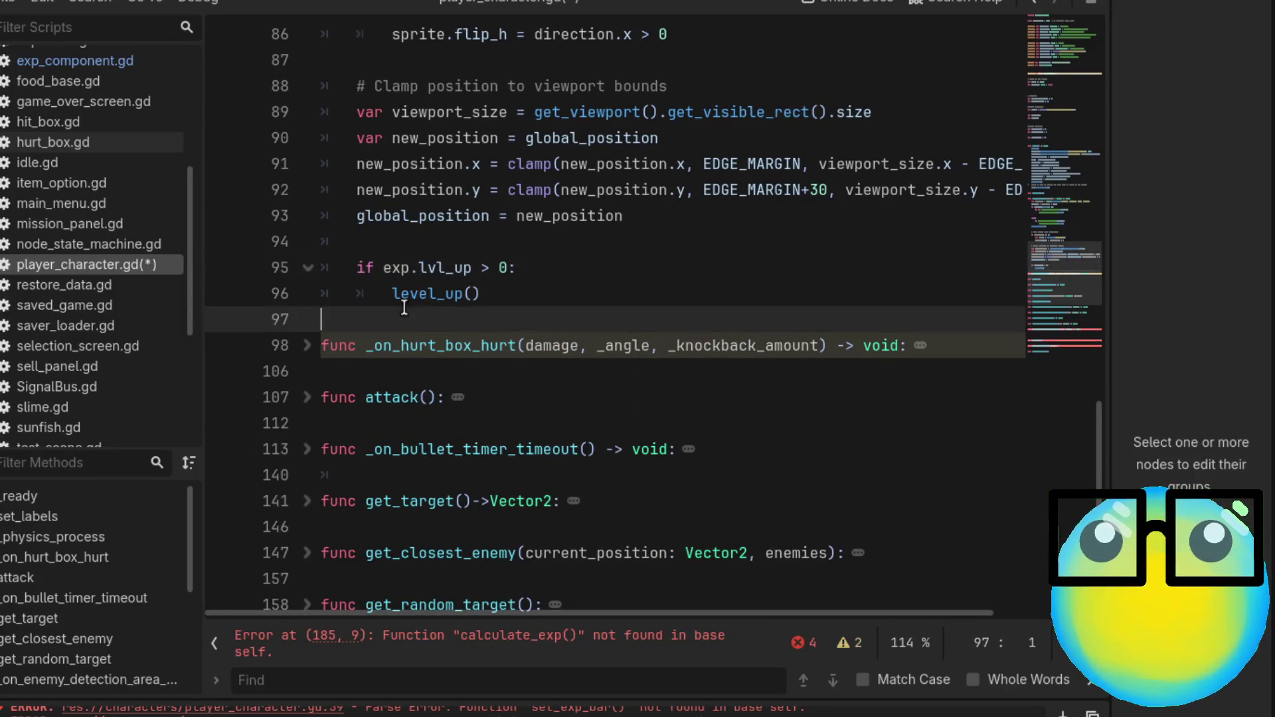
{"action": "scroll", "coordinate": [562, 340], "scroll_direction": "down", "scroll_amount": 1}
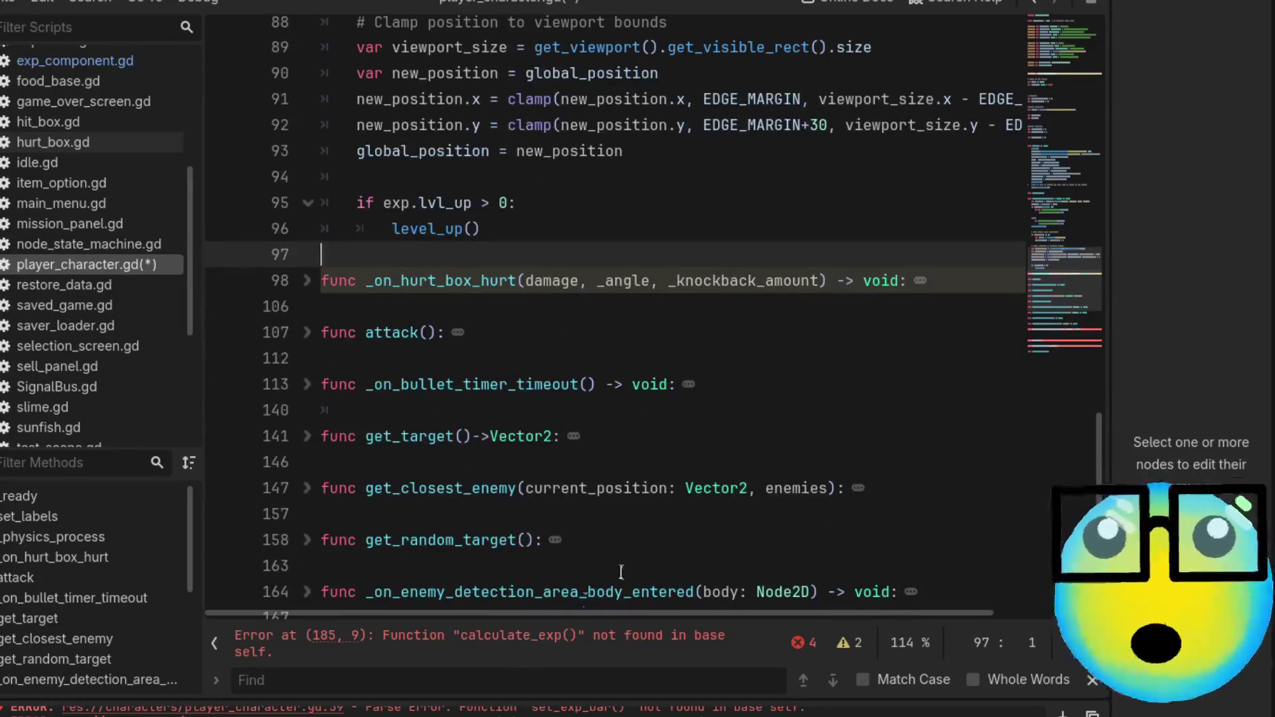
- Make the loot pickup on line 185 call exp.calculate_exp(gem_exp), then unfold level_up
{"action": "left_click", "coordinate": [517, 640]}
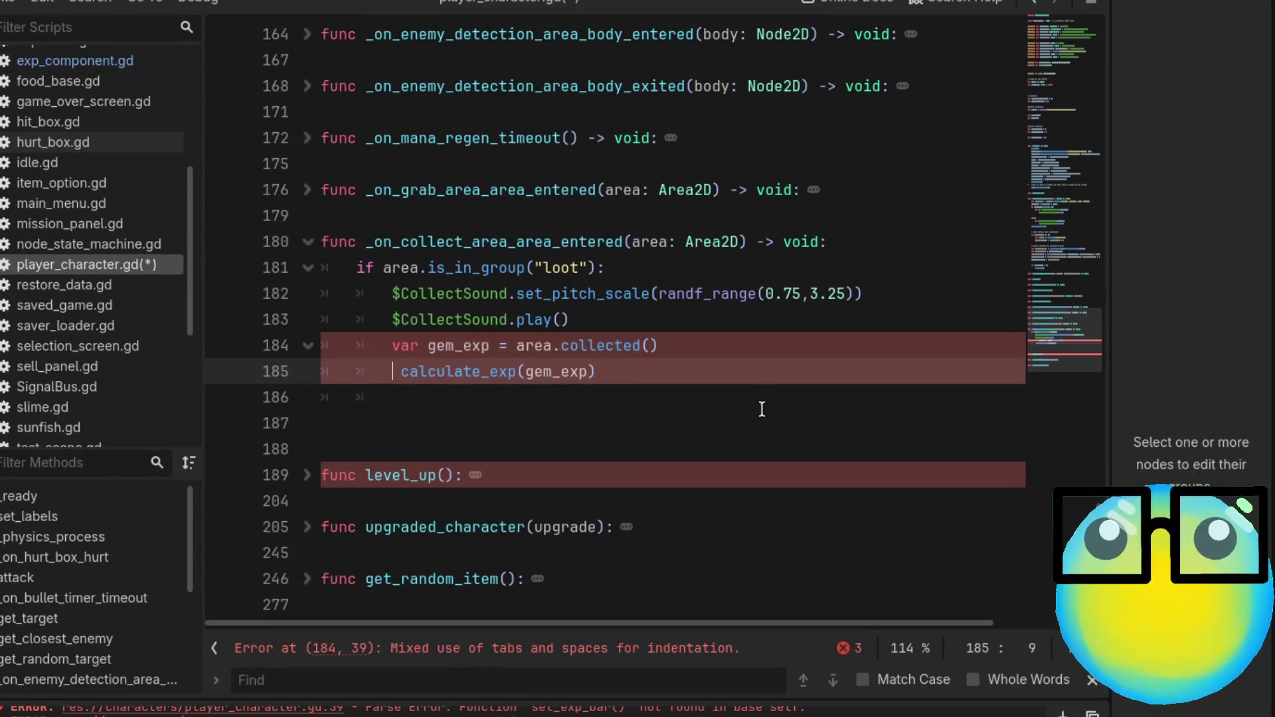
{"action": "type", "text": "e"}
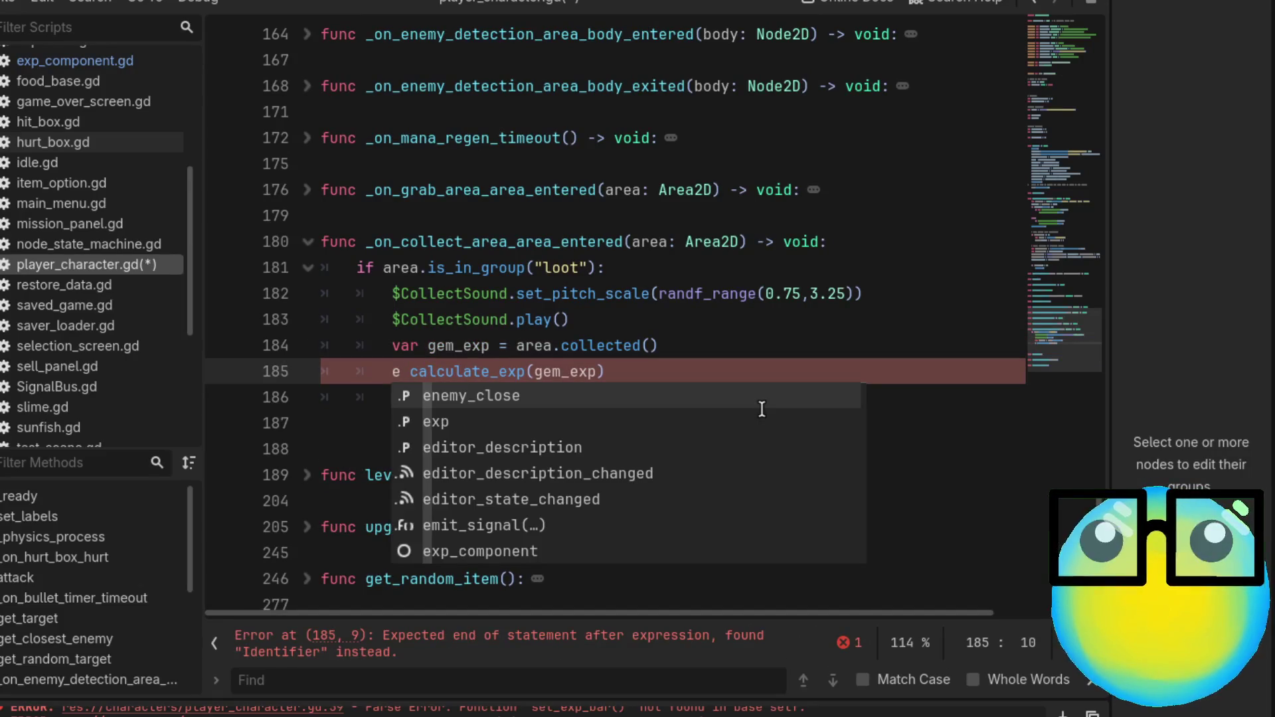
{"action": "key", "text": "Down"}
{"action": "key", "text": "Return"}
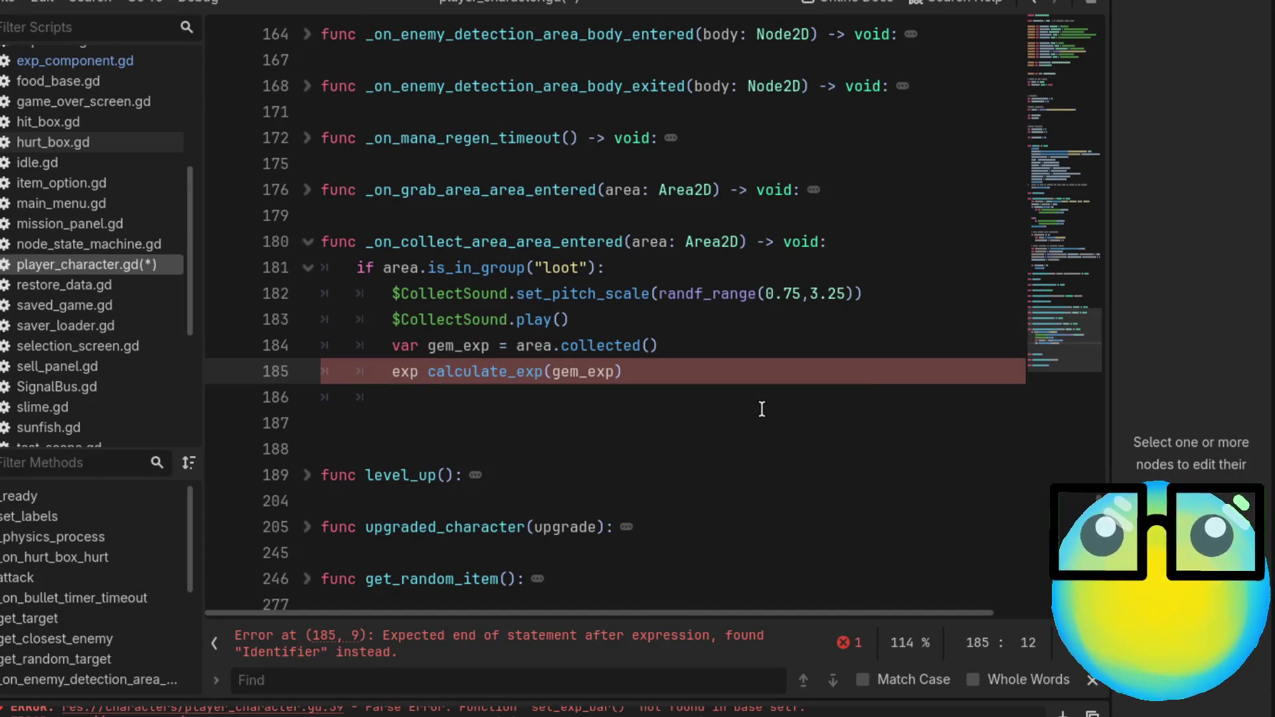
{"action": "type", "text": "."}
{"action": "key", "text": "Delete"}
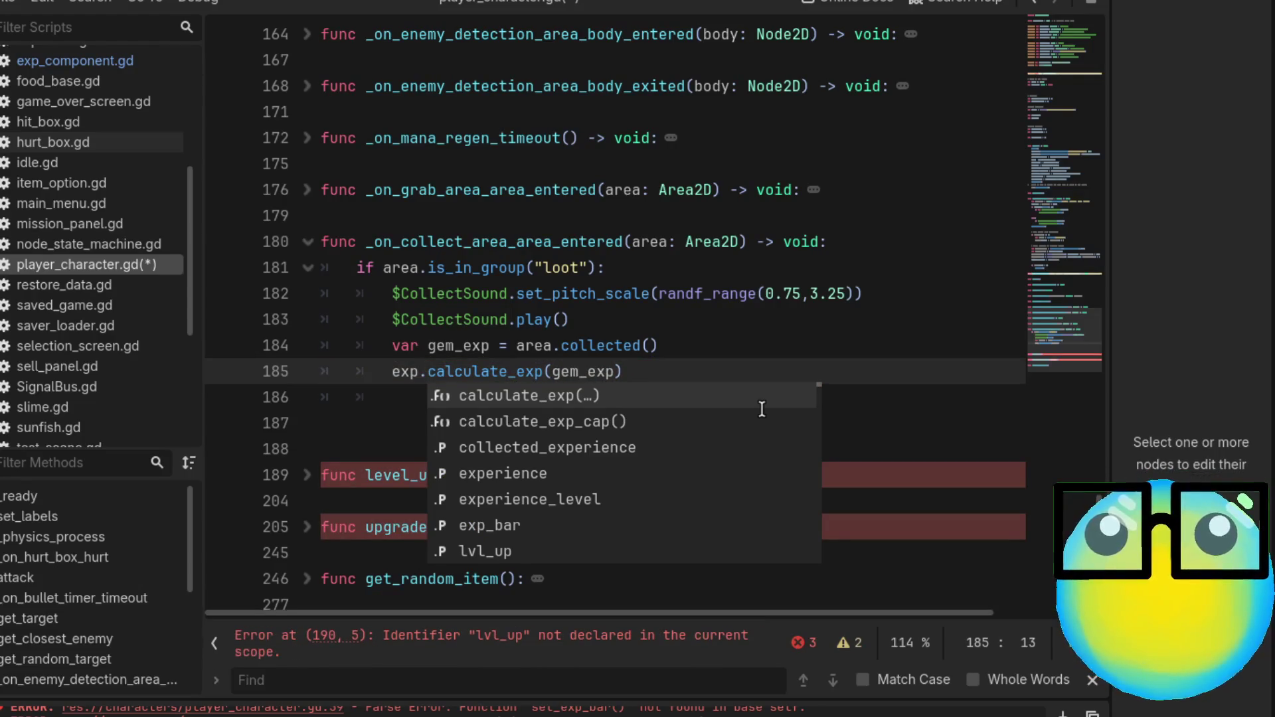
{"action": "left_click", "coordinate": [769, 349]}
{"action": "scroll", "coordinate": [790, 378], "scroll_direction": "down", "scroll_amount": 1}
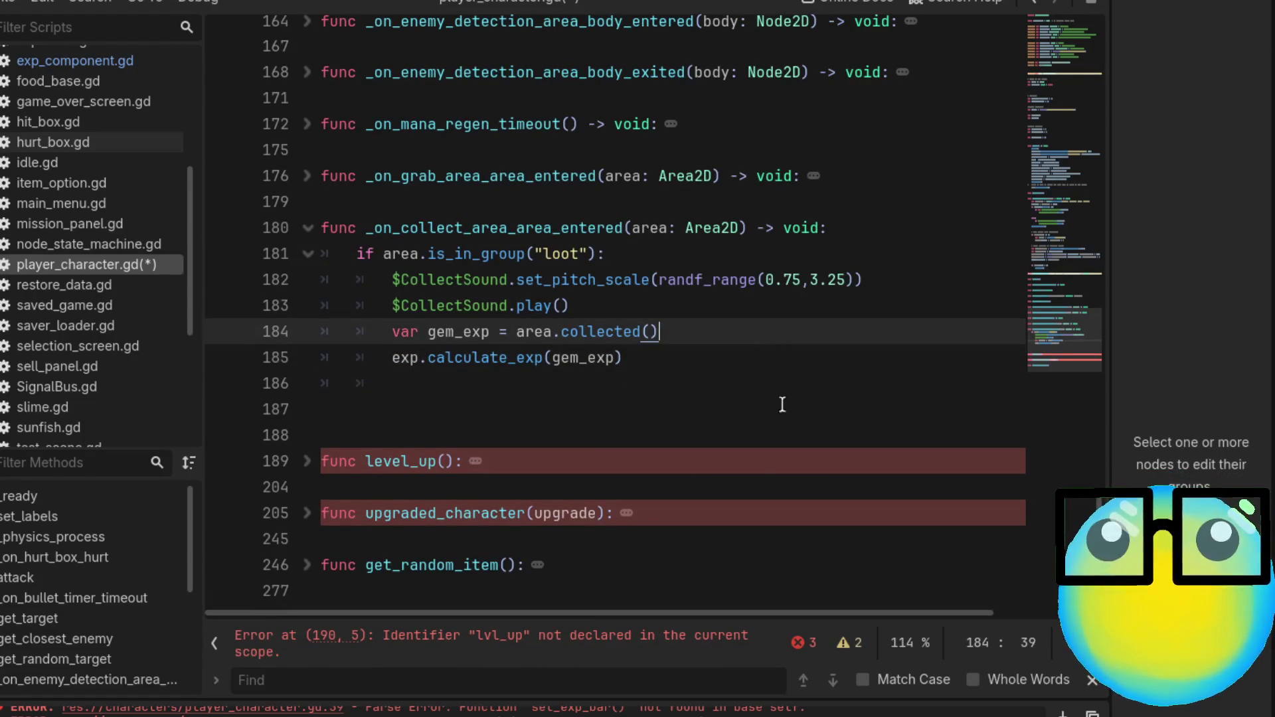
{"action": "left_click", "coordinate": [307, 461]}
{"action": "scroll", "coordinate": [615, 508], "scroll_direction": "down", "scroll_amount": 3}
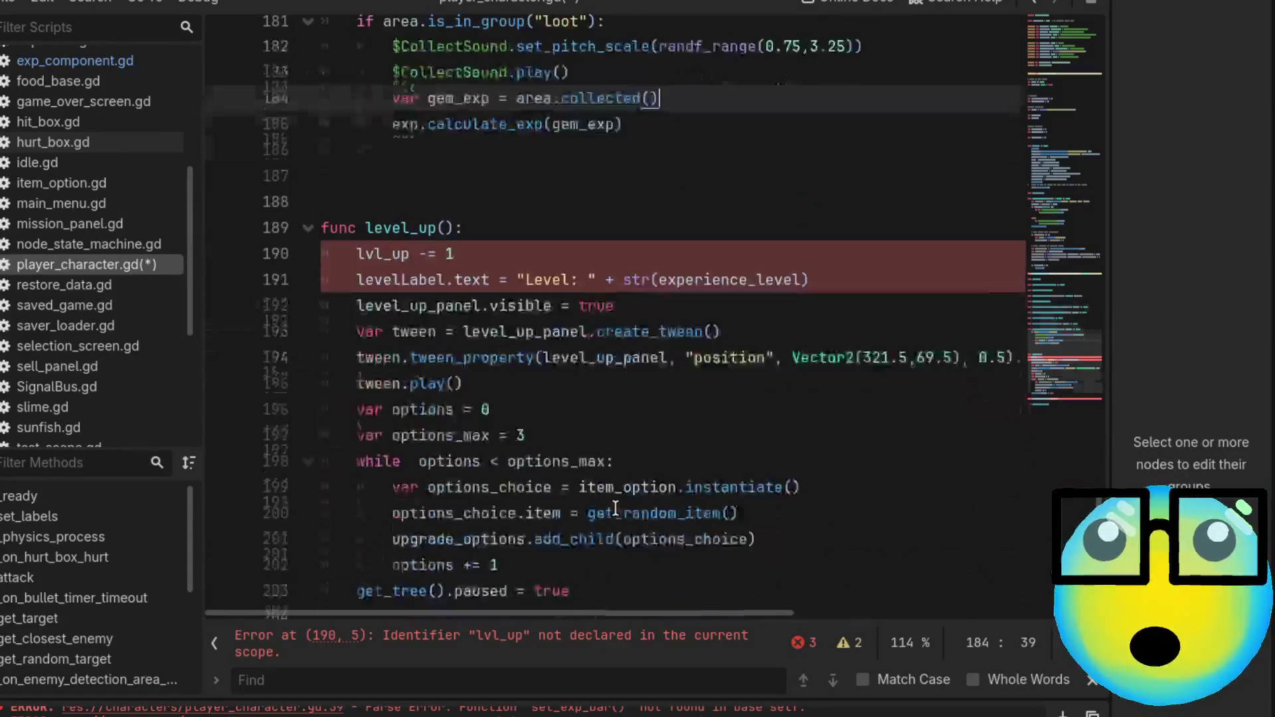
- Make level_up decrement exp.lvl_up on line 190
{"action": "left_click", "coordinate": [365, 177]}
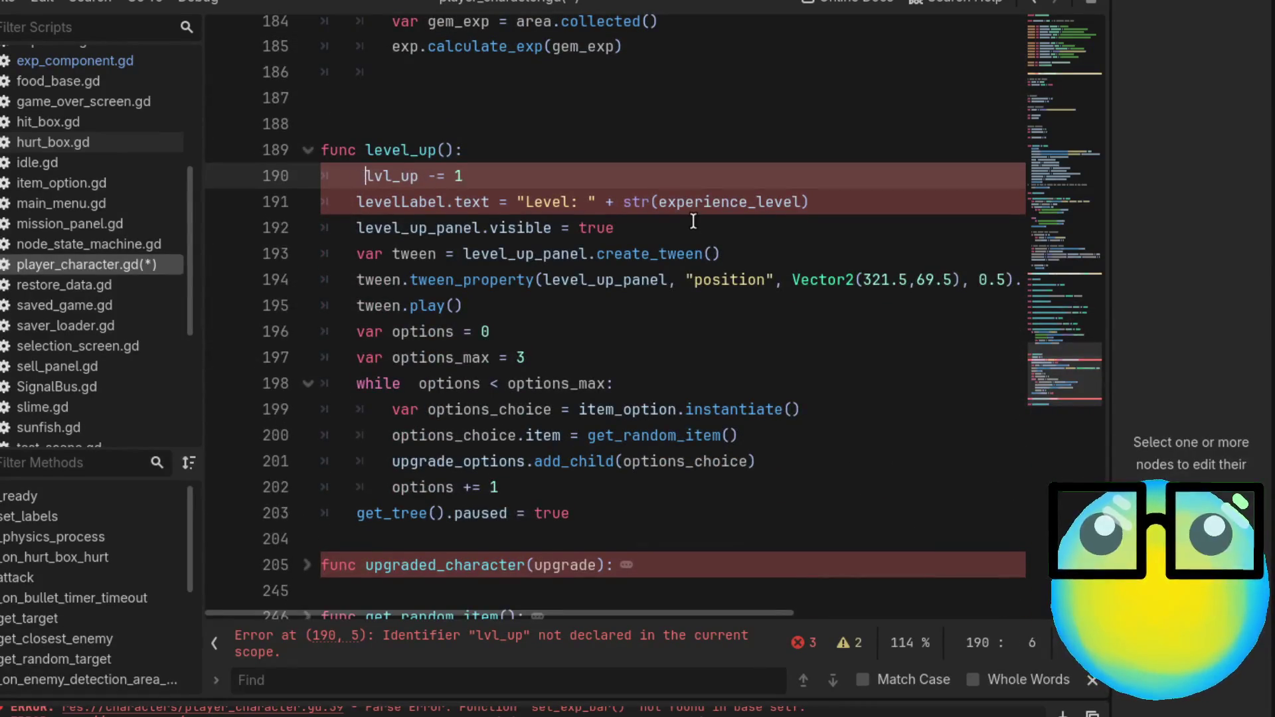
{"action": "key", "text": "Left"}
{"action": "type", "text": "exp"}
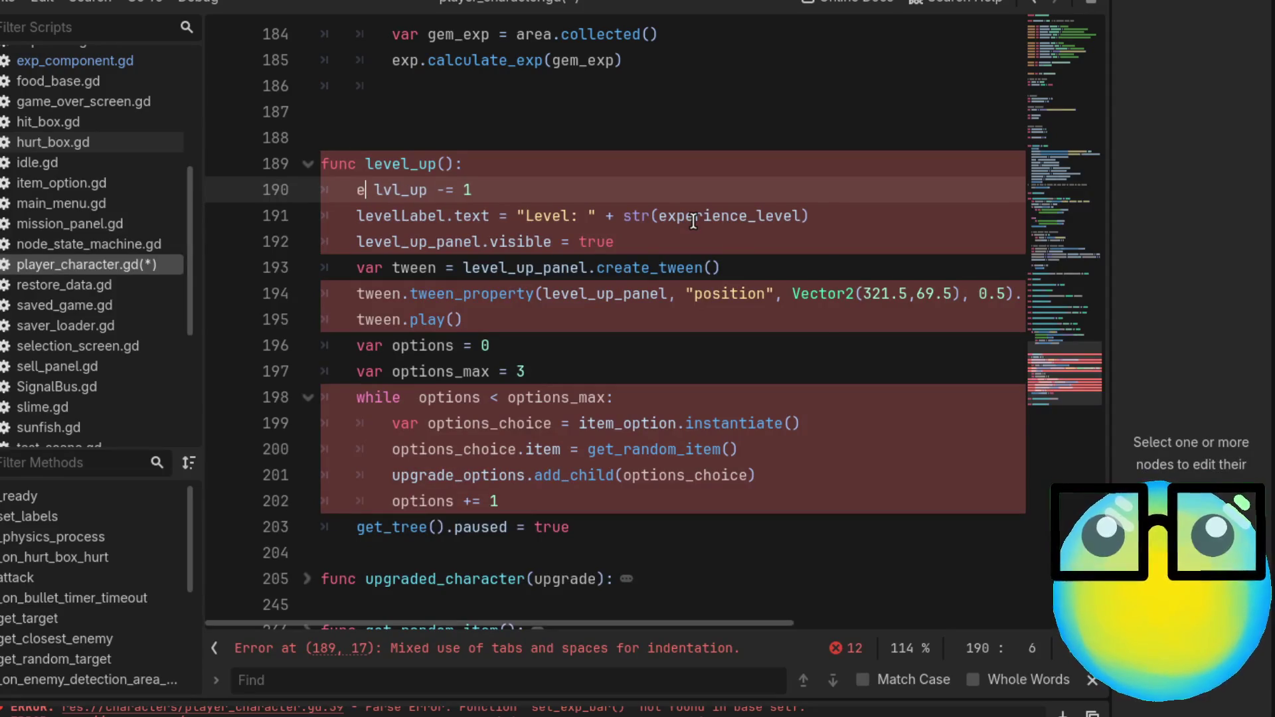
{"action": "type", "text": "."}
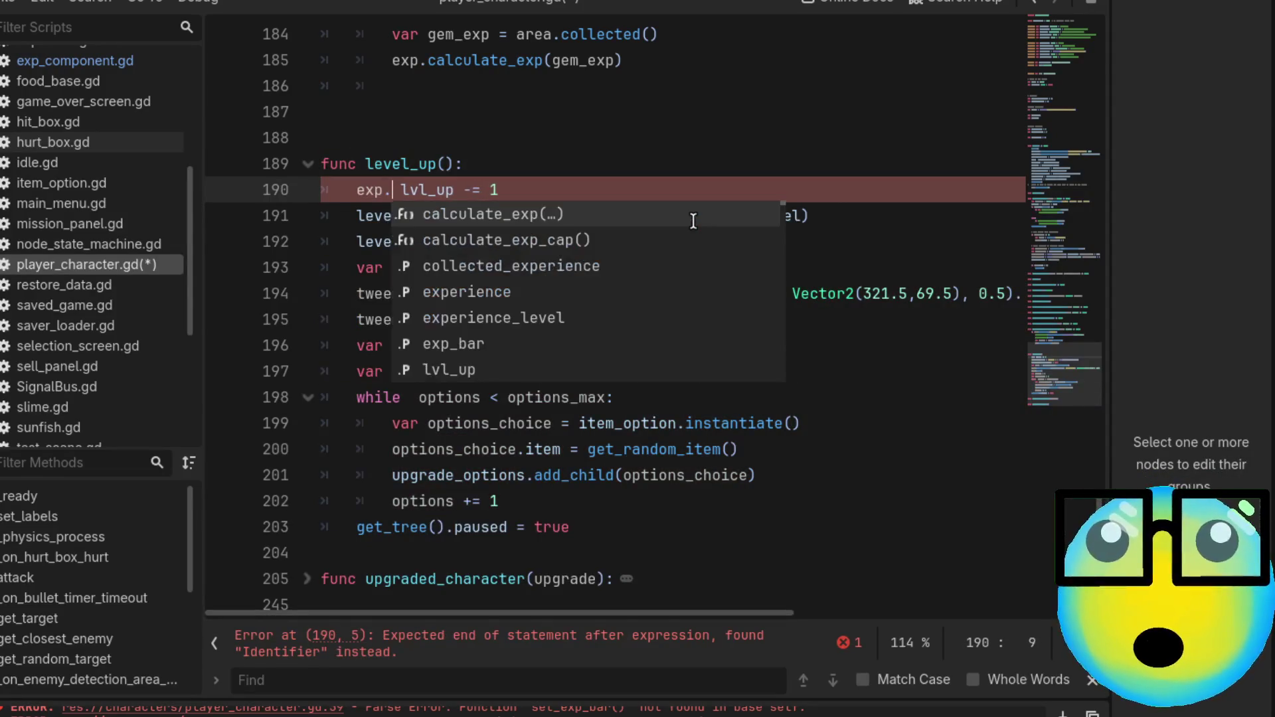
{"action": "left_click", "coordinate": [693, 157]}
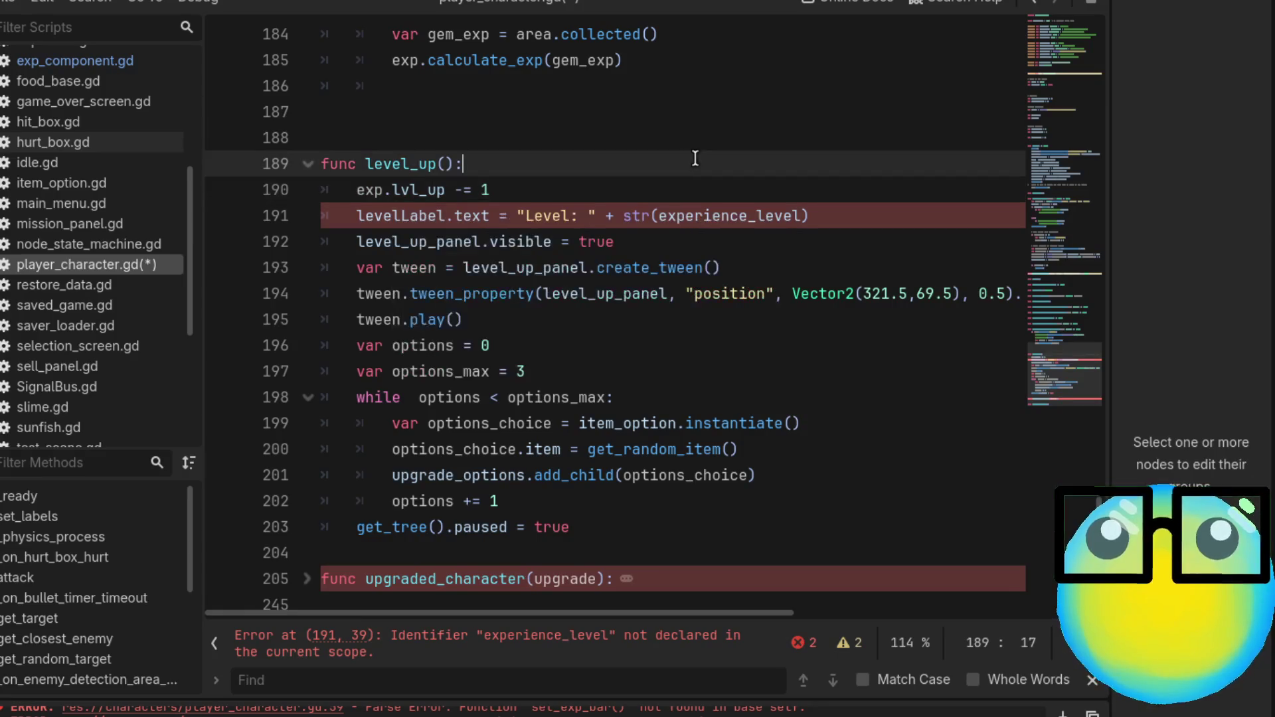
- Show the level label as str(exp.experience_level) on line 191, then scroll toward line 244
{"action": "left_click", "coordinate": [654, 219]}
{"action": "type", "text": "str("}
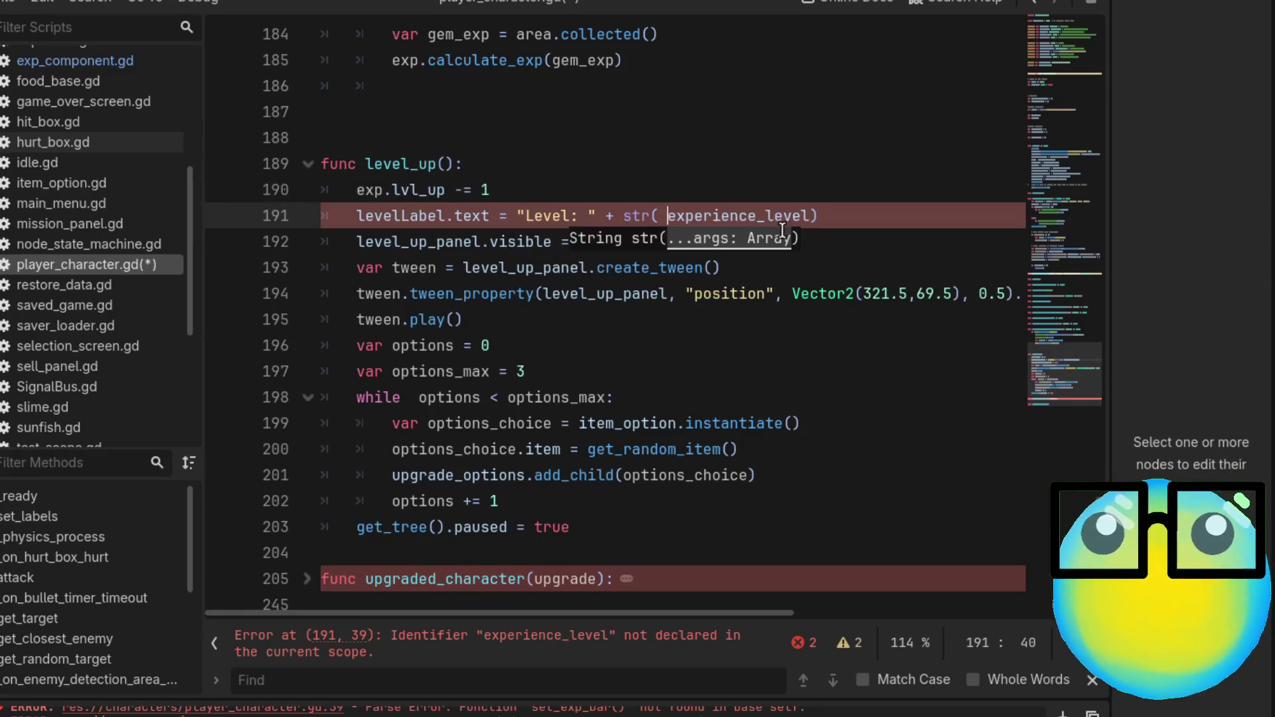
{"action": "type", "text": "exp."}
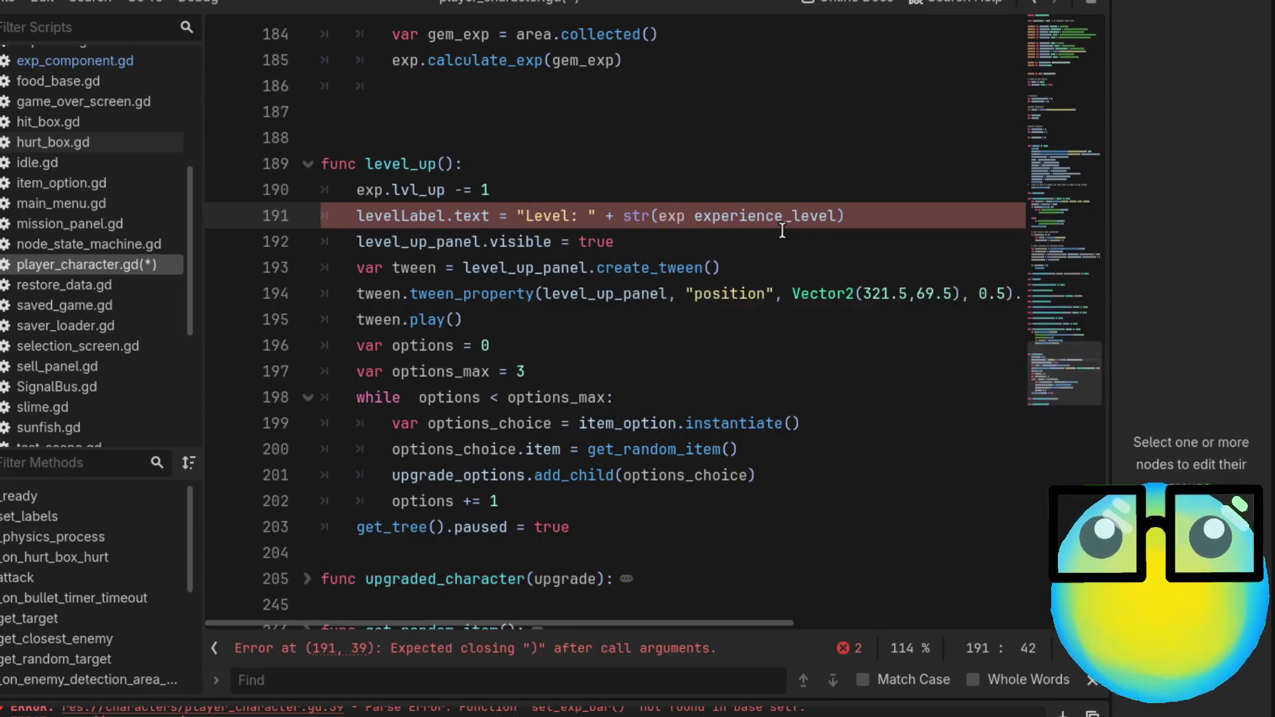
{"action": "key", "text": "Delete"}
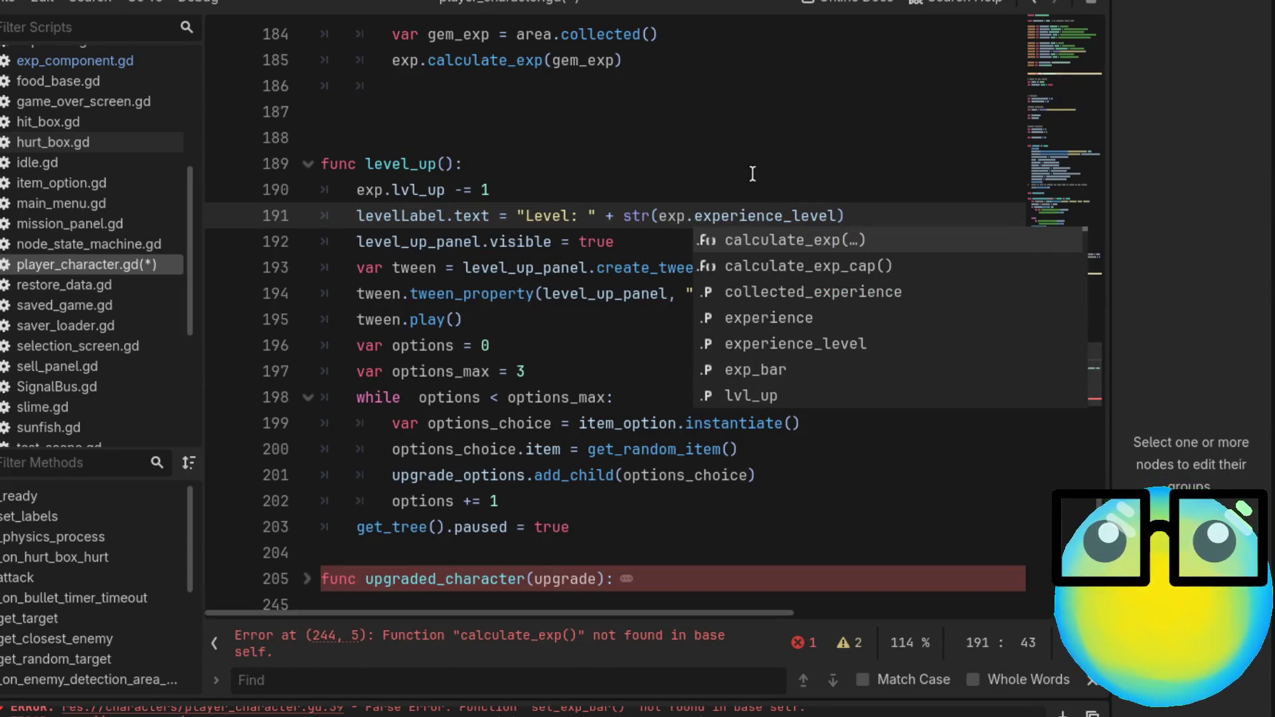
{"action": "left_click", "coordinate": [746, 166]}
{"action": "scroll", "coordinate": [645, 323], "scroll_direction": "down", "scroll_amount": 1}
{"action": "left_click", "coordinate": [306, 512]}
{"action": "scroll", "coordinate": [470, 495], "scroll_direction": "down", "scroll_amount": 8}
{"action": "scroll", "coordinate": [470, 495], "scroll_direction": "down", "scroll_amount": 5}
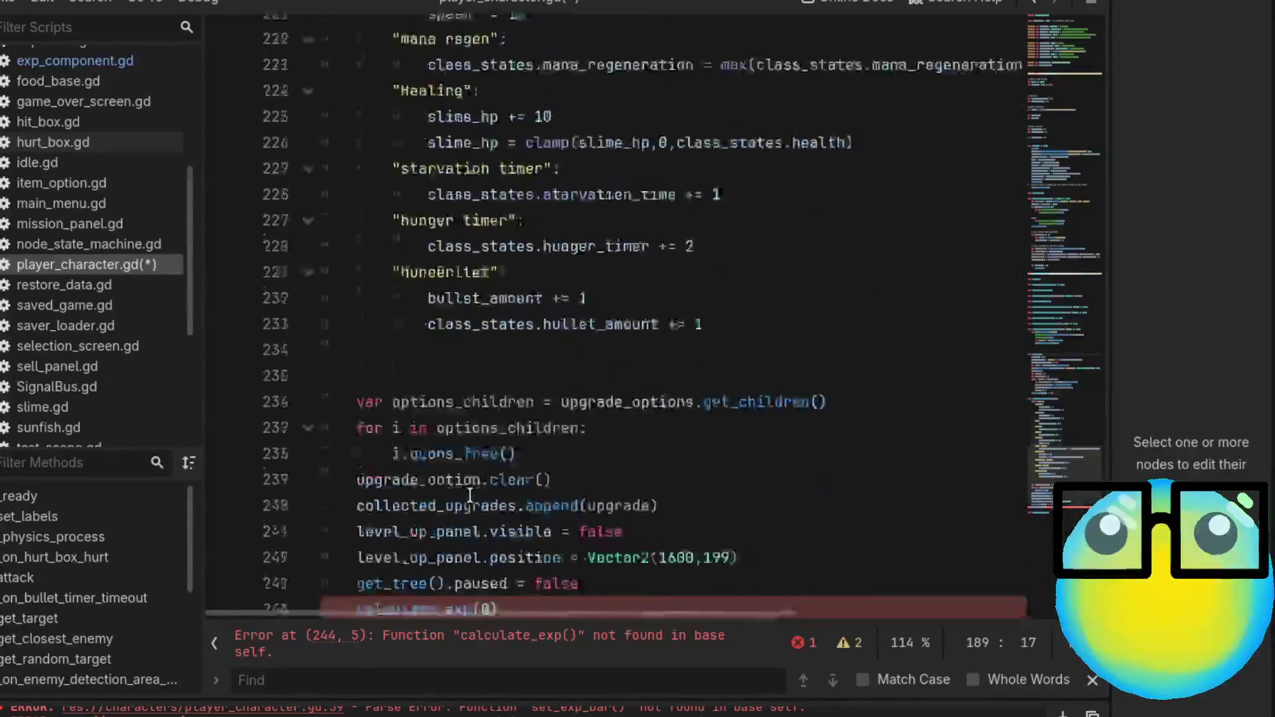
- Change line 244 to exp.calculate_exp(0) and save player_character.gd
{"action": "left_click", "coordinate": [344, 516]}
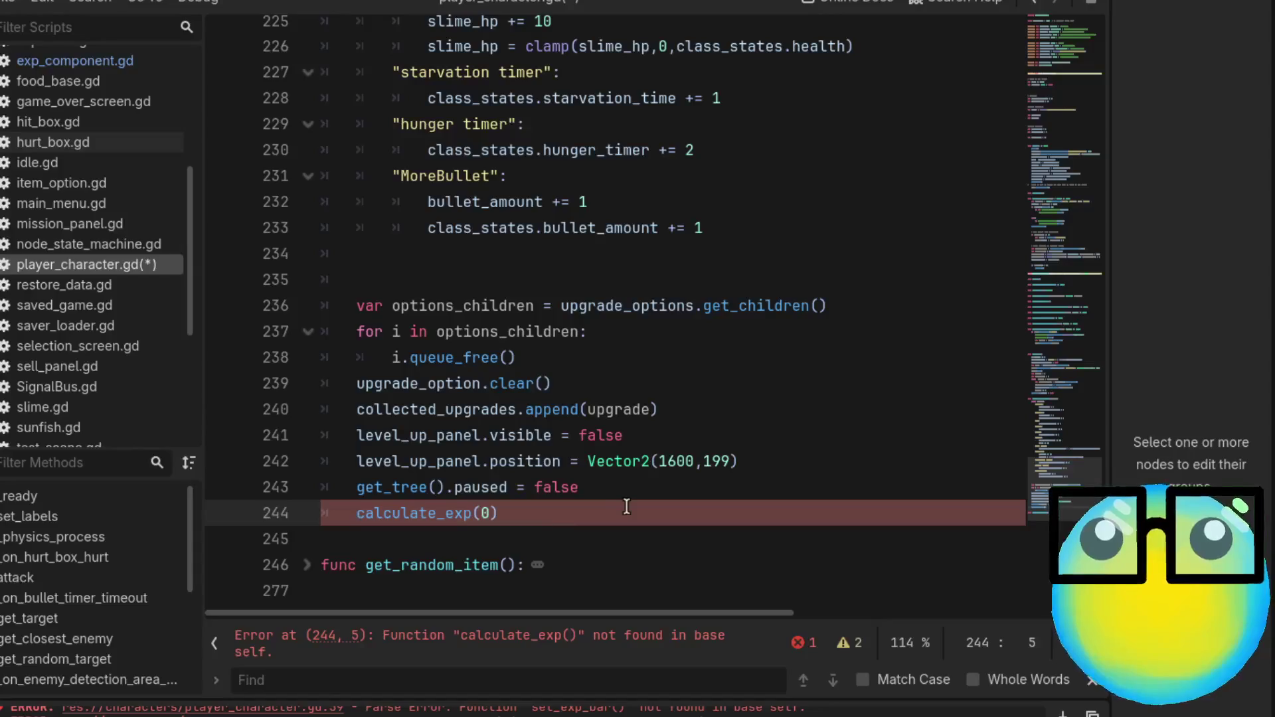
{"action": "type", "text": "exp."}
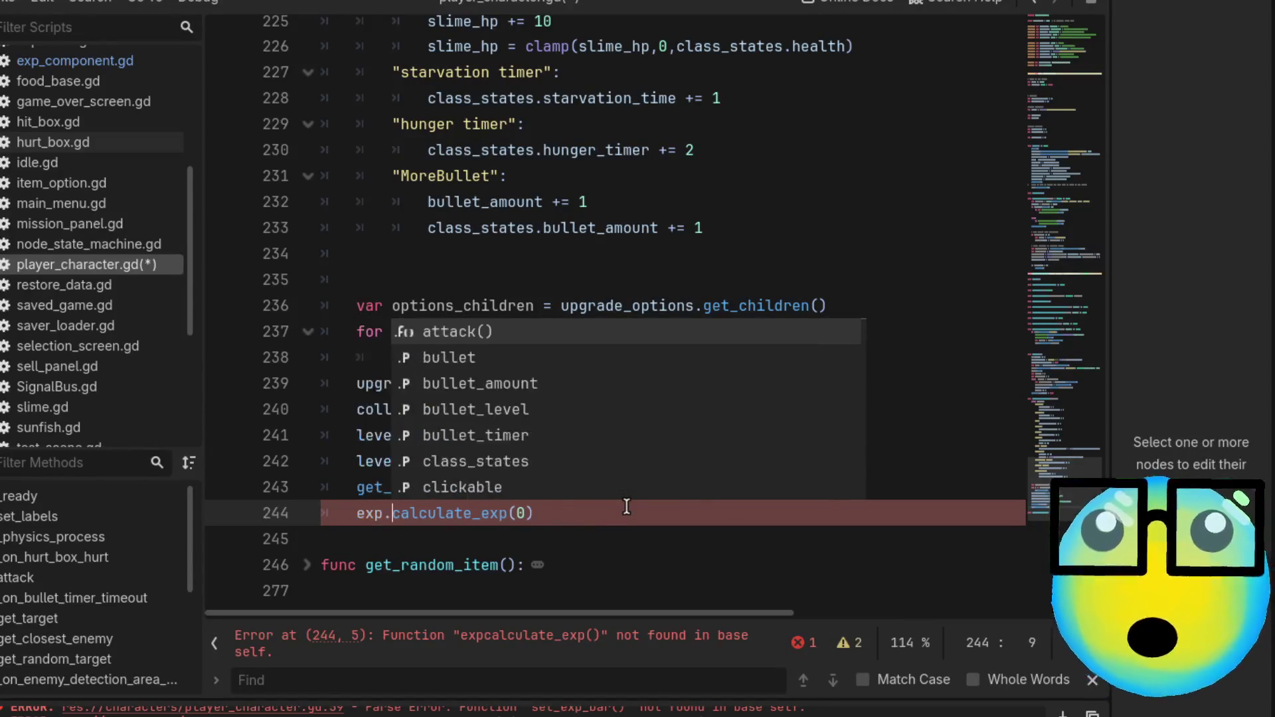
{"action": "left_click", "coordinate": [615, 529]}
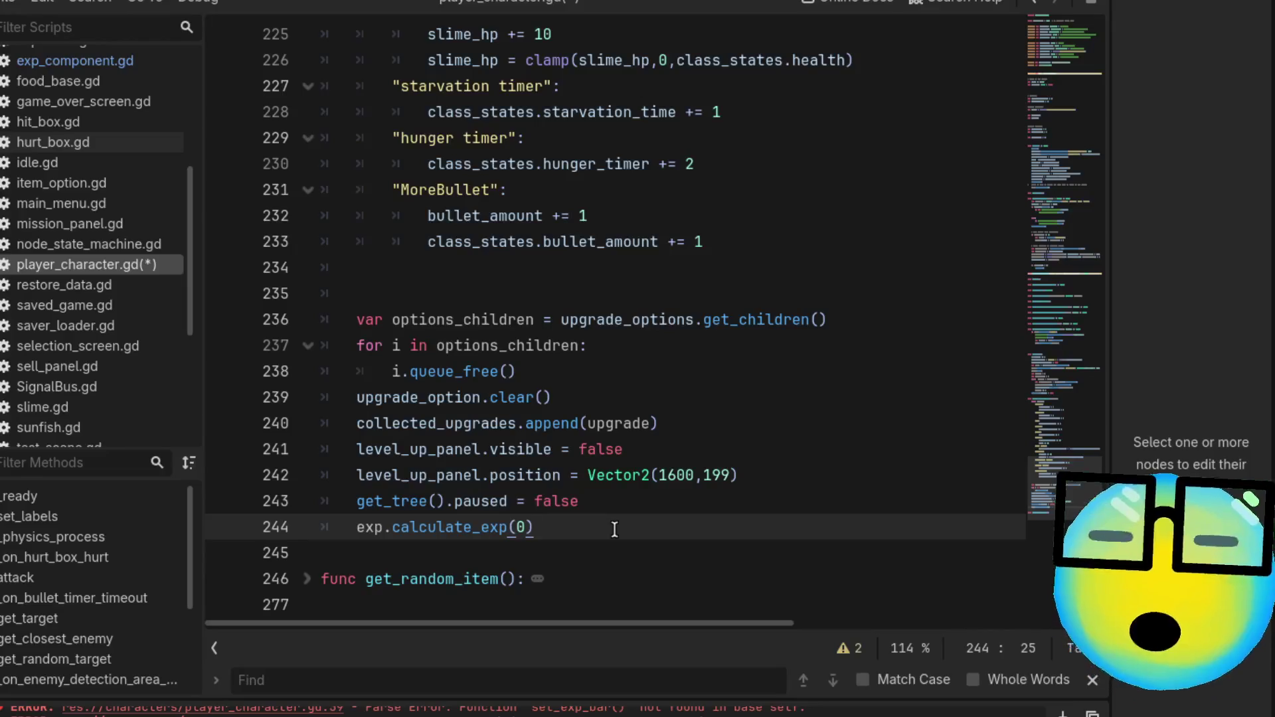
{"action": "key", "text": "ctrl+s"}
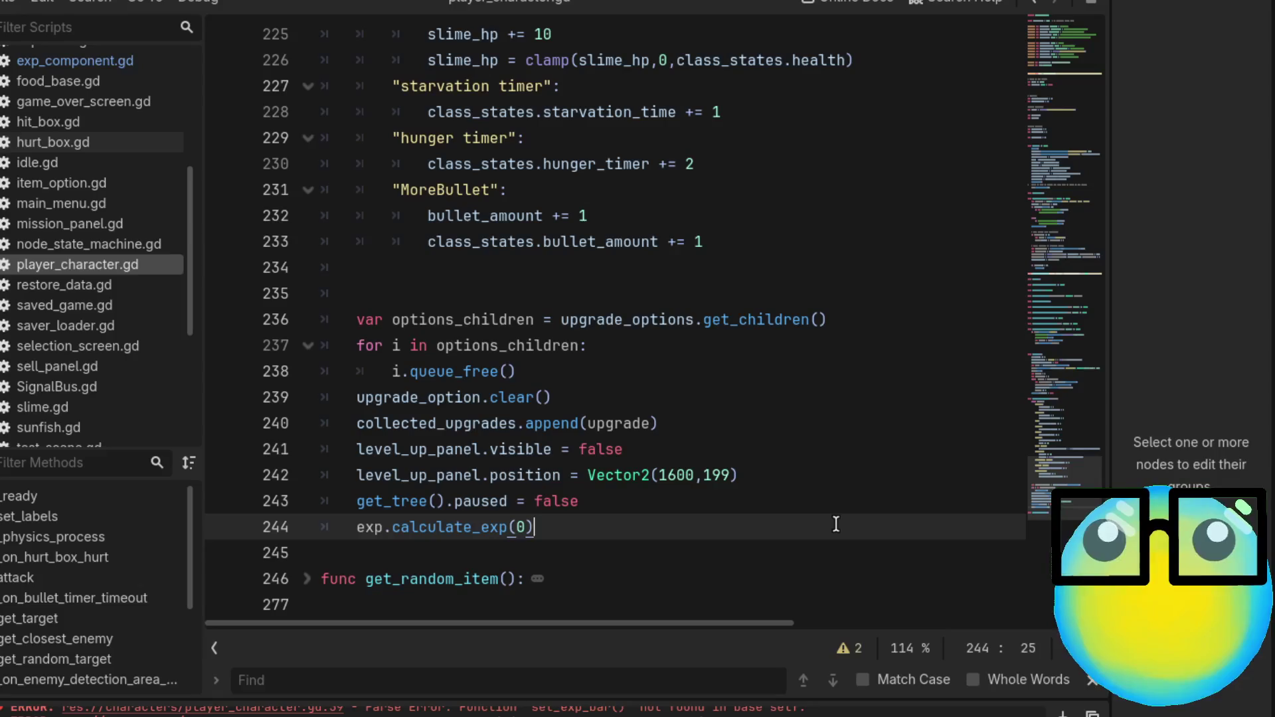
{"action": "left_click", "coordinate": [768, 370]}
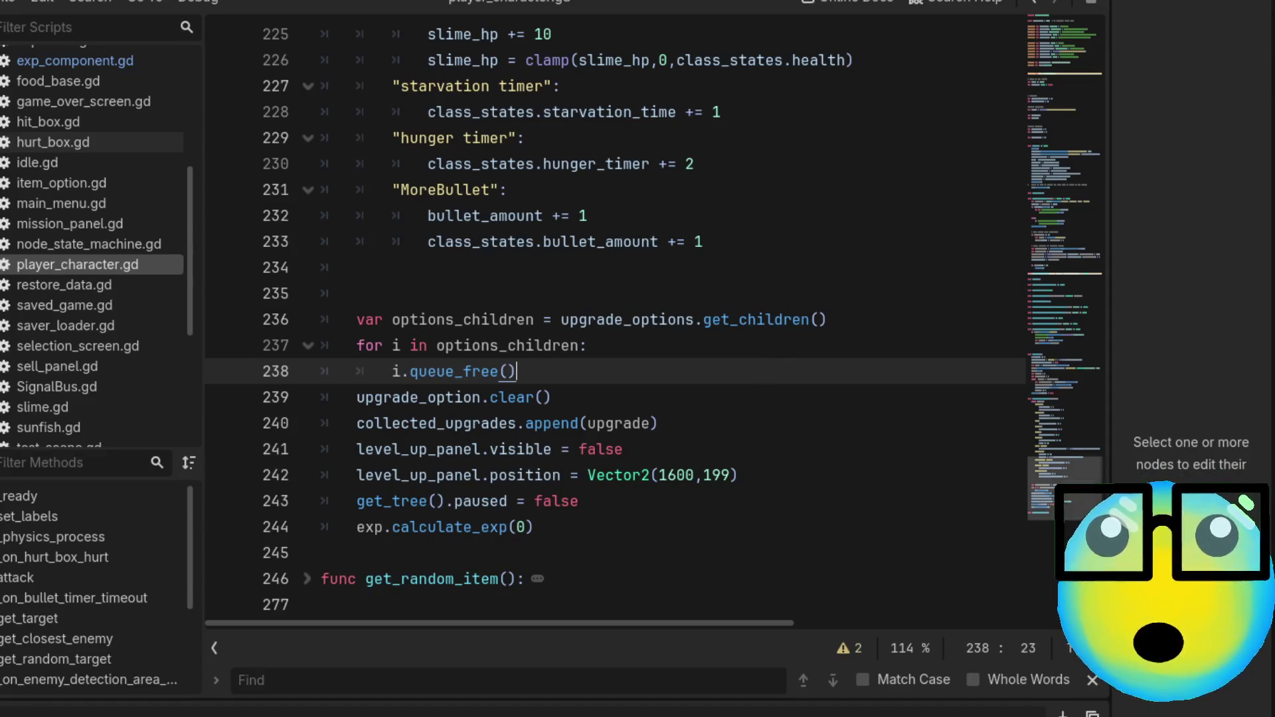
{"action": "scroll", "coordinate": [1076, 518], "scroll_direction": "down", "scroll_amount": 1}
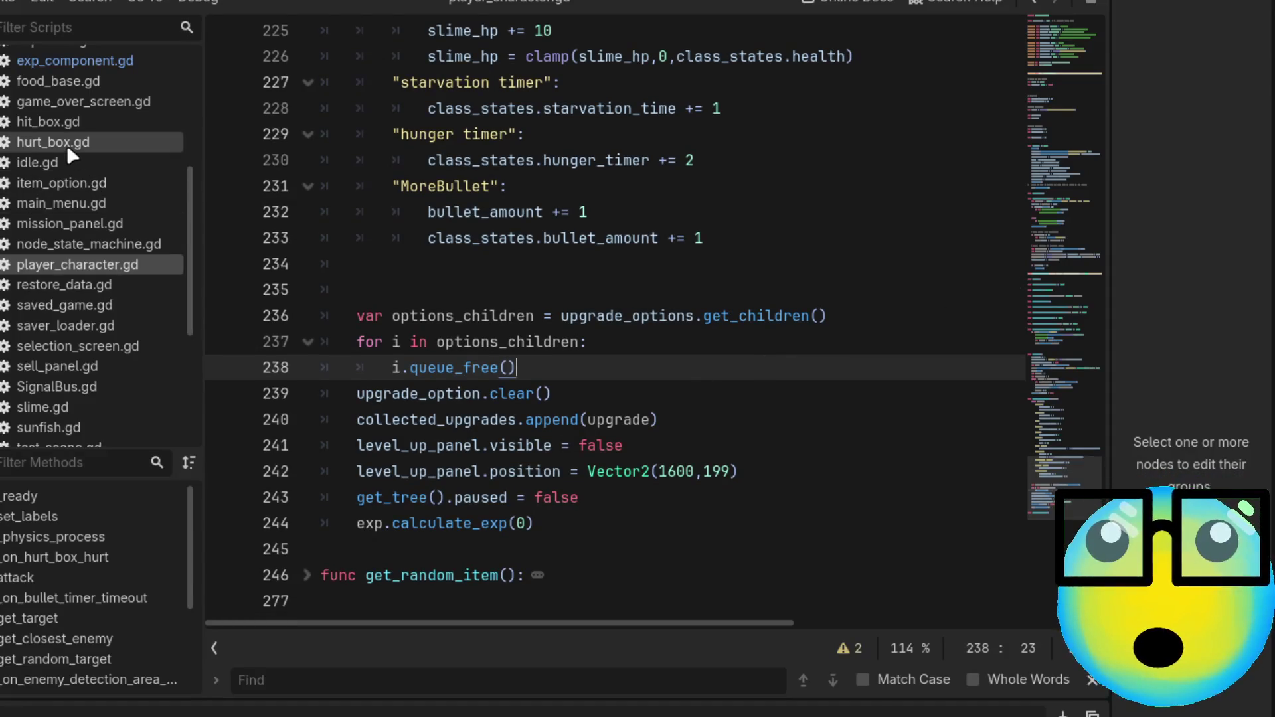
{"action": "left_click", "coordinate": [99, 62]}
- Review calculate_exp in exp_component.gd, from its definition on line 12 to set_exp_bar(experience,exp_required) on line 26
{"action": "scroll", "coordinate": [877, 258], "scroll_direction": "down", "scroll_amount": 6}
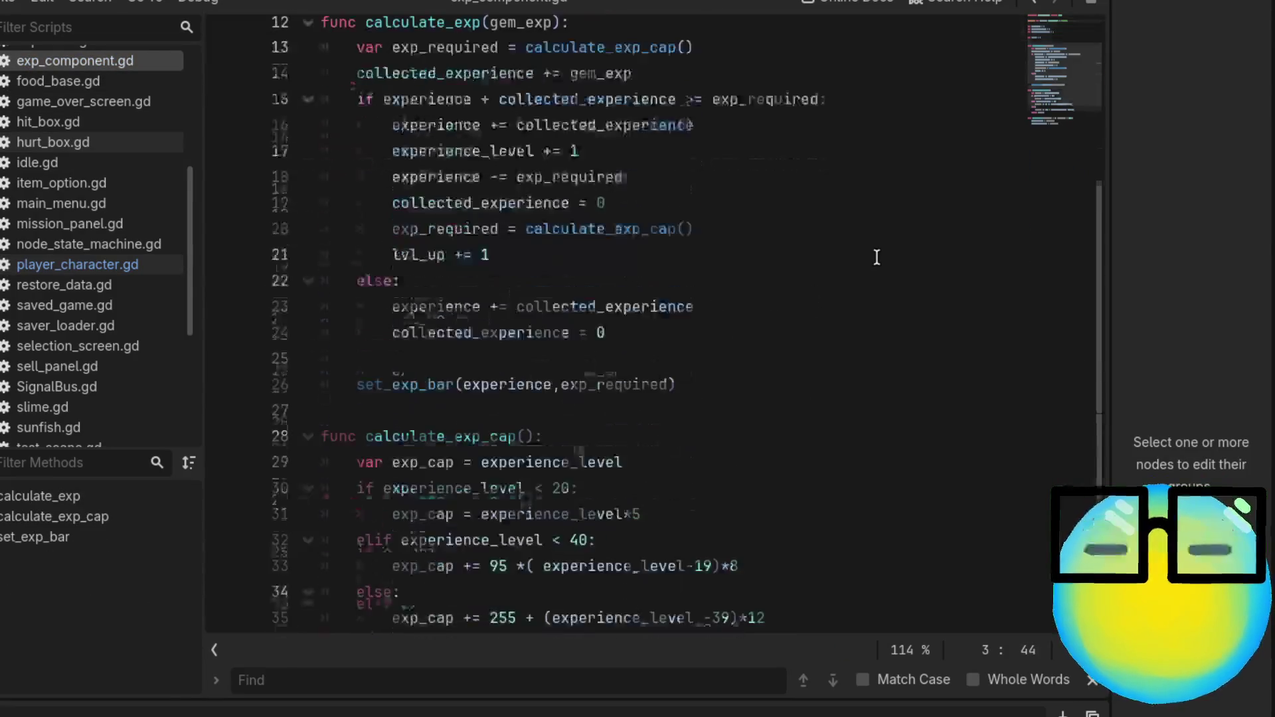
{"action": "scroll", "coordinate": [877, 258], "scroll_direction": "up", "scroll_amount": 5}
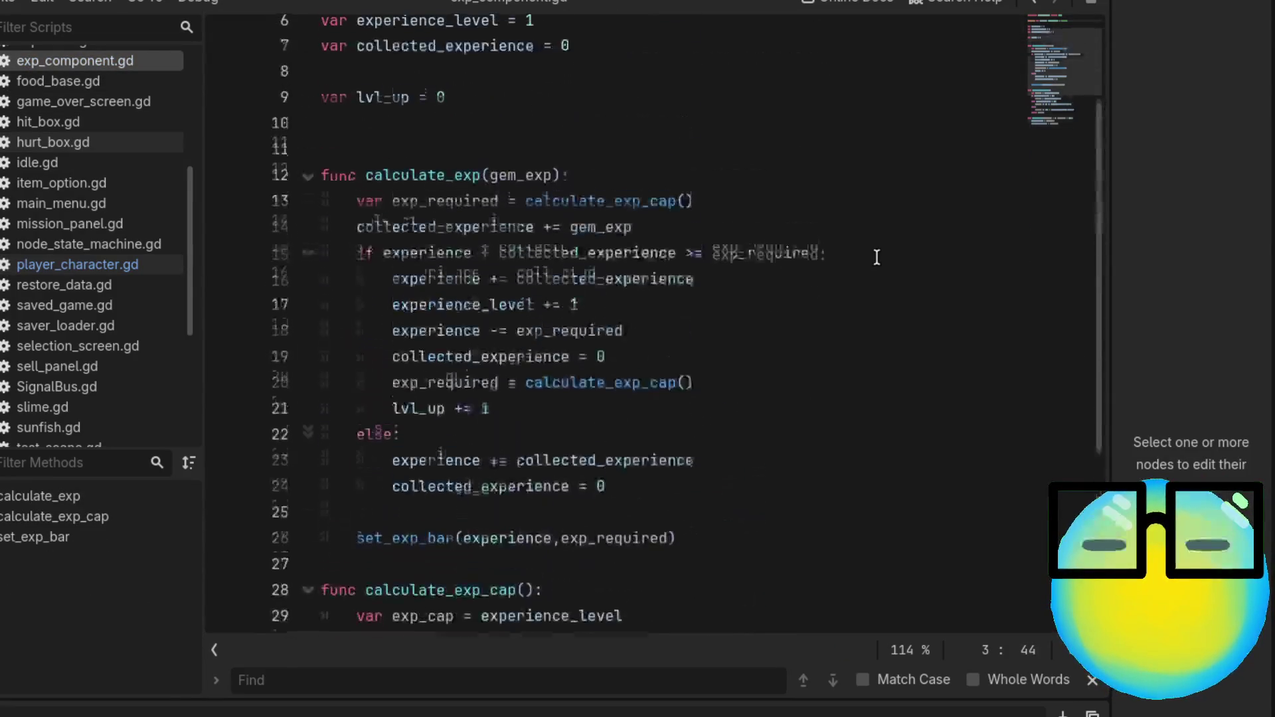
{"action": "scroll", "coordinate": [877, 258], "scroll_direction": "down", "scroll_amount": 1}
{"action": "scroll", "coordinate": [876, 258], "scroll_direction": "up", "scroll_amount": 2}
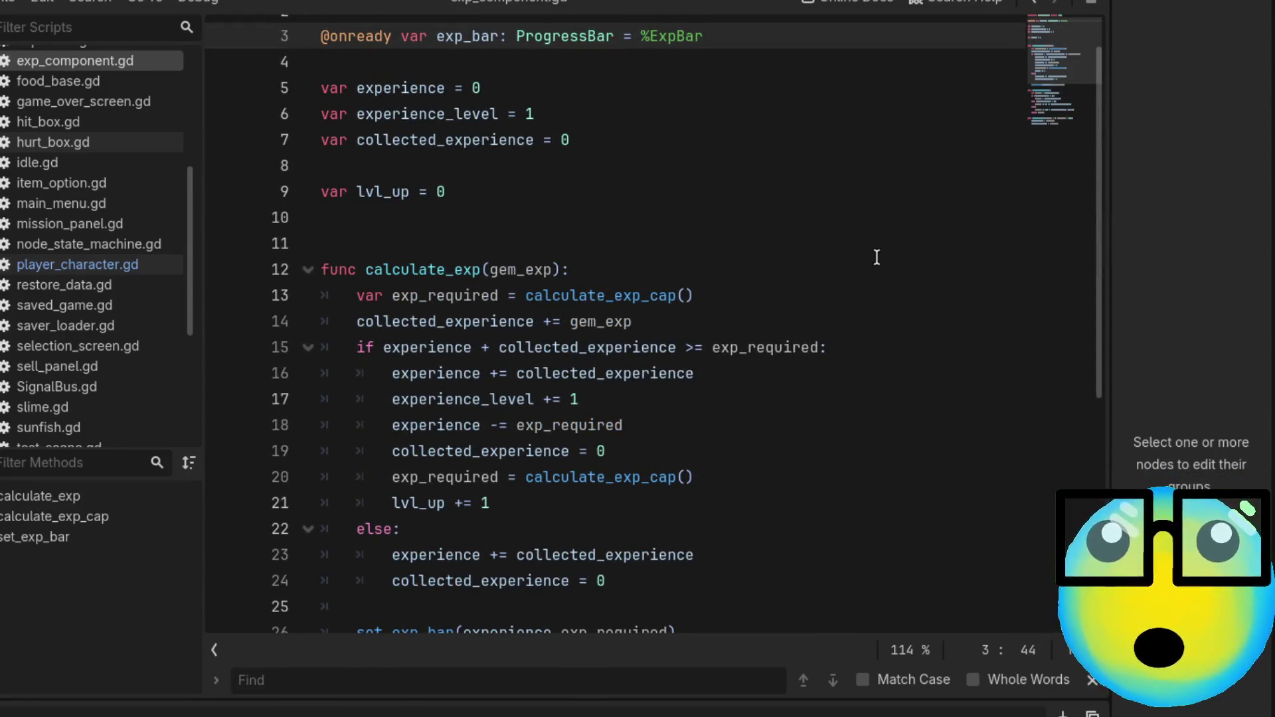
{"action": "scroll", "coordinate": [876, 258], "scroll_direction": "down", "scroll_amount": 1}
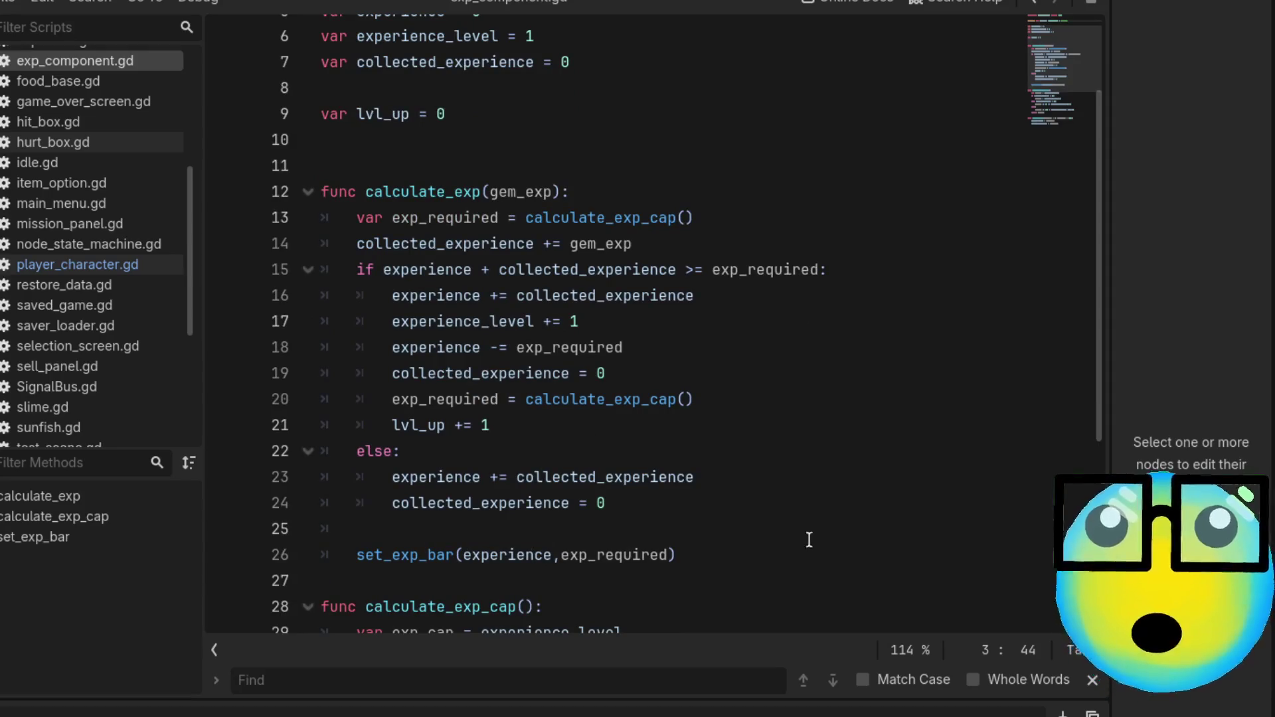
{"action": "left_click", "coordinate": [396, 562]}
{"action": "left_click", "coordinate": [688, 555]}
{"action": "left_click", "coordinate": [410, 557]}
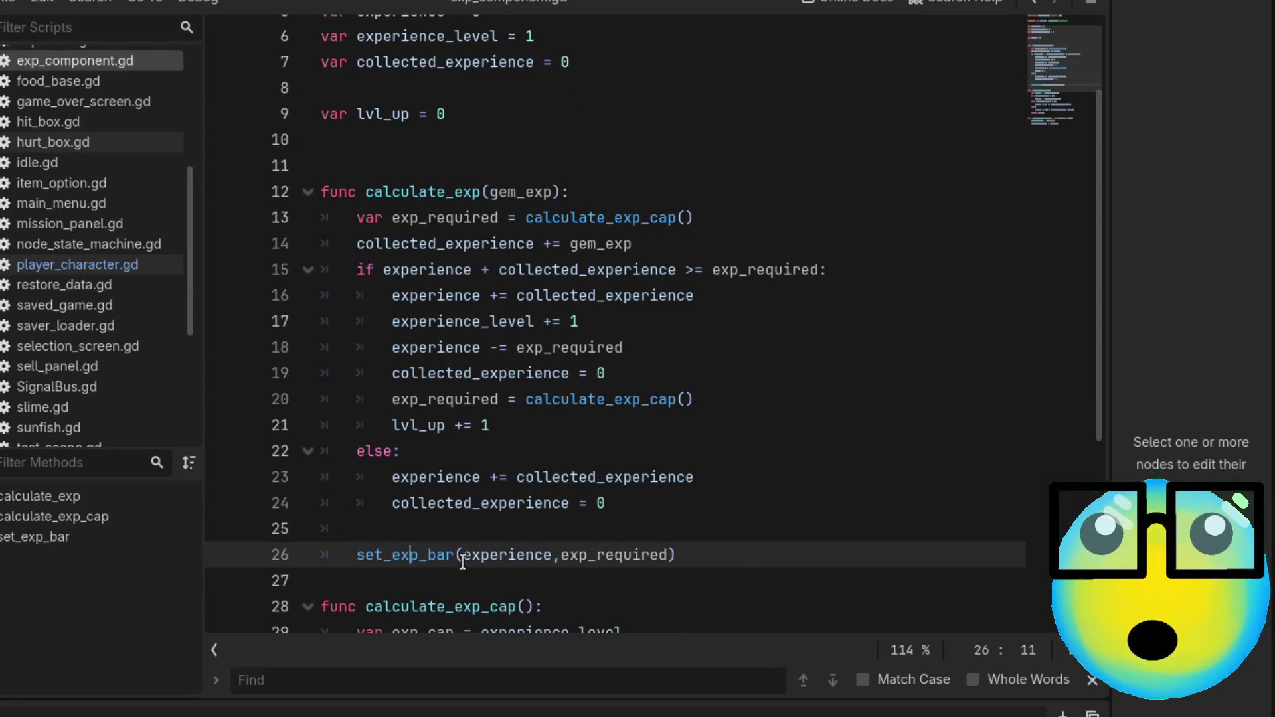
{"action": "left_click", "coordinate": [411, 194]}
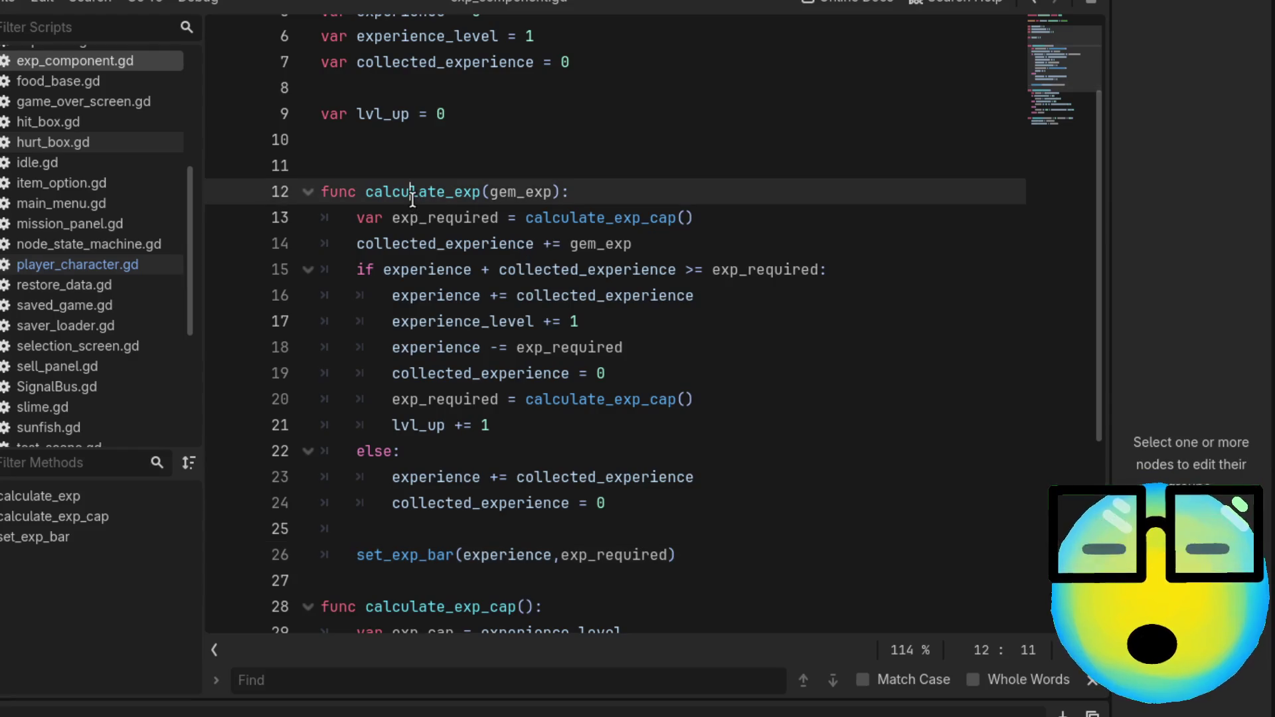
{"action": "left_click", "coordinate": [315, 559]}
{"action": "left_click", "coordinate": [863, 561]}
{"action": "scroll", "coordinate": [865, 563], "scroll_direction": "down", "scroll_amount": 2}
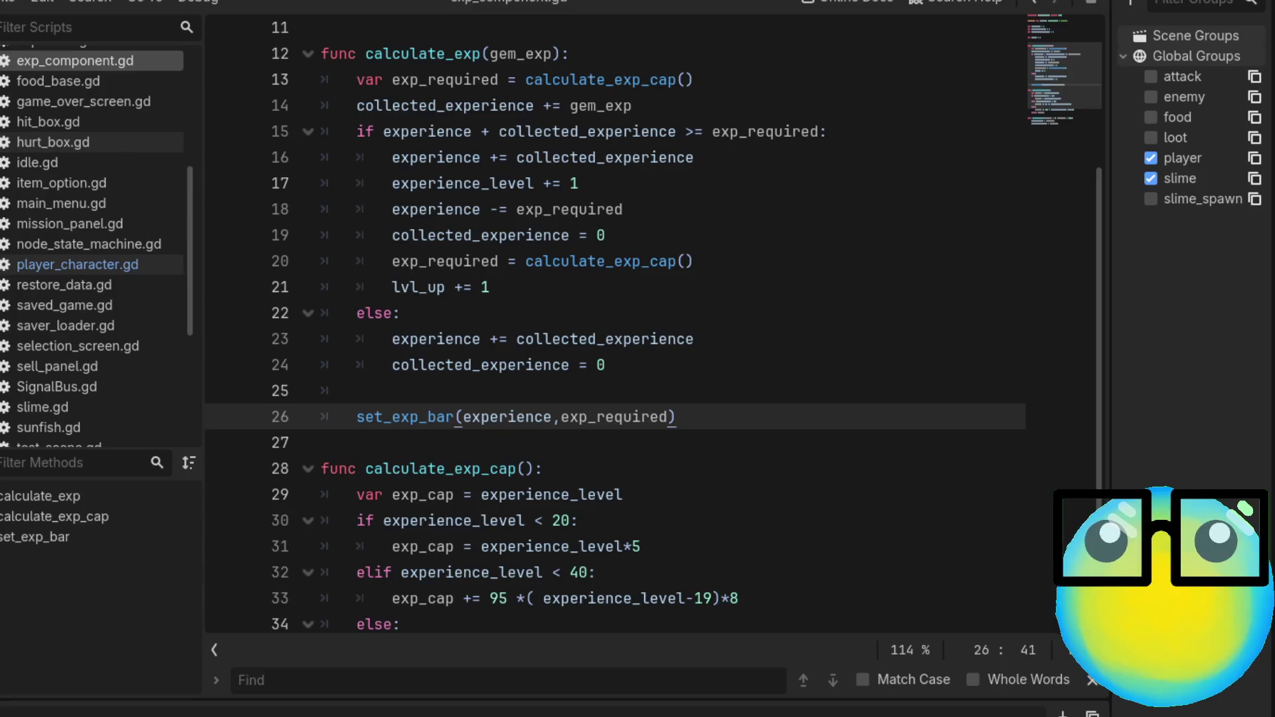
{"action": "scroll", "coordinate": [964, 311], "scroll_direction": "up", "scroll_amount": 3}
{"action": "scroll", "coordinate": [964, 310], "scroll_direction": "up", "scroll_amount": 1}
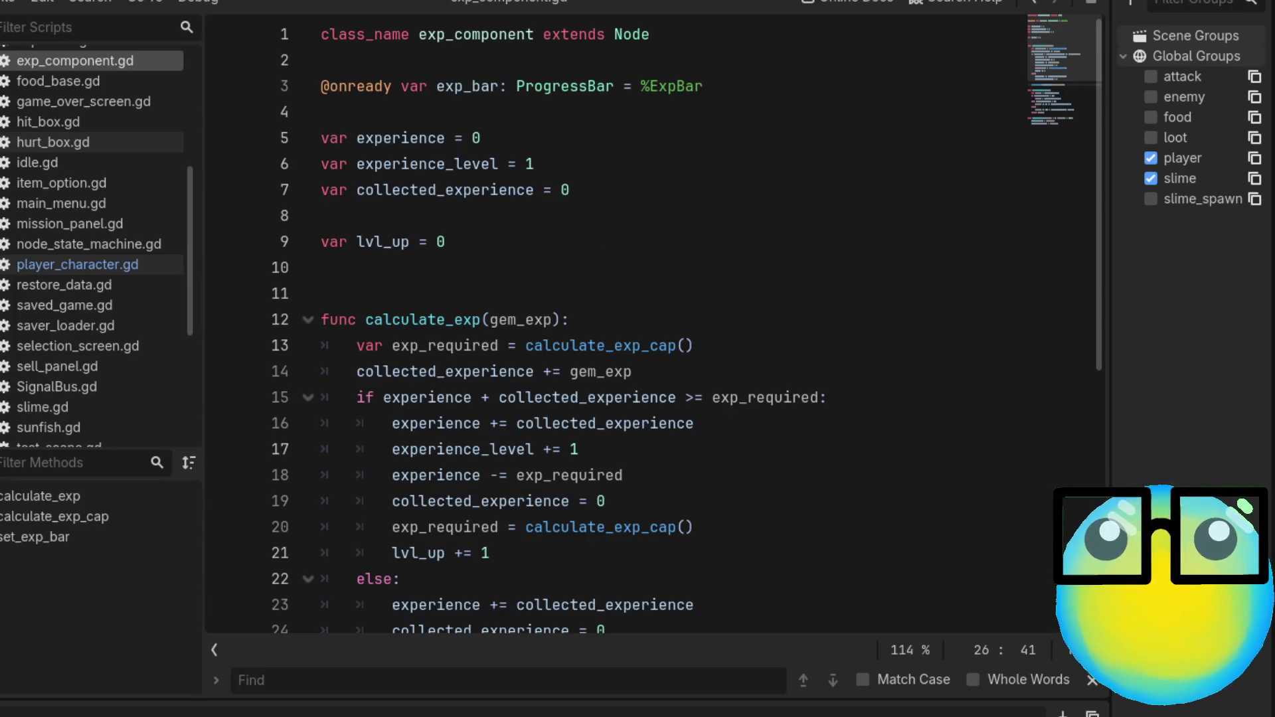
{"action": "key", "text": "alt+Left"}
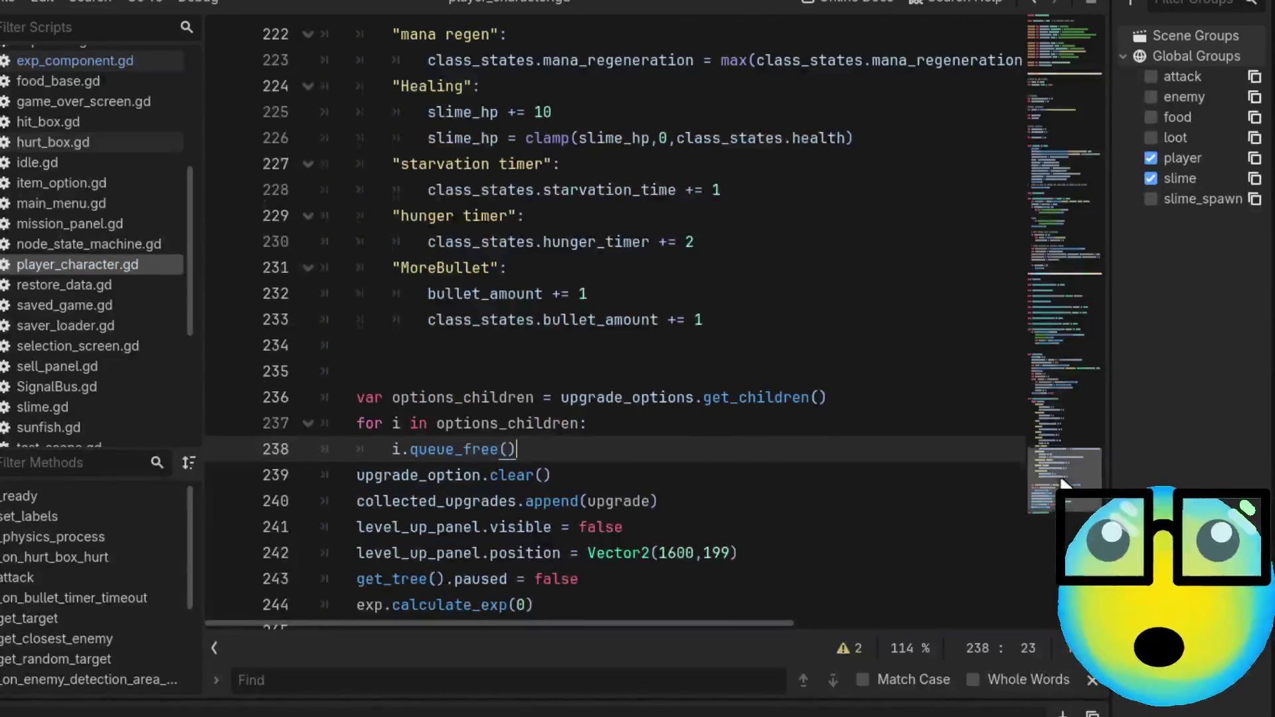
{"action": "left_click", "coordinate": [1058, 383]}
{"action": "mouse_move", "coordinate": [1058, 384]}
{"action": "left_mouse_down"}
{"action": "mouse_move", "coordinate": [1038, 141]}
{"action": "mouse_move", "coordinate": [1022, 183]}
{"action": "left_mouse_up"}
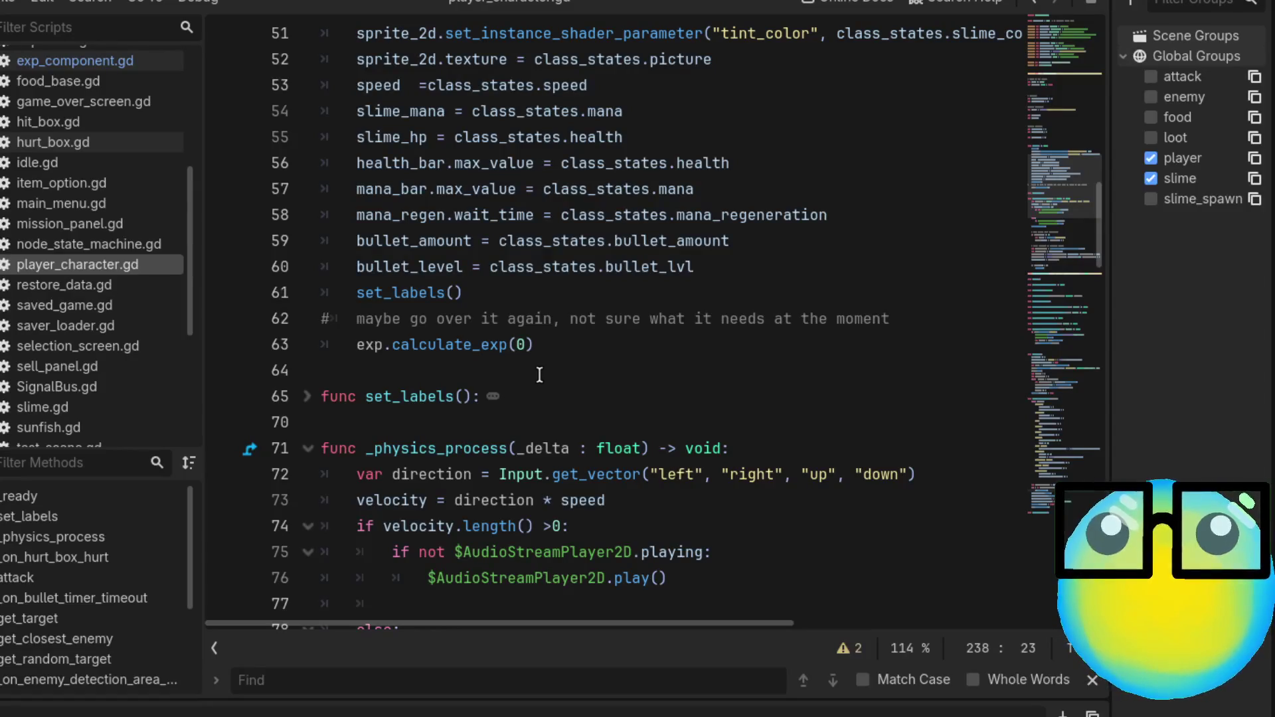
{"action": "left_click", "coordinate": [585, 344]}
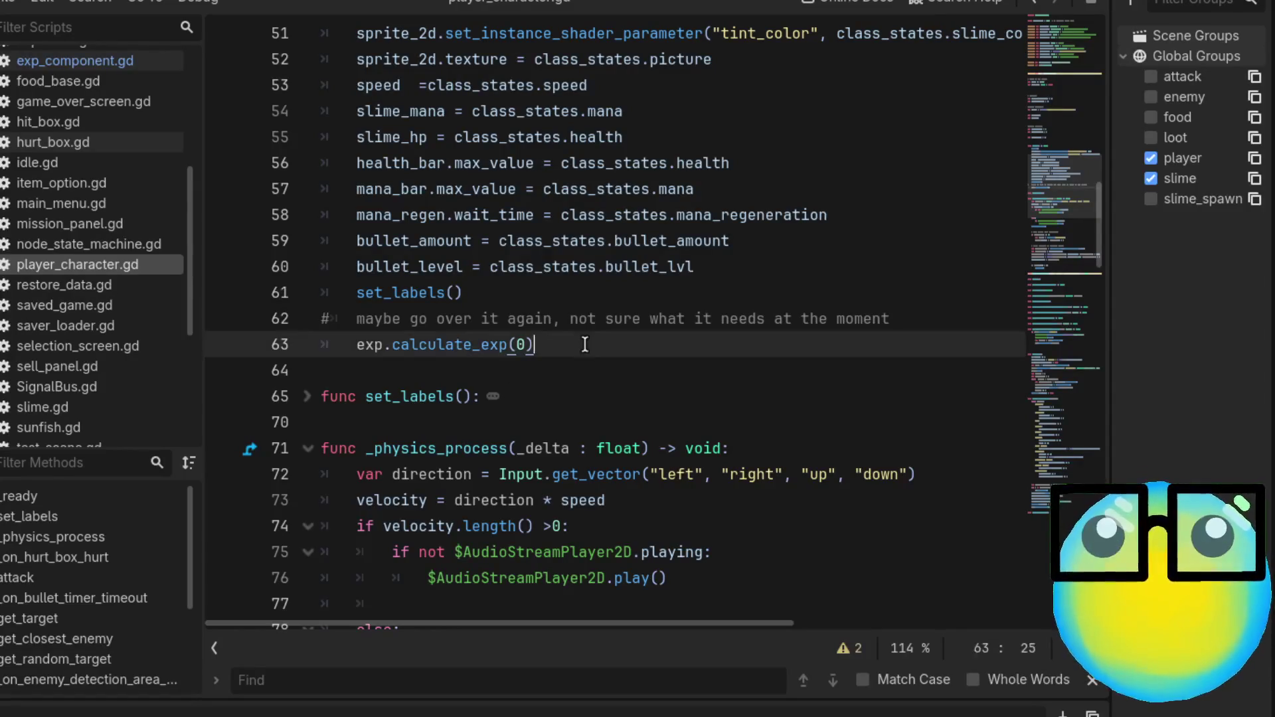
{"action": "left_click", "coordinate": [457, 345], "text": "ctrl"}
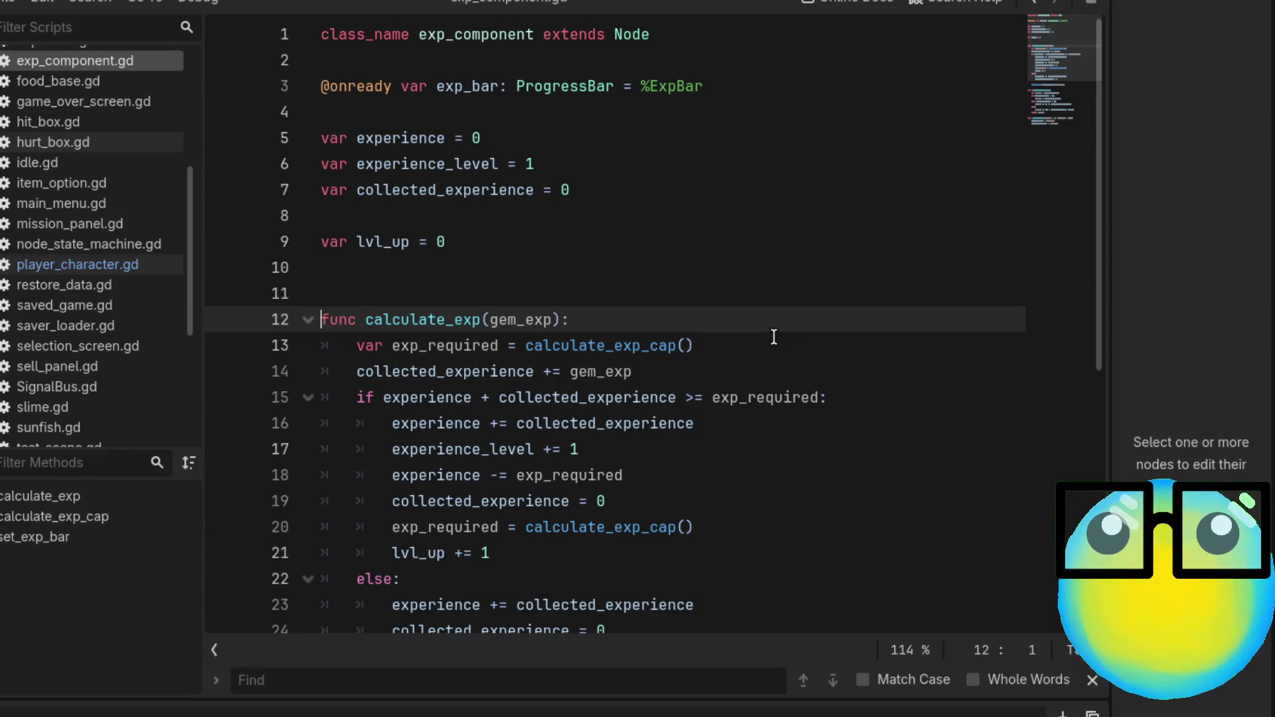
{"action": "scroll", "coordinate": [759, 316], "scroll_direction": "down", "scroll_amount": 1}
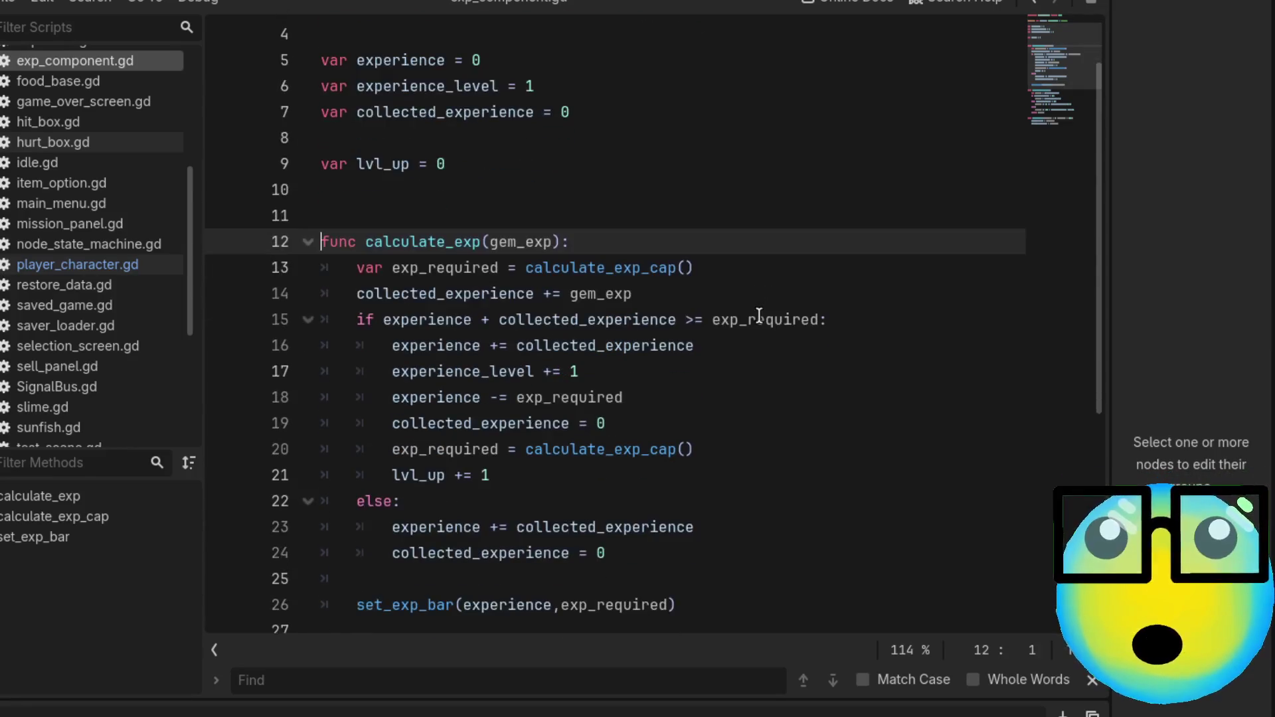
{"action": "left_click", "coordinate": [615, 269], "text": "ctrl"}
{"action": "left_click", "coordinate": [854, 449]}
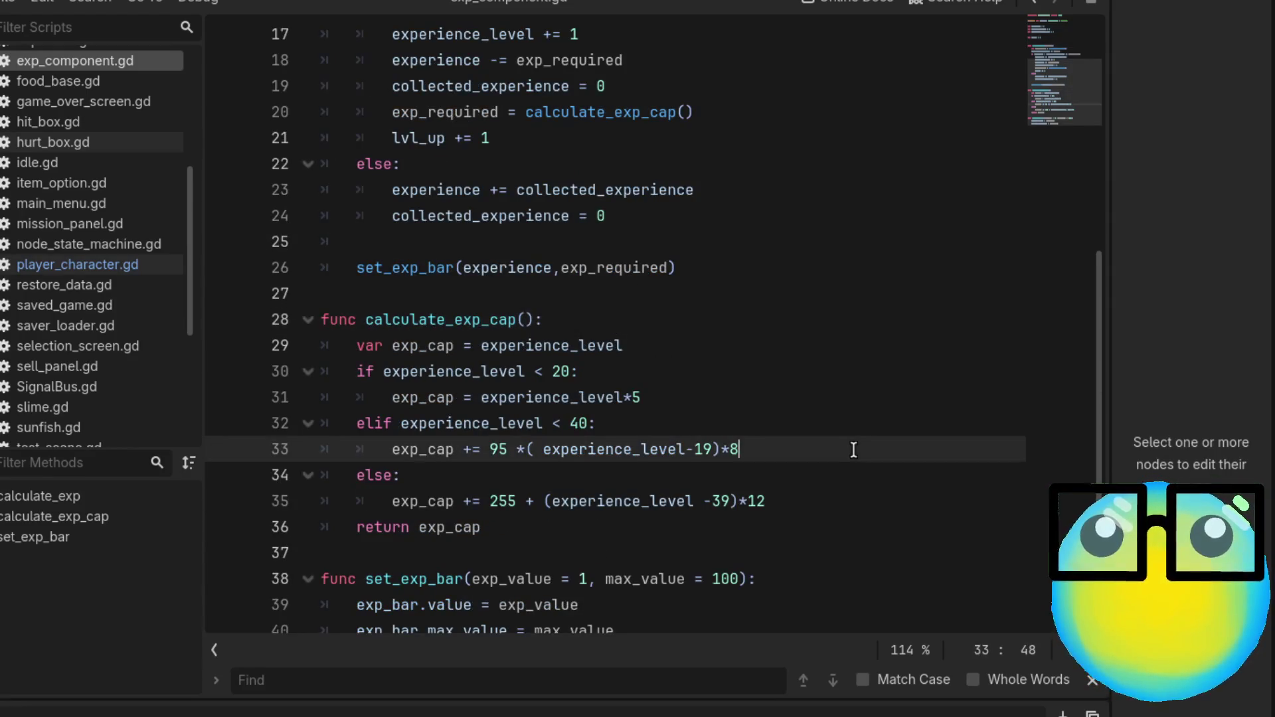
{"action": "scroll", "coordinate": [853, 449], "scroll_direction": "up", "scroll_amount": 5}
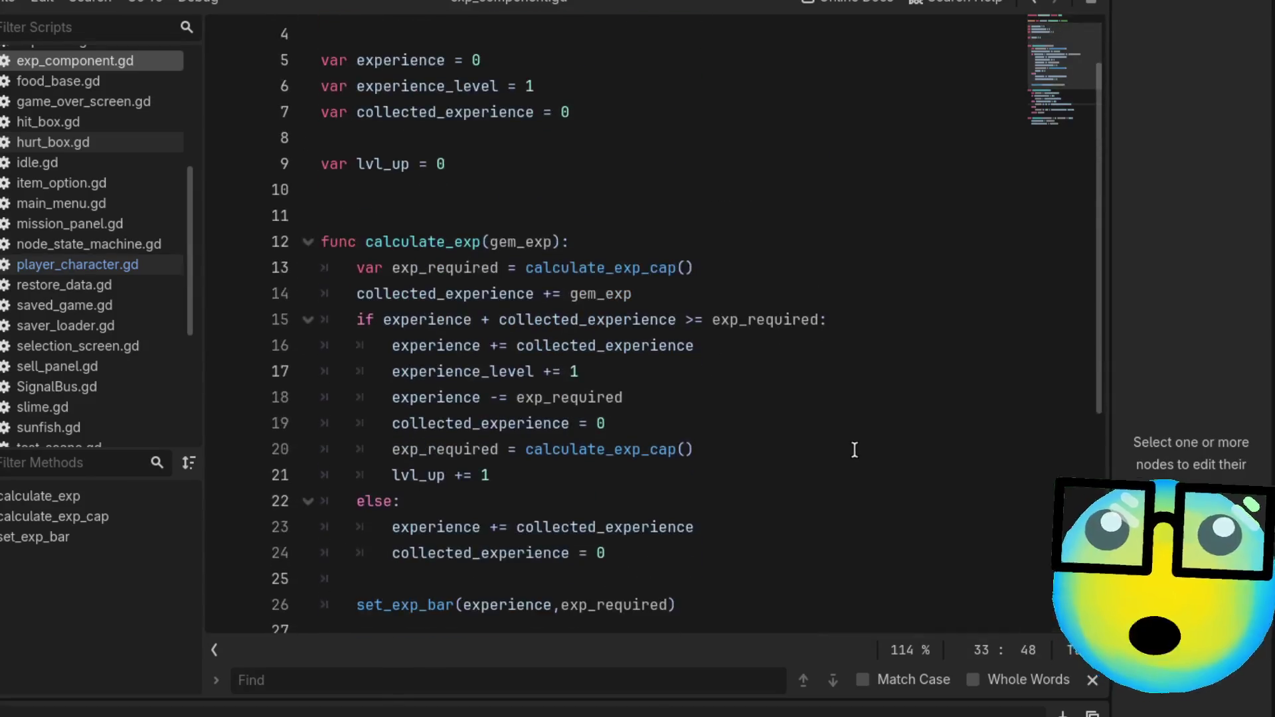
{"action": "scroll", "coordinate": [854, 449], "scroll_direction": "up", "scroll_amount": 2}
{"action": "key", "text": "F5"}
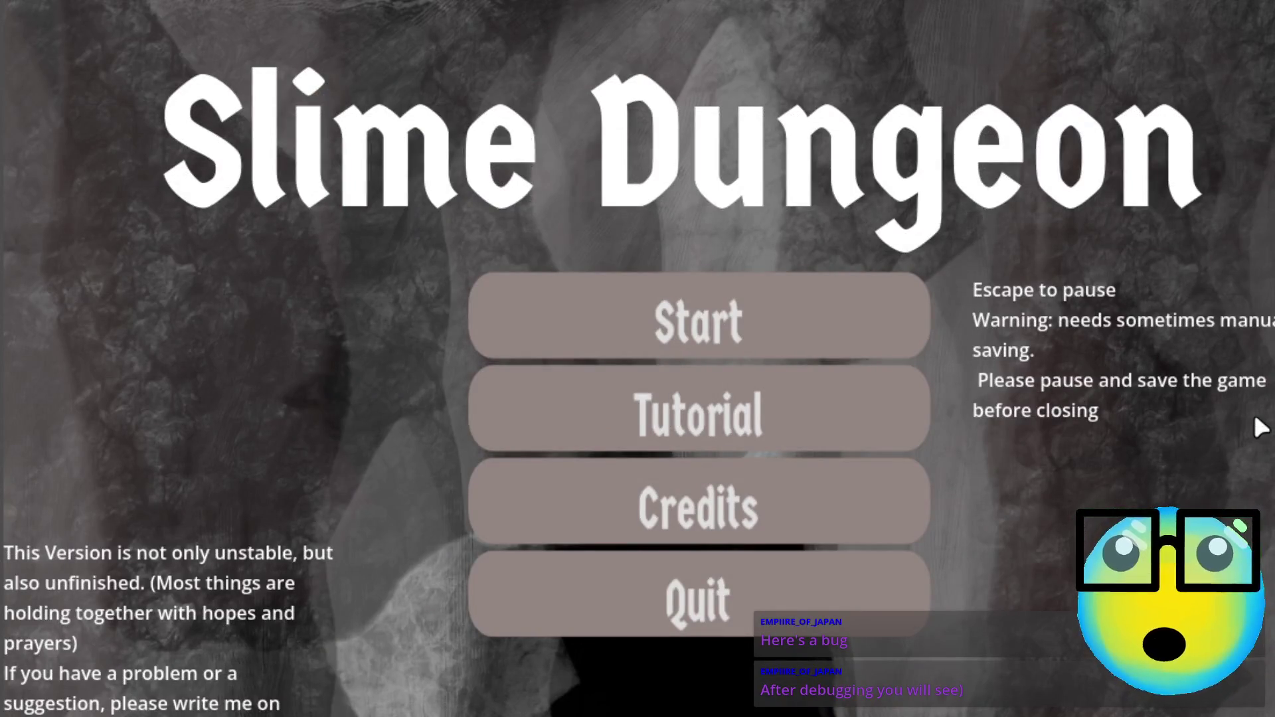
- Start a new game, select the green slime and launch the underwater mission
{"action": "left_click", "coordinate": [704, 327]}
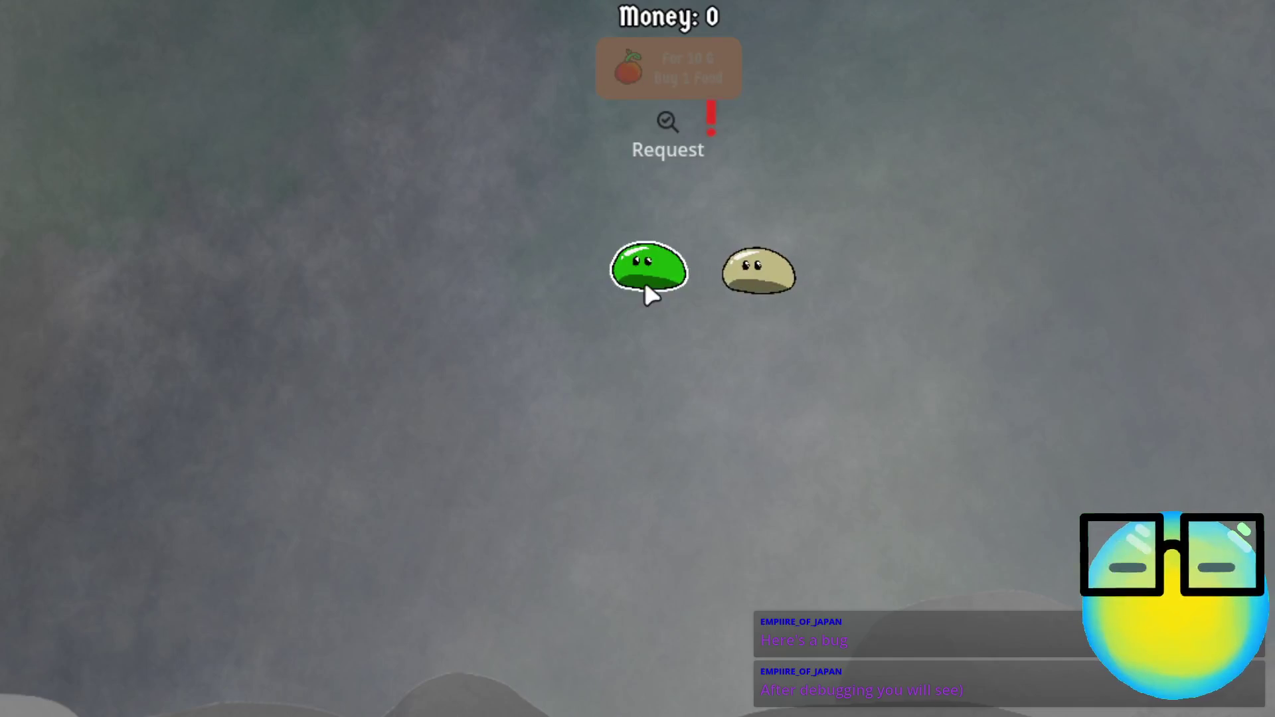
{"action": "left_click", "coordinate": [649, 286]}
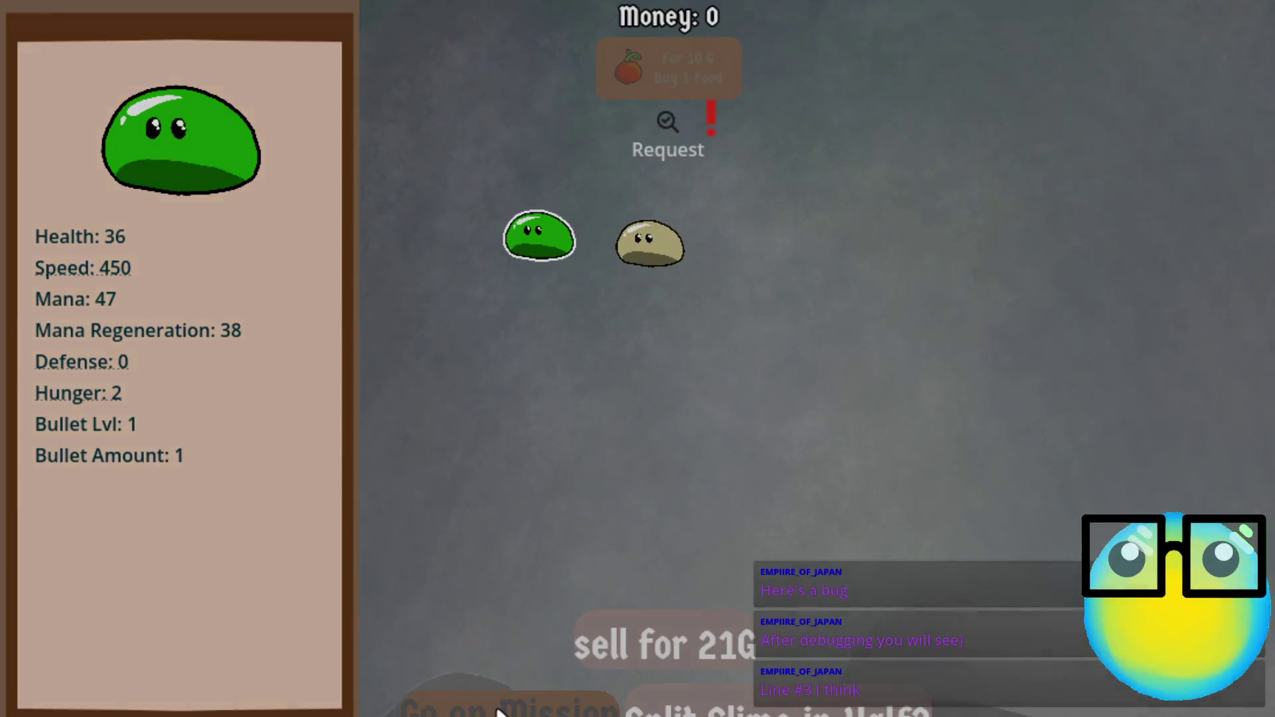
{"action": "left_click", "coordinate": [498, 711]}
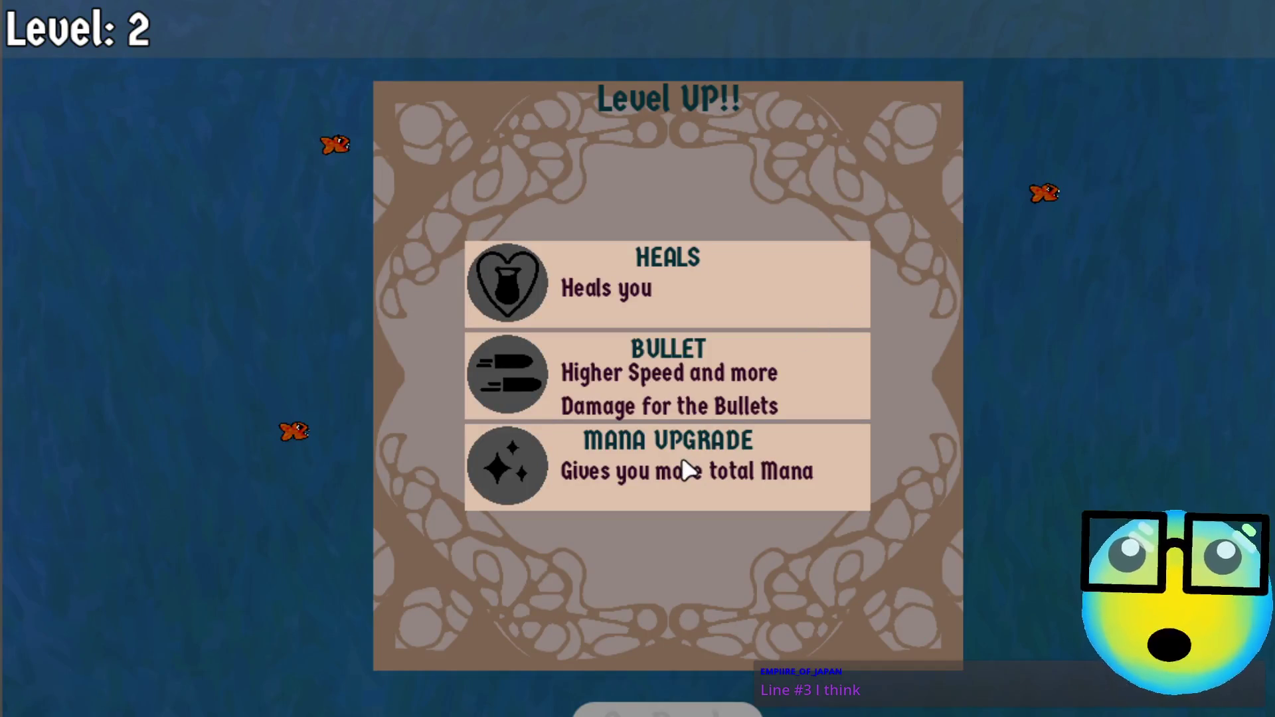
- Take the Mana Upgrade, then steer the slime around collecting gems to reach level 3
{"action": "left_click", "coordinate": [688, 471]}
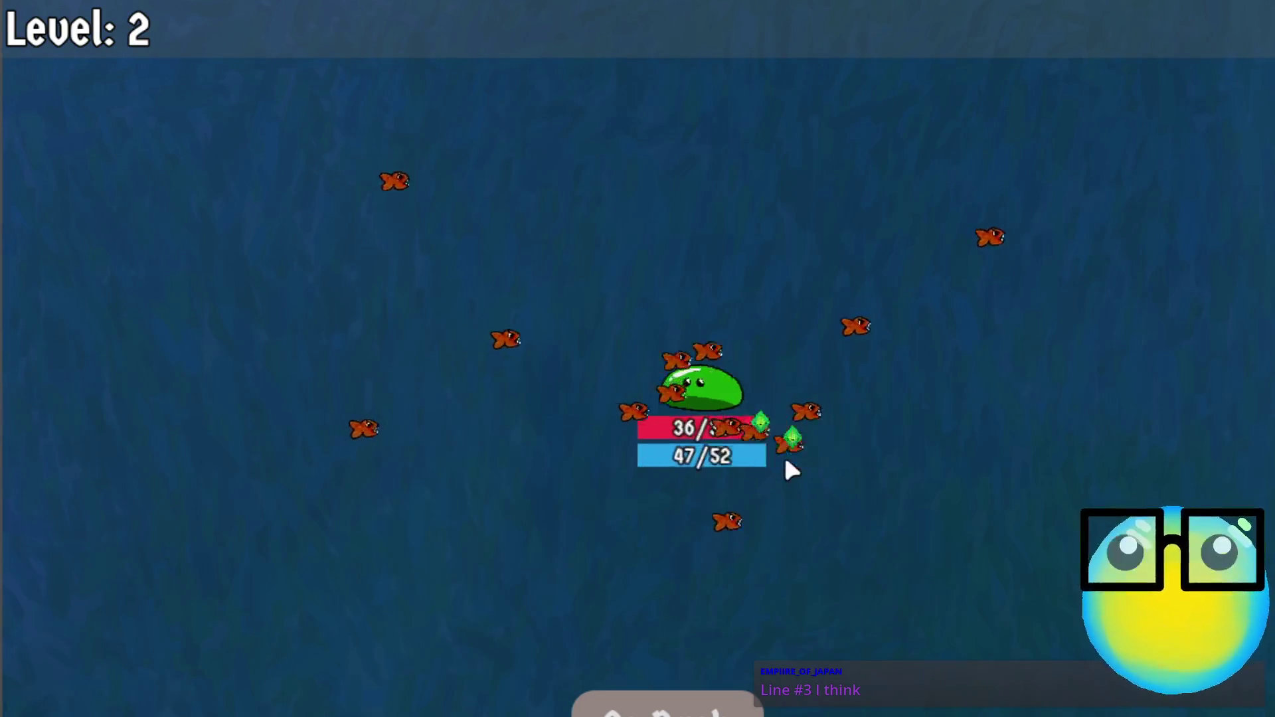
{"action": "key", "text": "d"}
{"action": "key", "text": "a"}
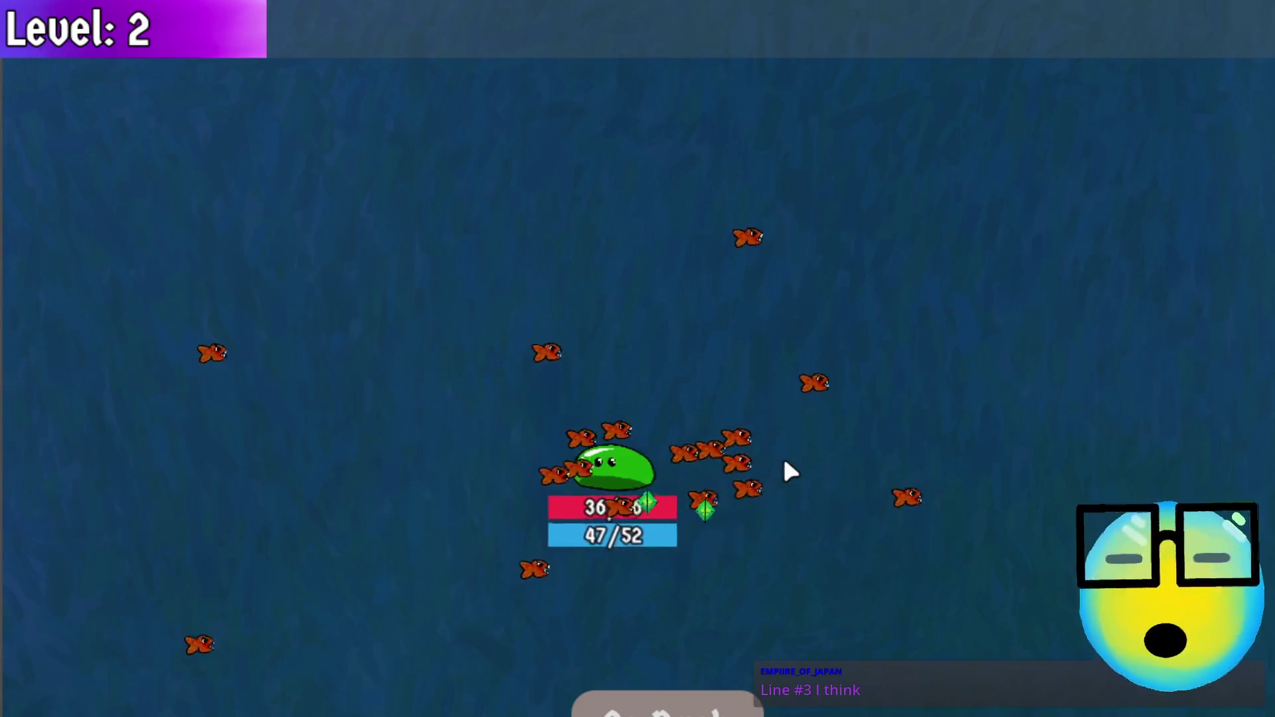
{"action": "key", "text": "s"}
{"action": "key", "text": "a"}
{"action": "key", "text": "d"}
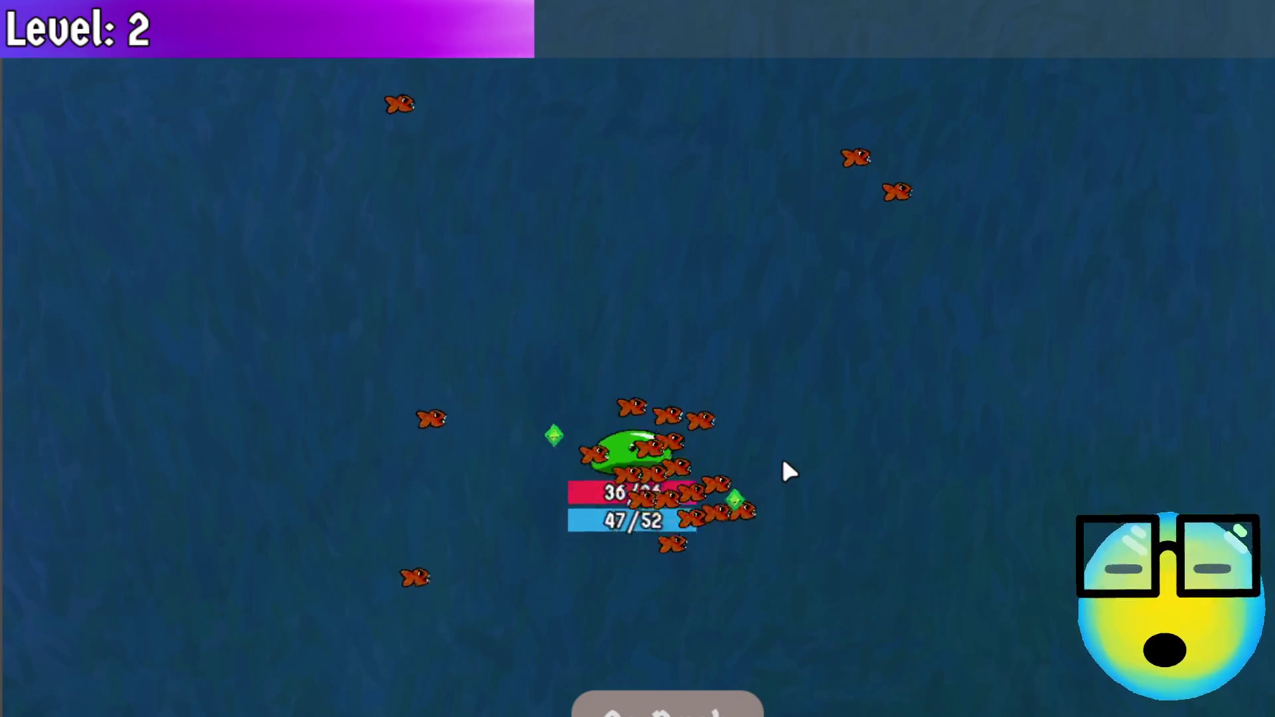
{"action": "key", "text": "a"}
{"action": "key", "text": "w"}
{"action": "key", "text": "a"}
{"action": "key", "text": "s"}
{"action": "key", "text": "d"}
{"action": "key", "text": "s"}
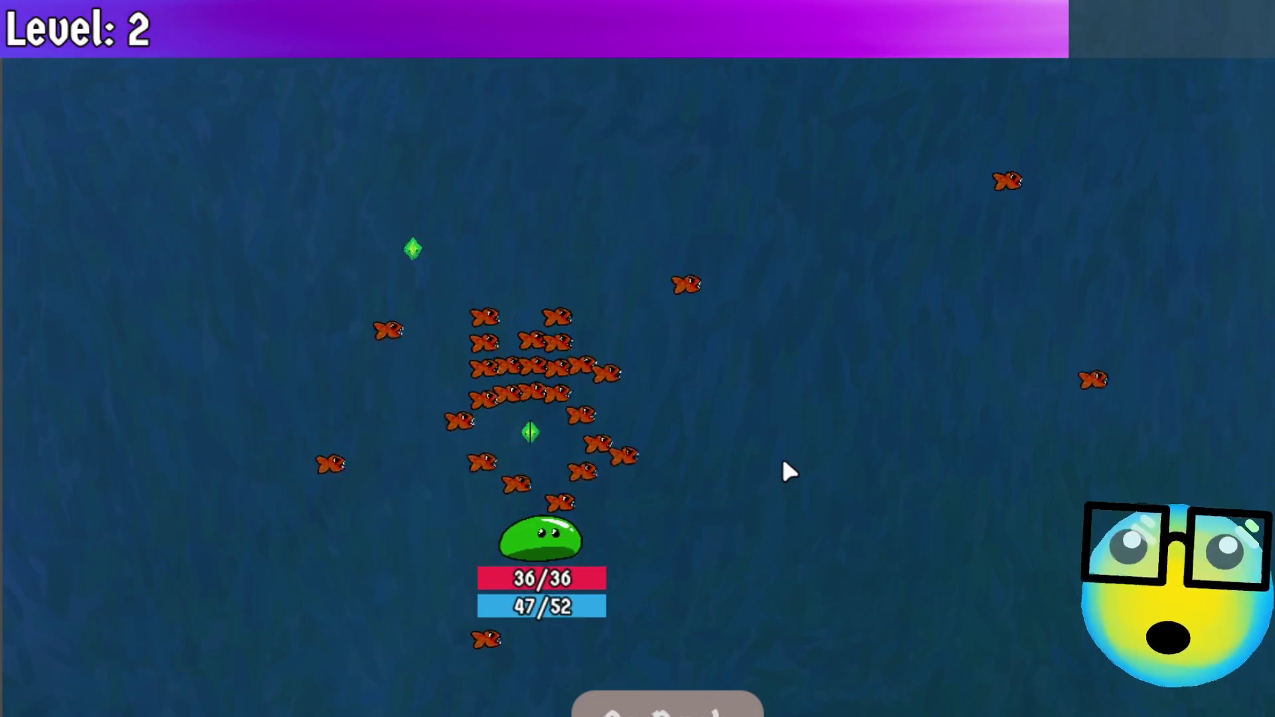
{"action": "key", "text": "w"}
{"action": "key", "text": "a"}
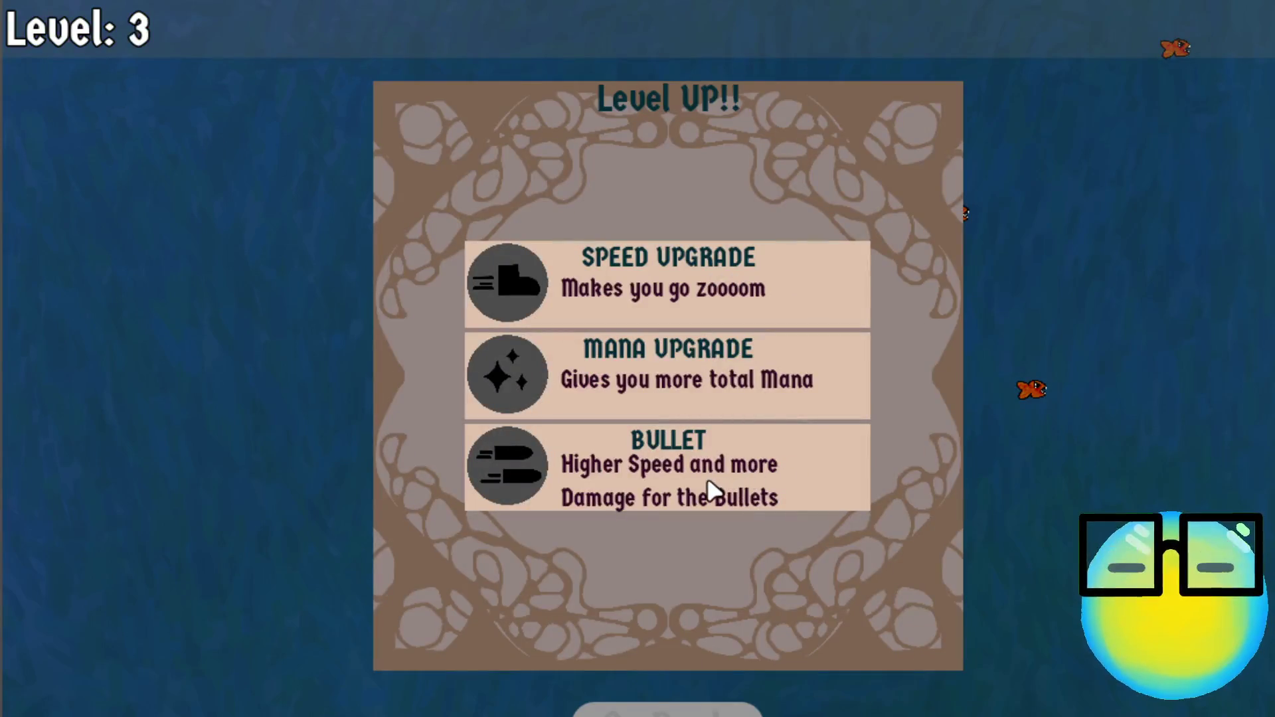
- Keep levelling up, taking Bullet, Mana Regeneration, BULLET2, speed and Mana Regeneration upgrades
{"action": "left_click", "coordinate": [708, 482]}
{"action": "key", "text": "w"}
{"action": "key", "text": "a"}
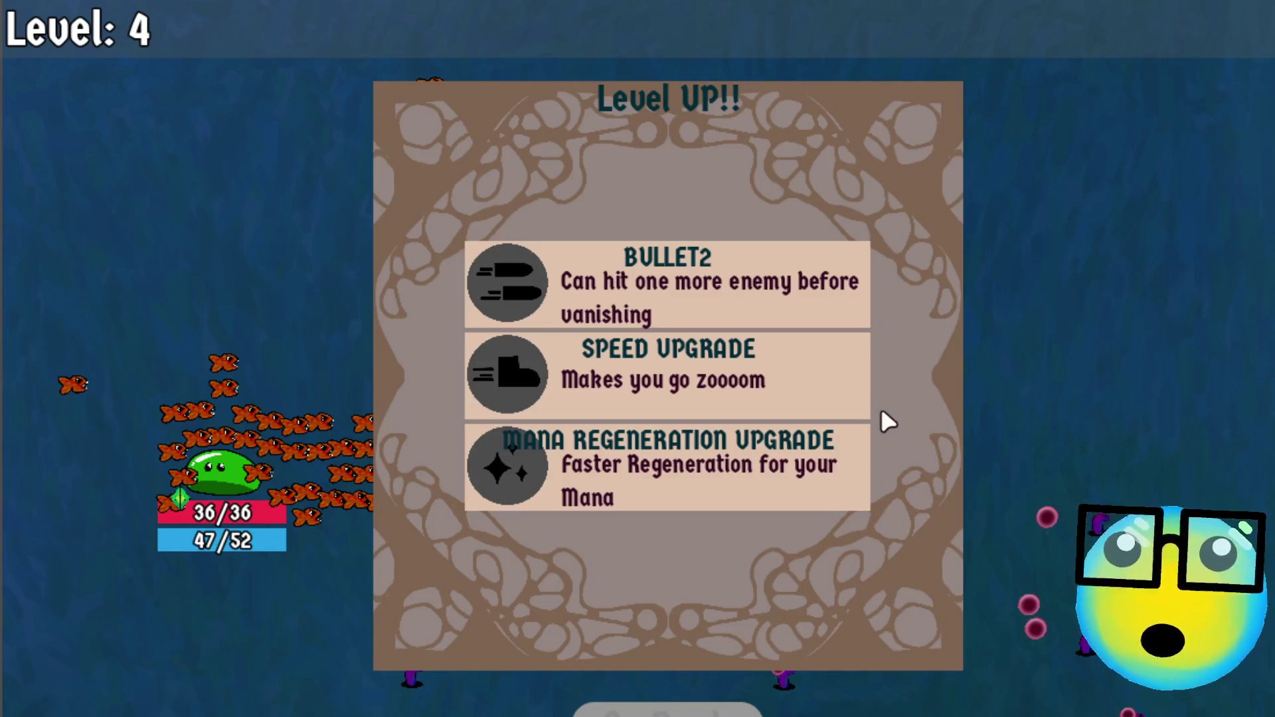
{"action": "left_click", "coordinate": [684, 457]}
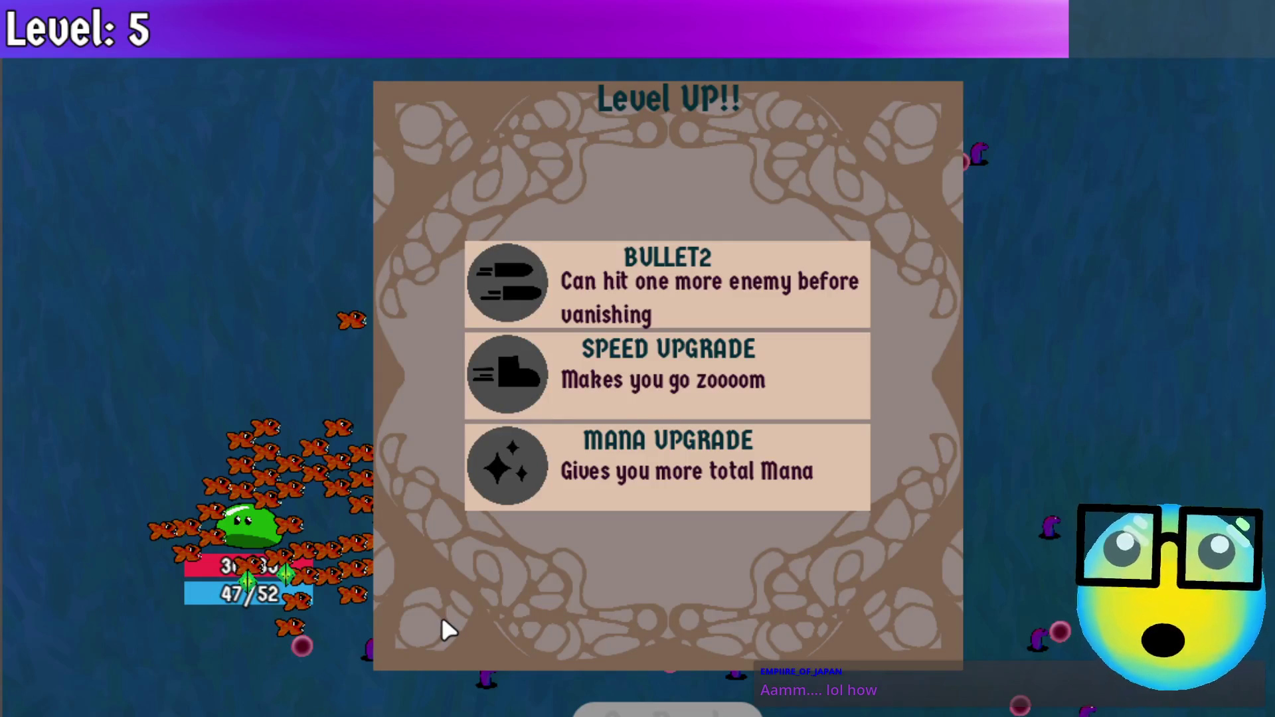
{"action": "left_click", "coordinate": [703, 279]}
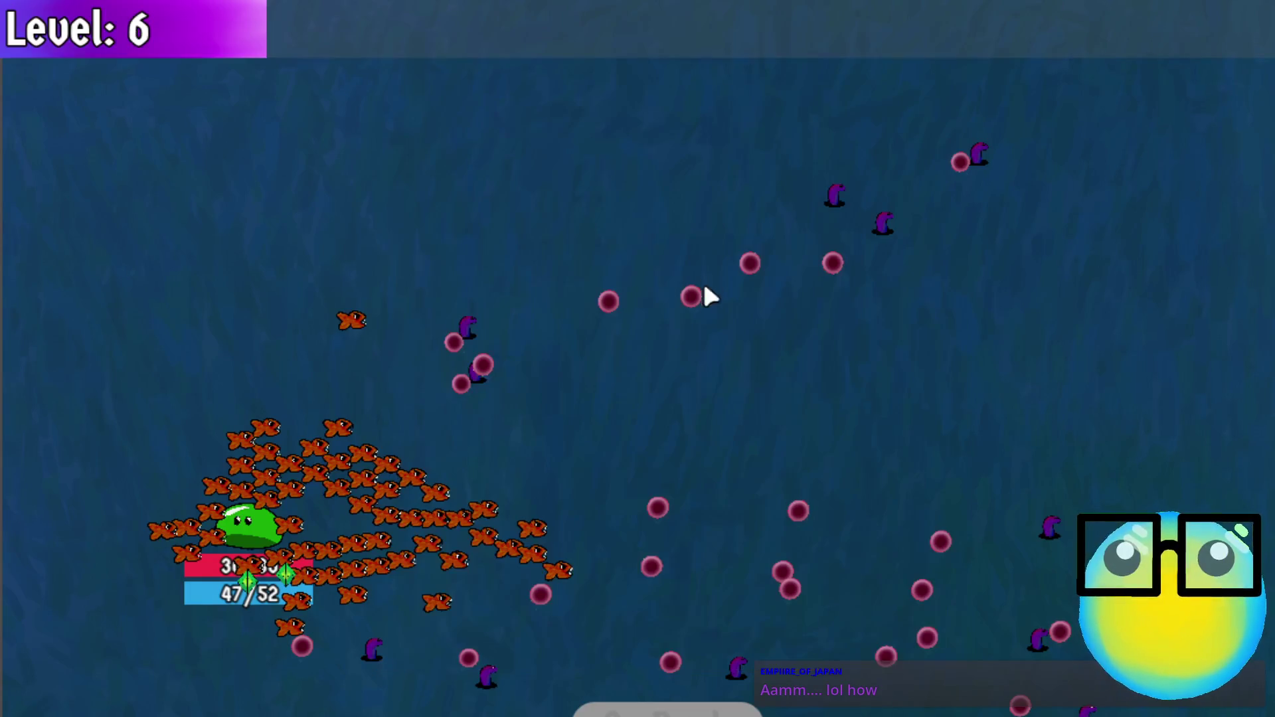
{"action": "left_click", "coordinate": [739, 364]}
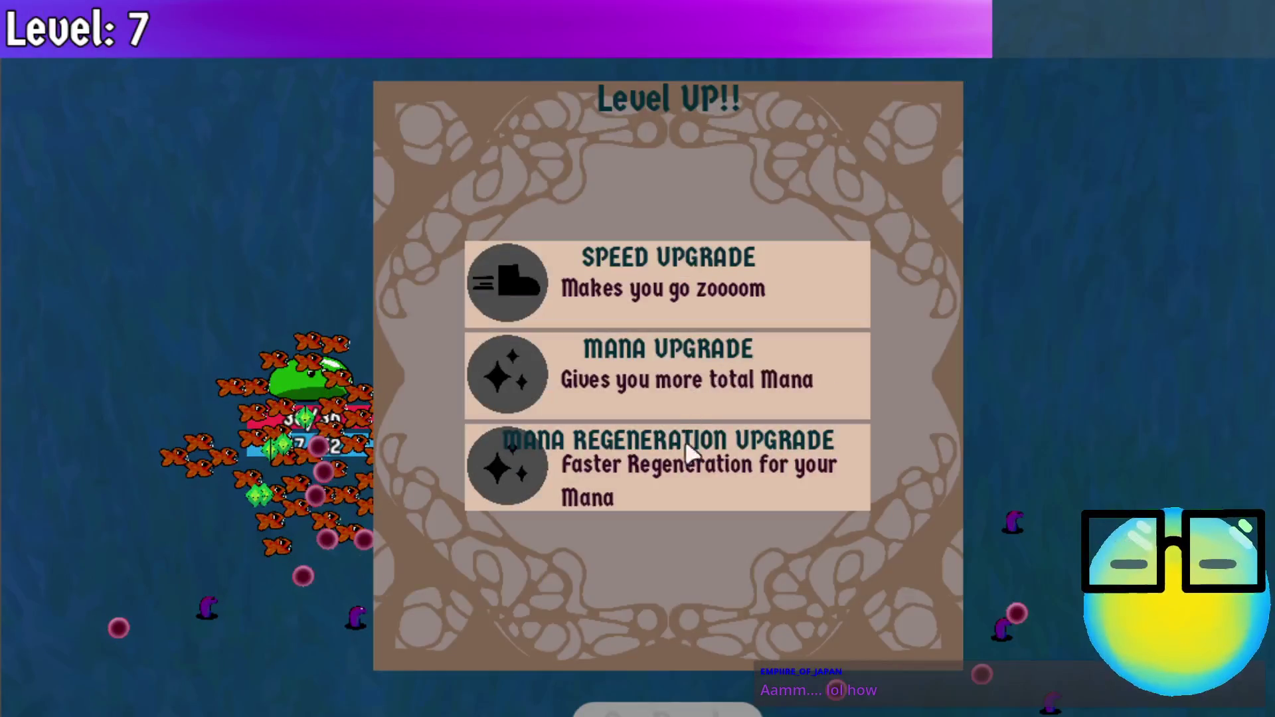
{"action": "left_click", "coordinate": [685, 441]}
- Pick further level-up upgrades, including Mana Regeneration twice, Mana Upgrade and speed
{"action": "left_click", "coordinate": [712, 292]}
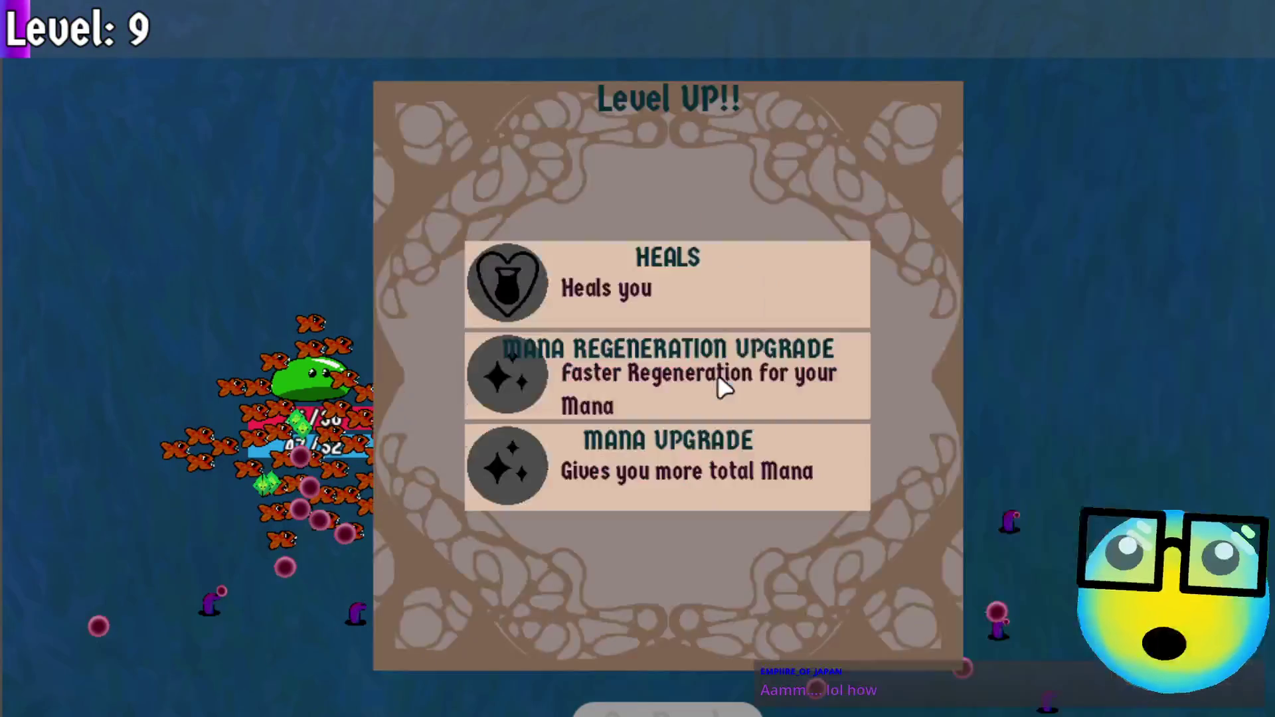
{"action": "left_click", "coordinate": [714, 370]}
{"action": "left_click", "coordinate": [710, 432]}
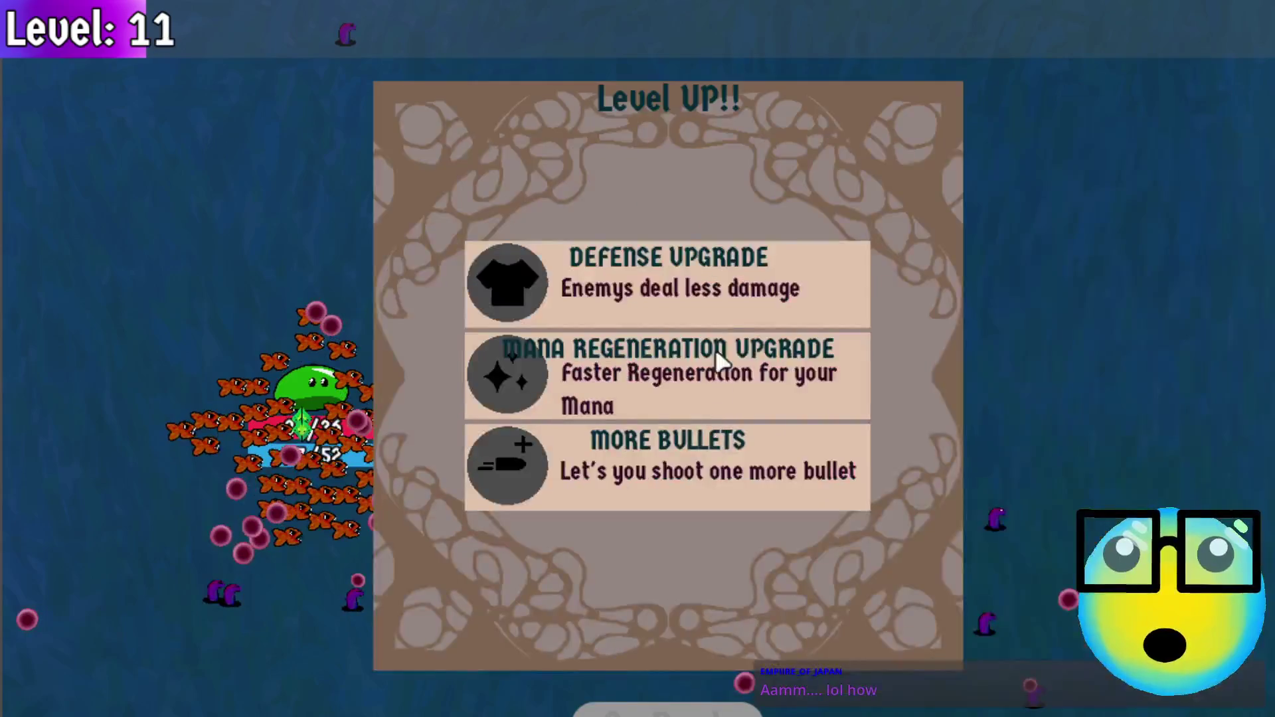
{"action": "left_click", "coordinate": [717, 357]}
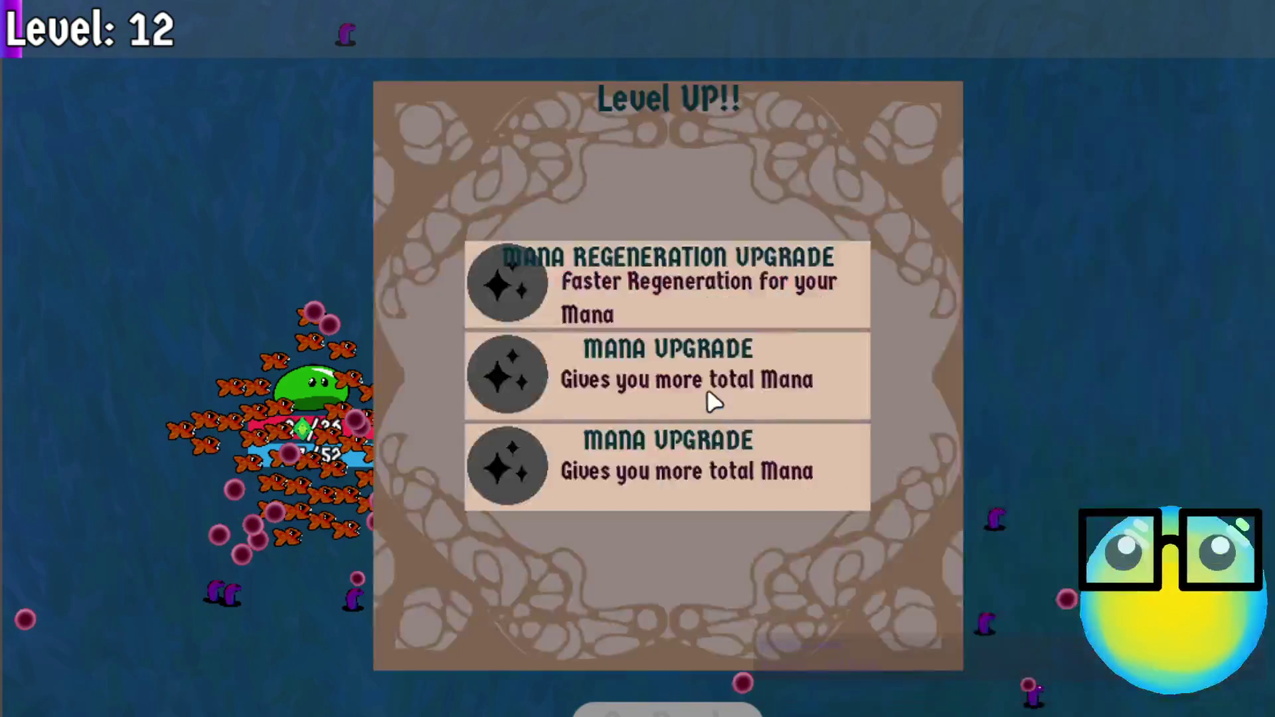
{"action": "left_click", "coordinate": [711, 401]}
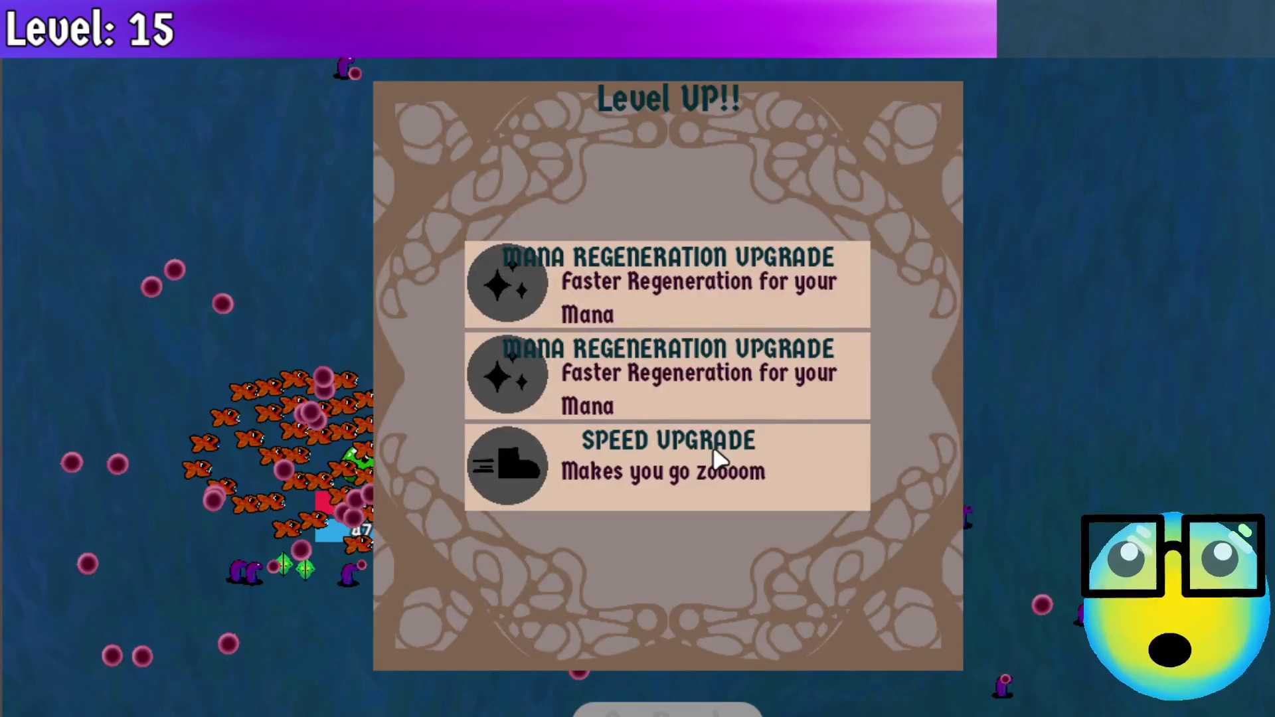
{"action": "left_click", "coordinate": [716, 457]}
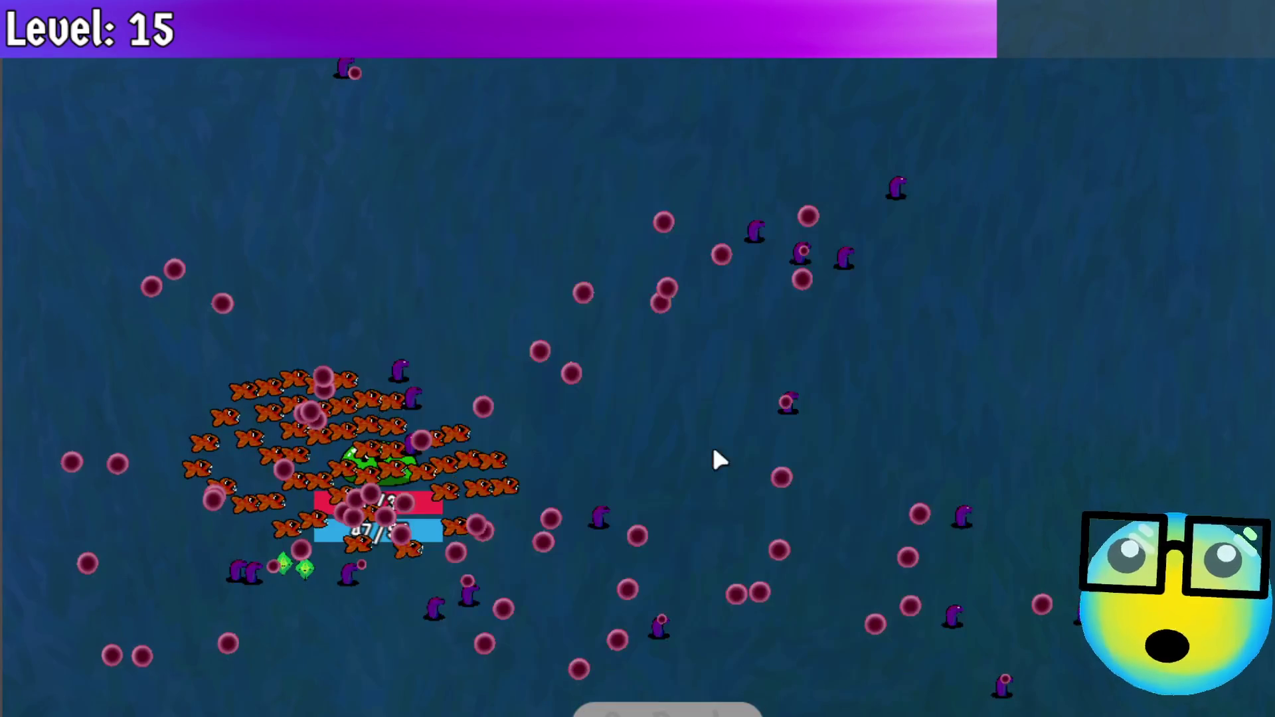
{"action": "left_click", "coordinate": [716, 458]}
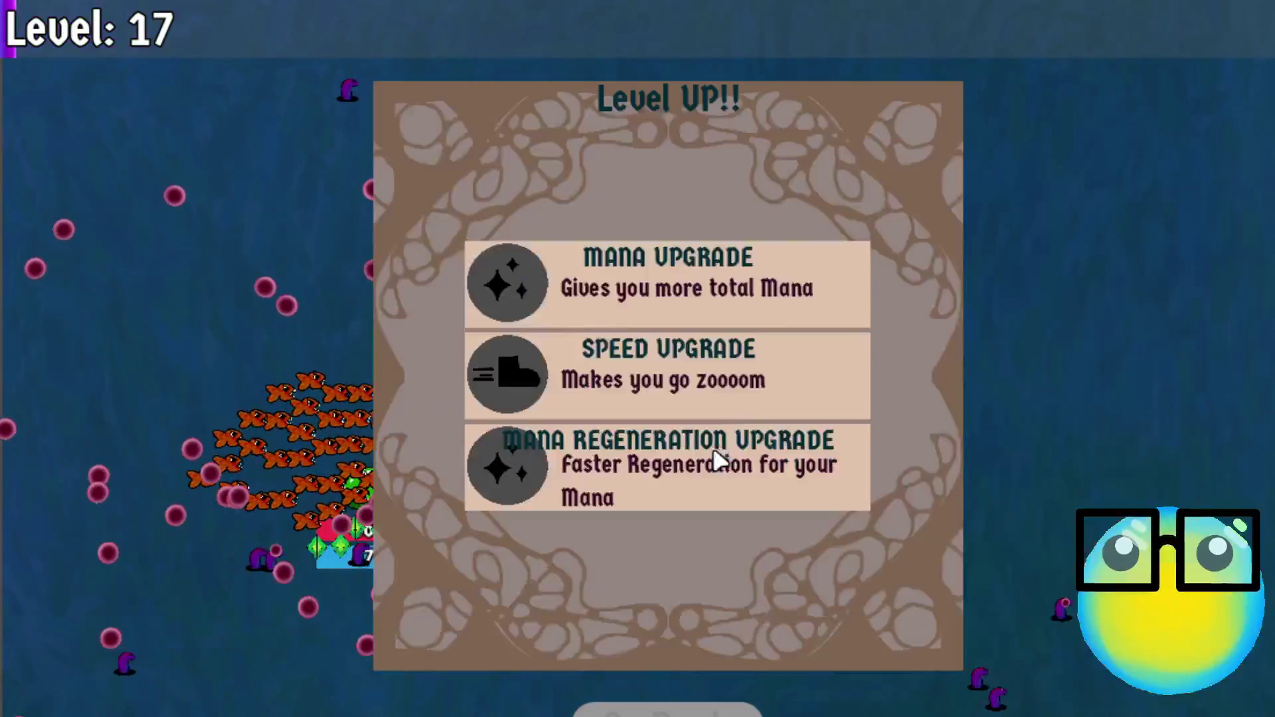
- Take the final Mana Upgrade and More Bullets upgrades up to level 20, then end the run
{"action": "left_click", "coordinate": [753, 320]}
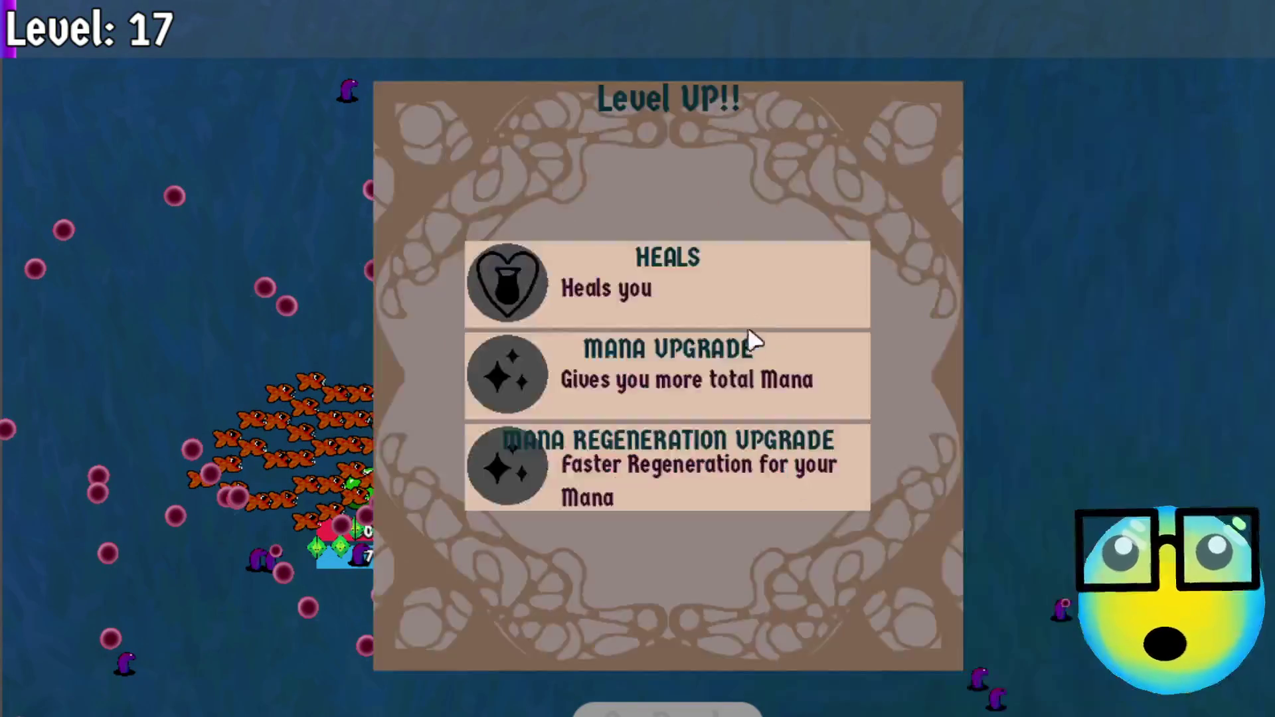
{"action": "left_click", "coordinate": [727, 380]}
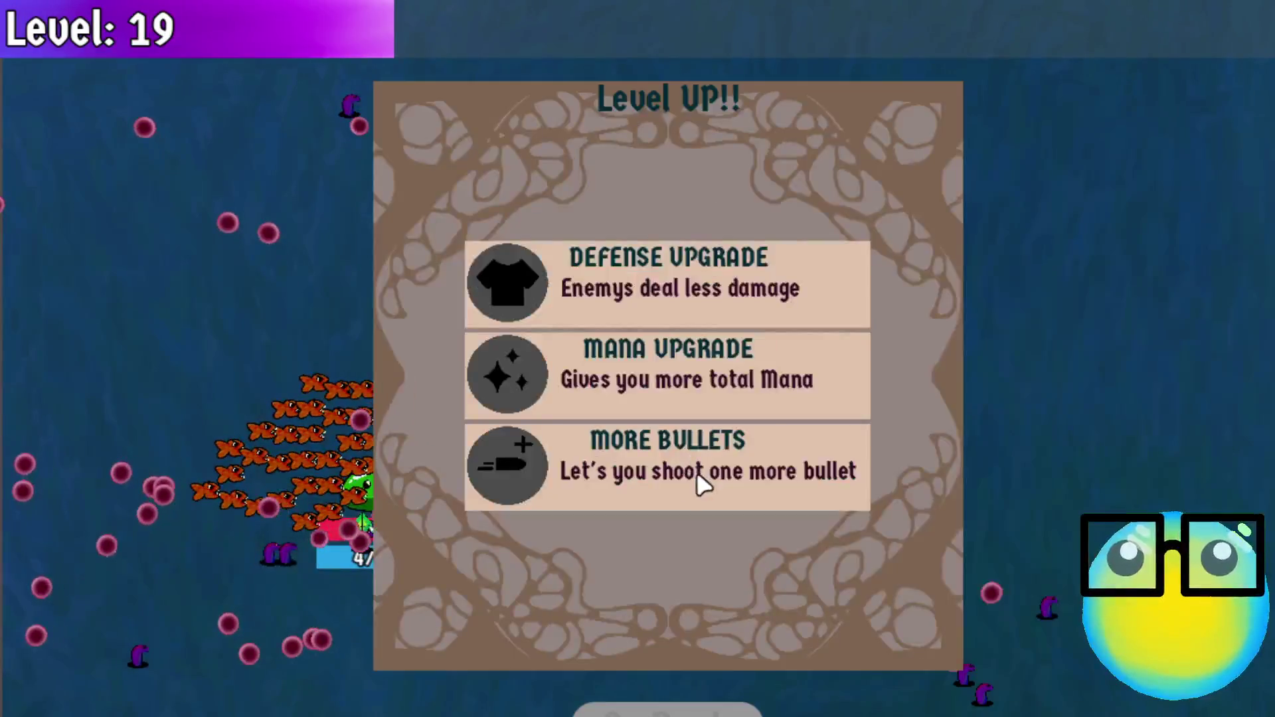
{"action": "left_click", "coordinate": [695, 471]}
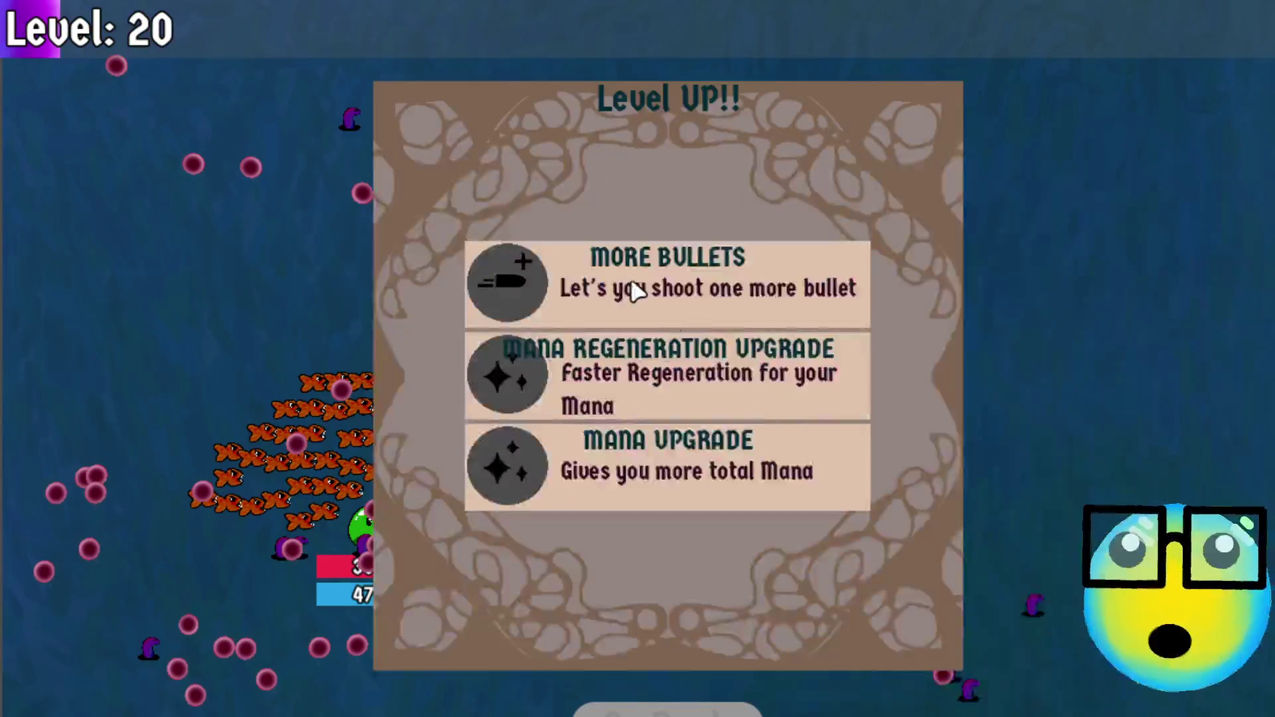
{"action": "left_click", "coordinate": [558, 288]}
{"action": "left_click", "coordinate": [678, 710]}
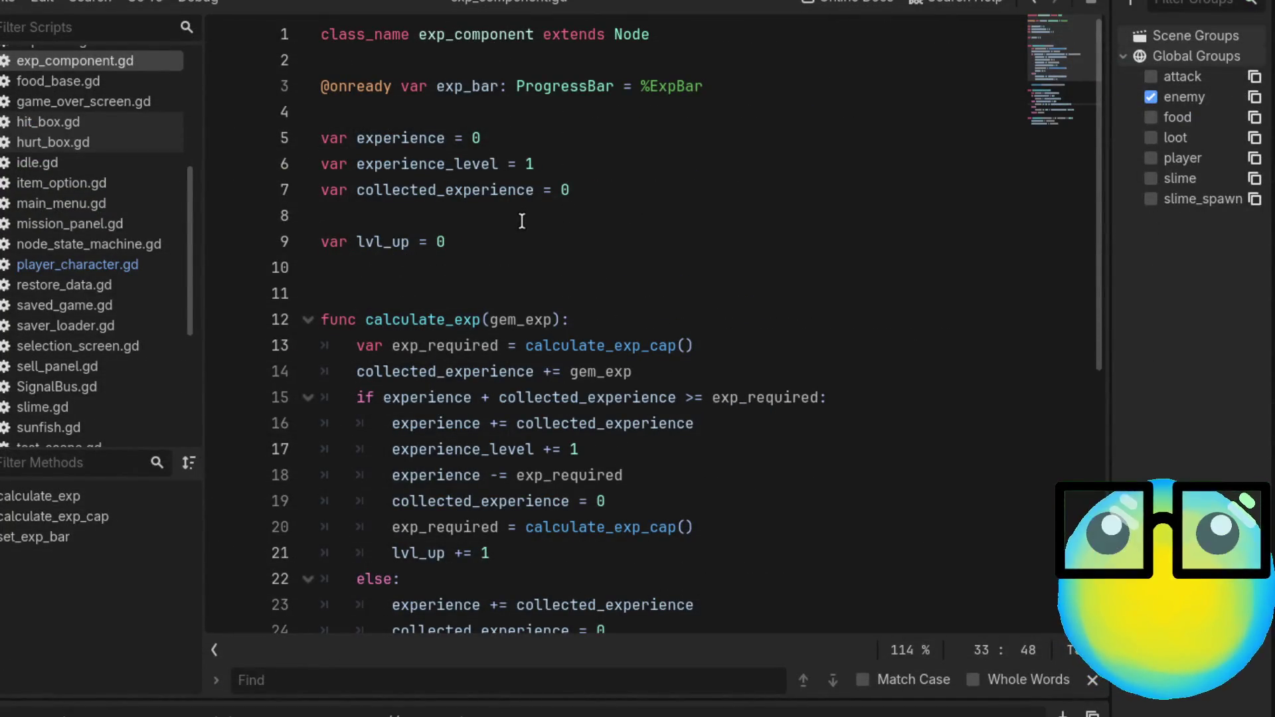
- Check the top of player_character.gd, then return to exp_component.gd
{"action": "left_click", "coordinate": [784, 88]}
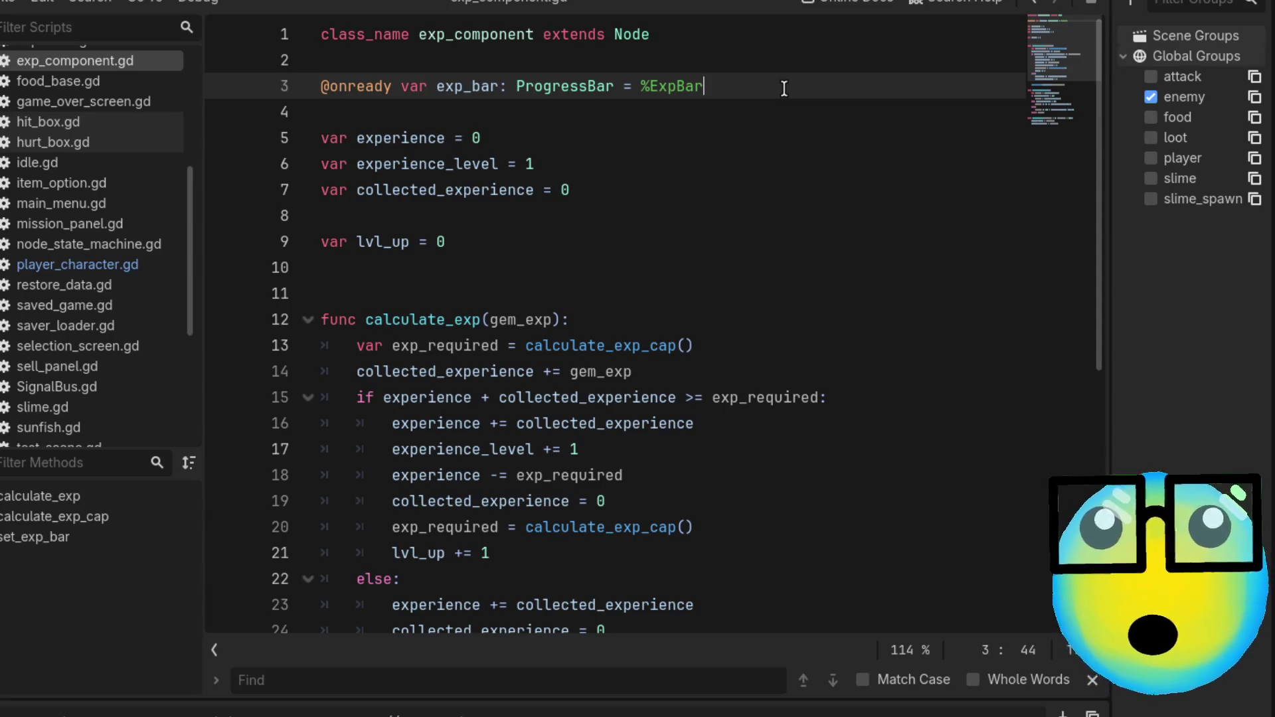
{"action": "left_click", "coordinate": [106, 267]}
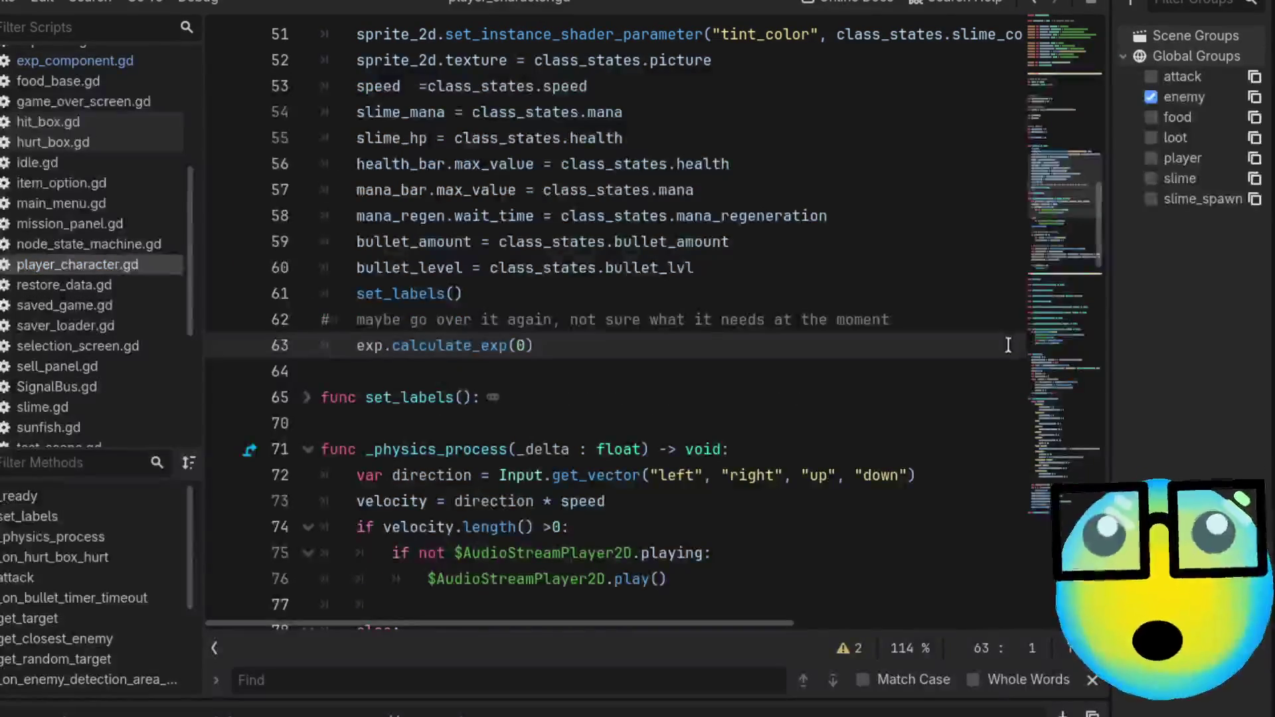
{"action": "scroll", "coordinate": [664, 265], "scroll_direction": "up", "scroll_amount": 15}
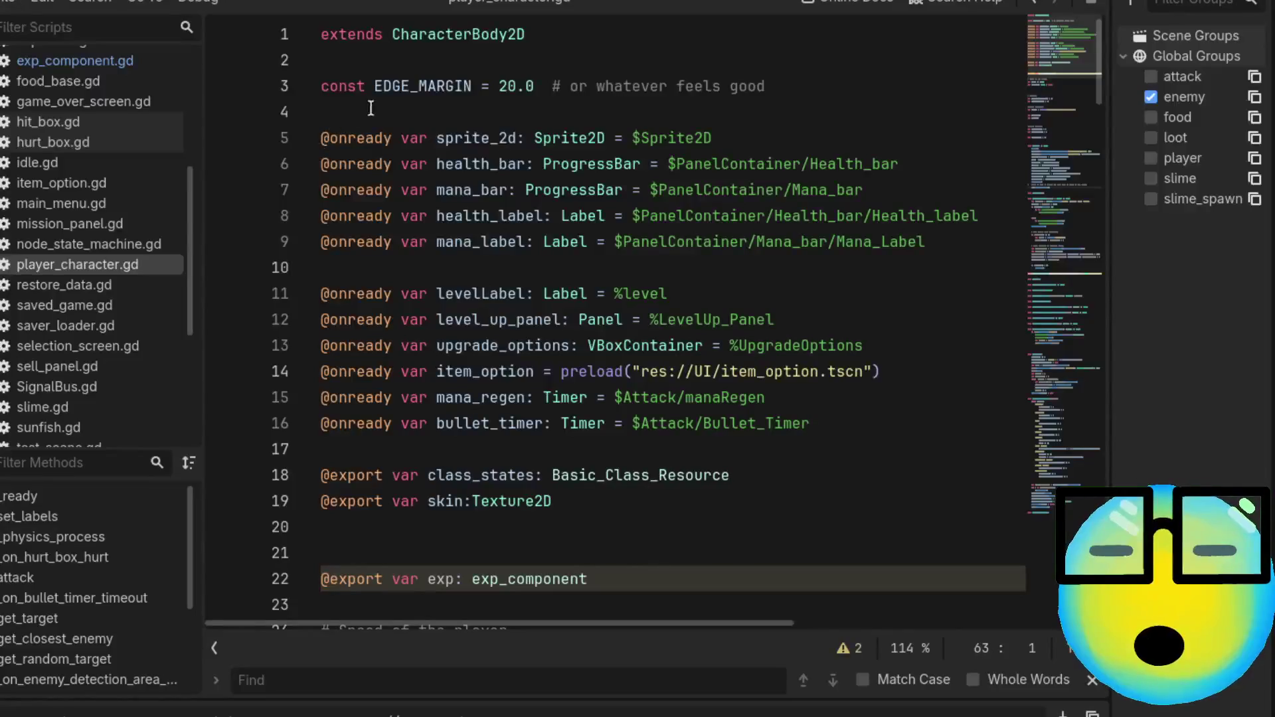
{"action": "left_click", "coordinate": [809, 90]}
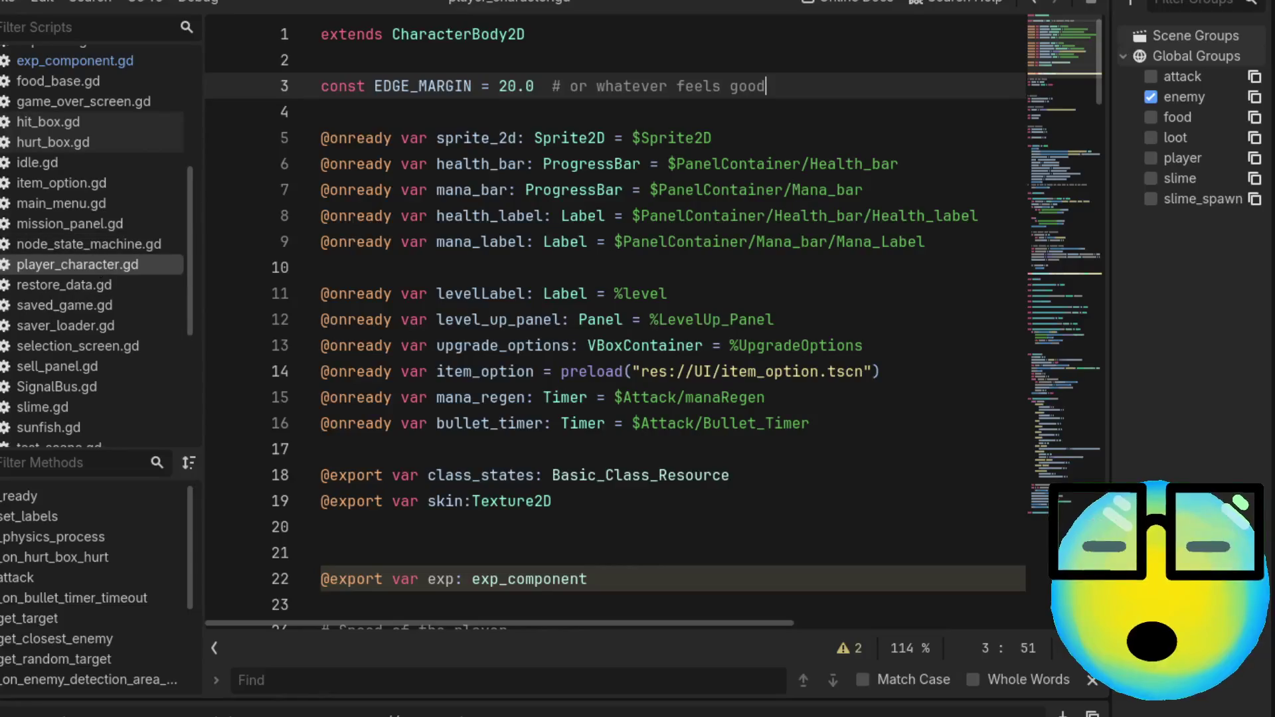
{"action": "left_click", "coordinate": [121, 60]}
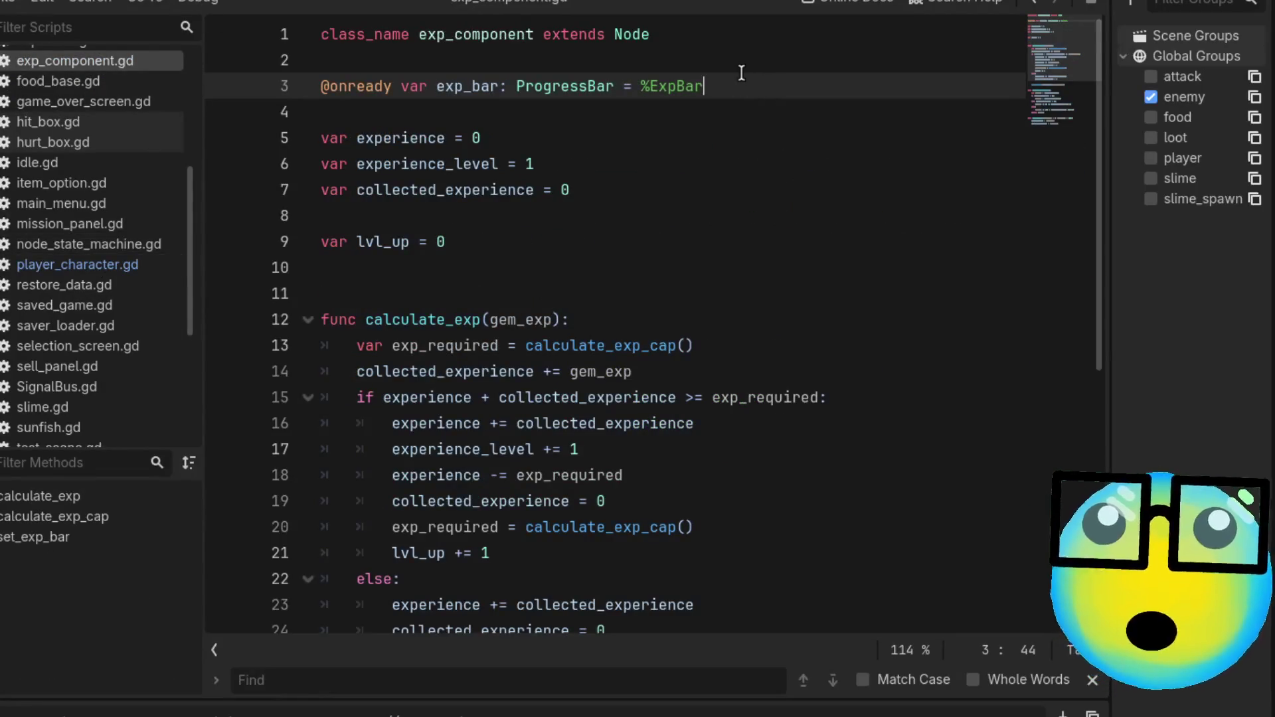
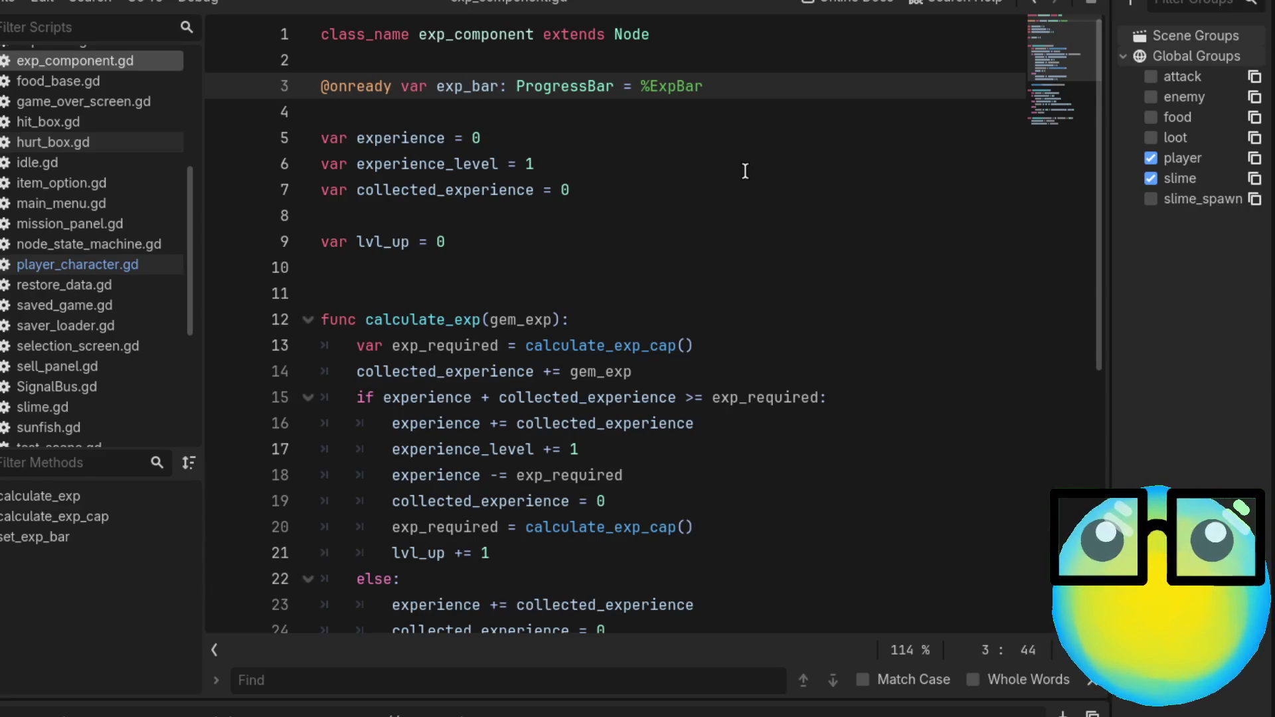
- Inspect the %ExpBar node reference on line 3 of exp_component.gd
{"action": "left_click", "coordinate": [652, 92]}
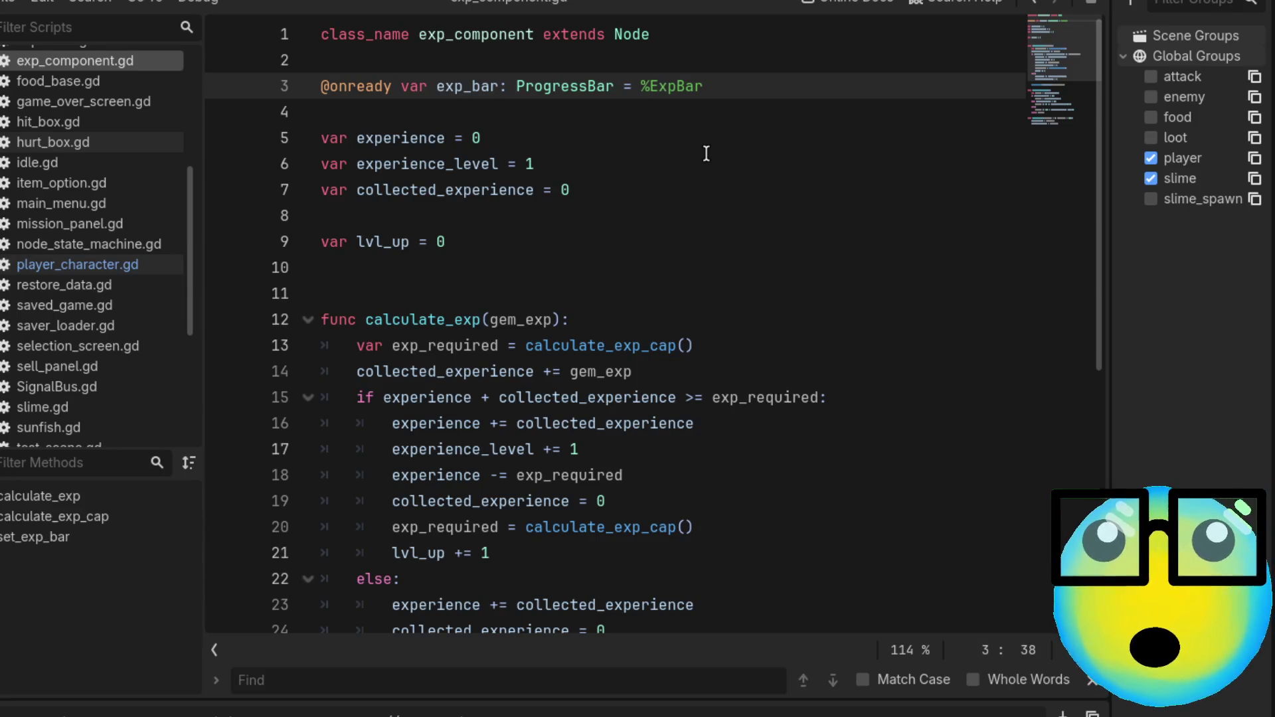
{"action": "left_click", "coordinate": [744, 93]}
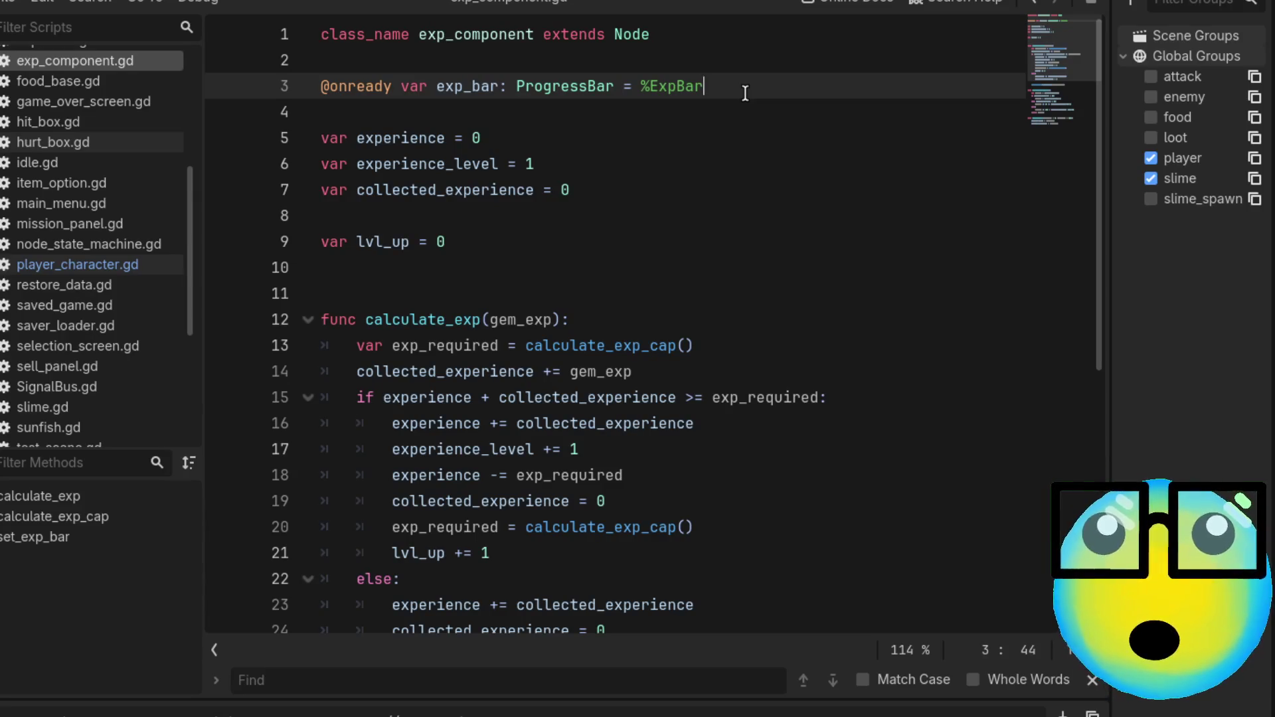
{"action": "left_click_drag", "start_coordinate": [640, 92], "coordinate": [687, 88]}
{"action": "left_click", "coordinate": [714, 101]}
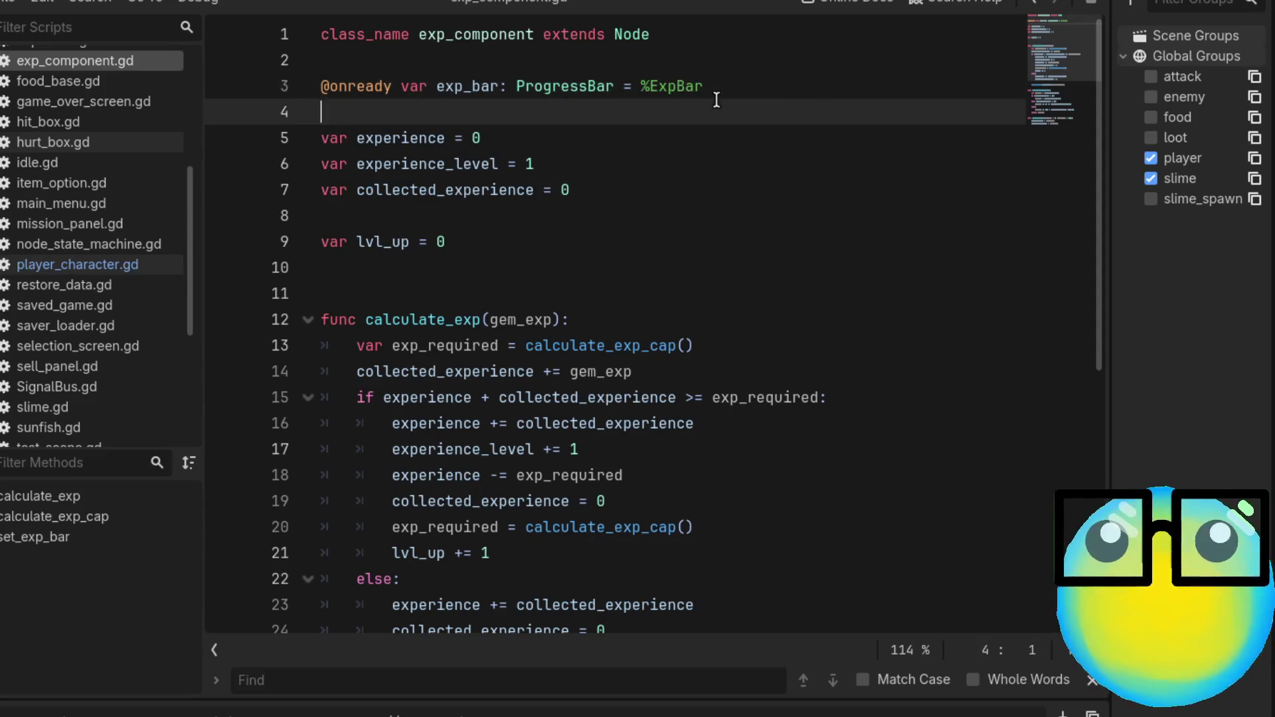
{"action": "left_click", "coordinate": [655, 90]}
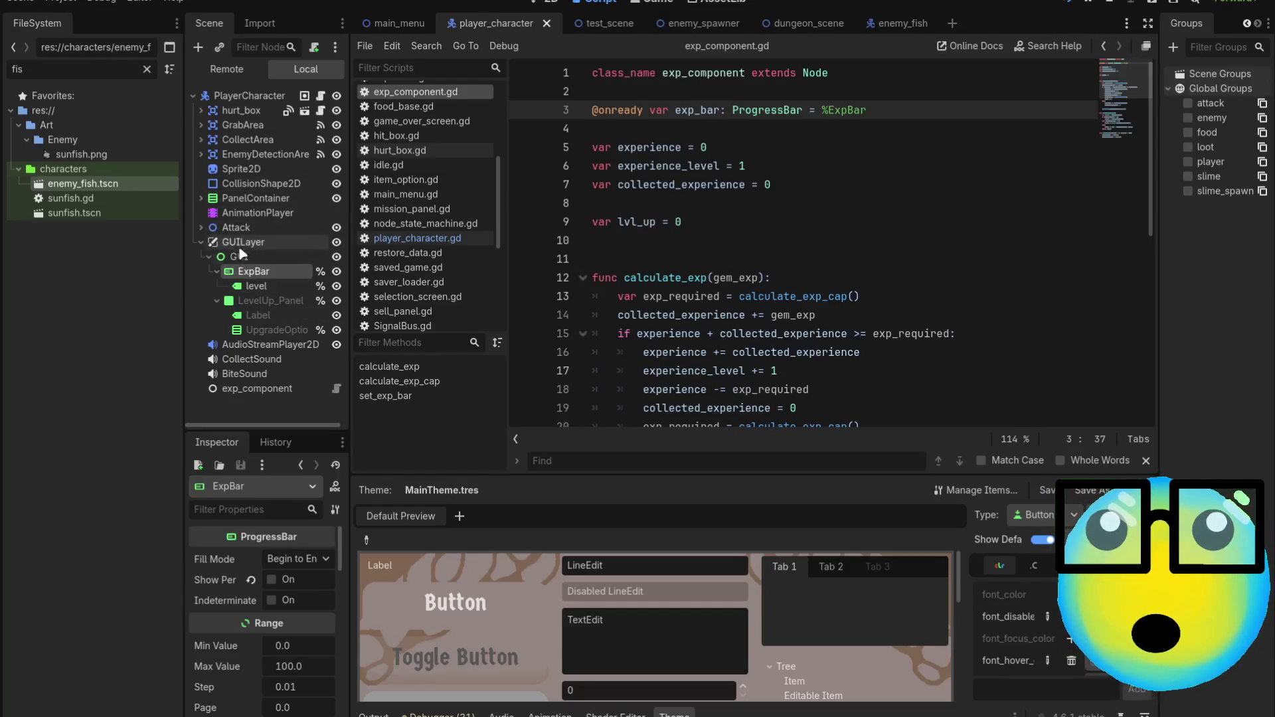
- Collapse GUILayer and drag exp_component to the top of PlayerCharacter's children, above hurt_box
{"action": "left_click", "coordinate": [201, 242]}
{"action": "left_click_drag", "start_coordinate": [233, 306], "coordinate": [219, 105]}
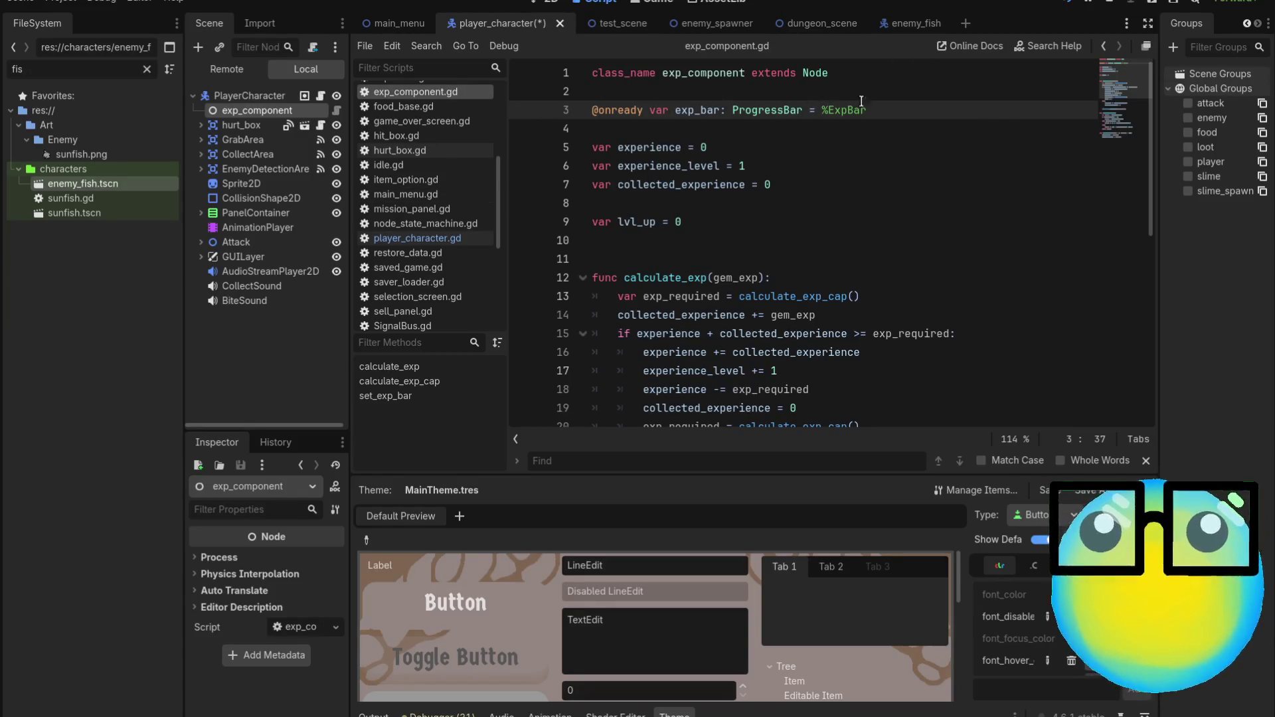
{"action": "left_click_drag", "start_coordinate": [821, 109], "coordinate": [921, 107]}
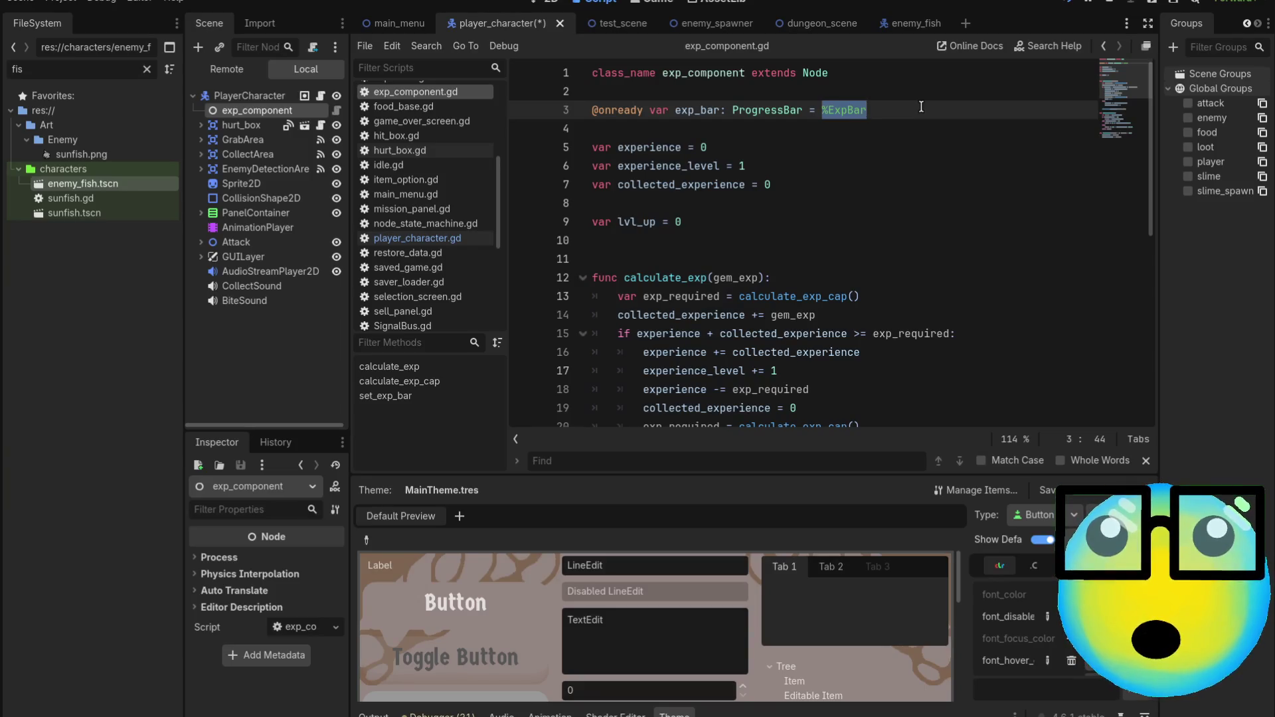
- Expand GUILayer and select the ExpBar node to view its properties
{"action": "left_click", "coordinate": [200, 256]}
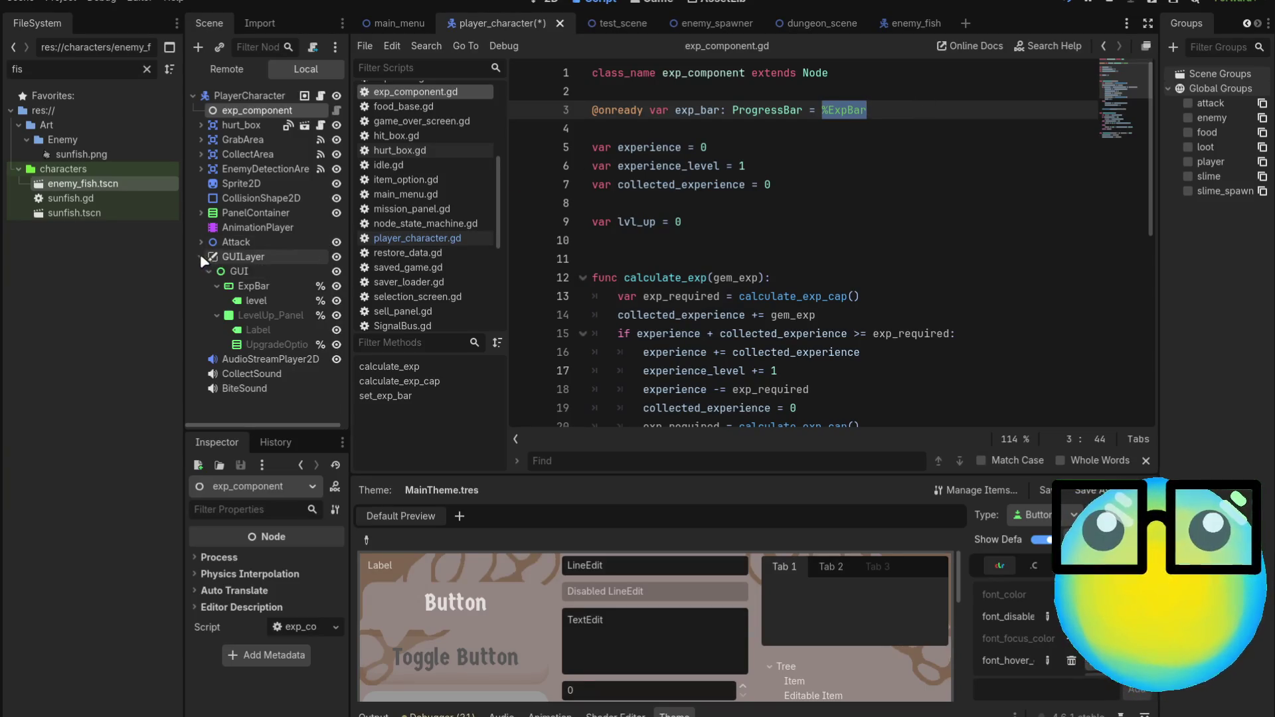
{"action": "left_click", "coordinate": [272, 287]}
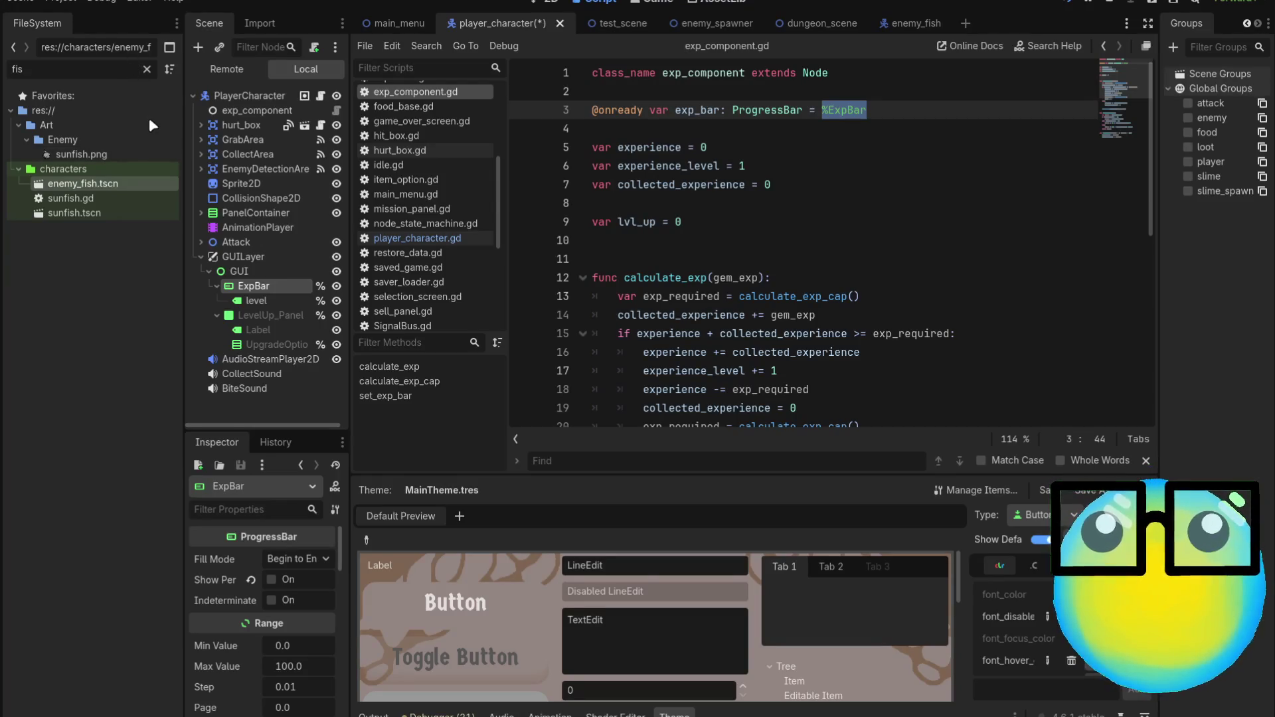
{"action": "left_click", "coordinate": [147, 69]}
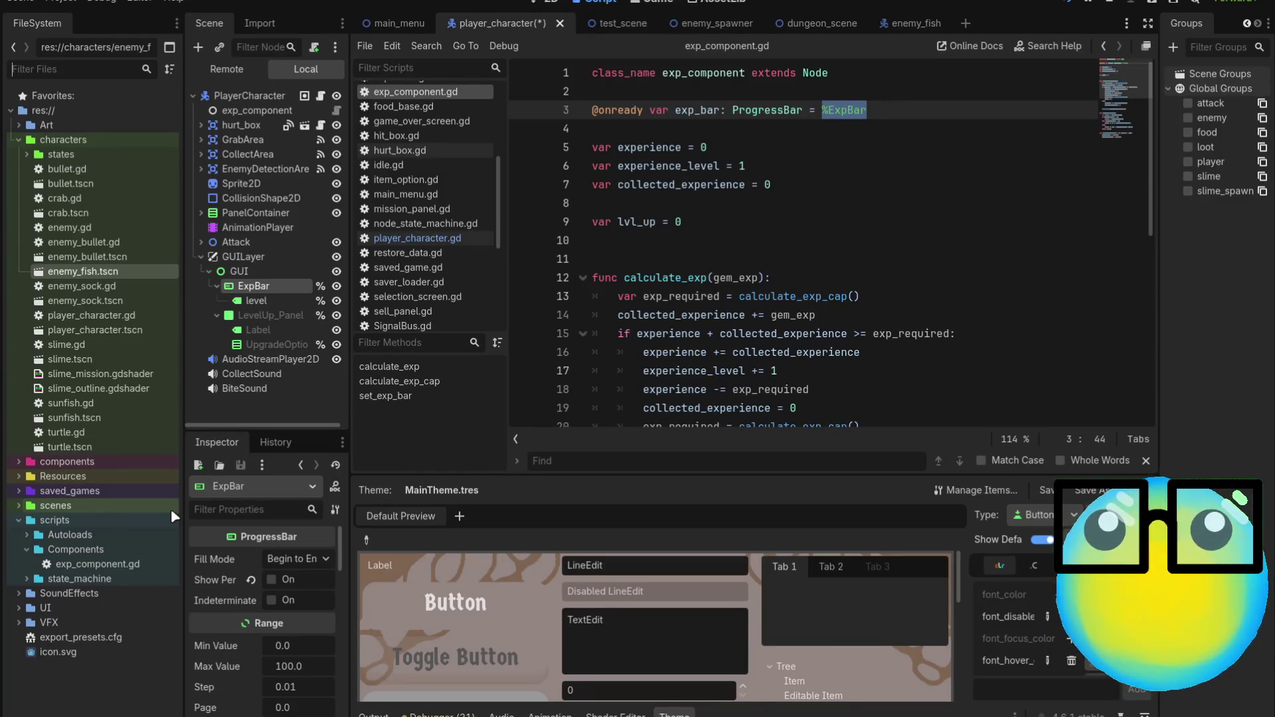
- Deselect the %ExpBar reference and scroll back up in the script
{"action": "left_click", "coordinate": [896, 113]}
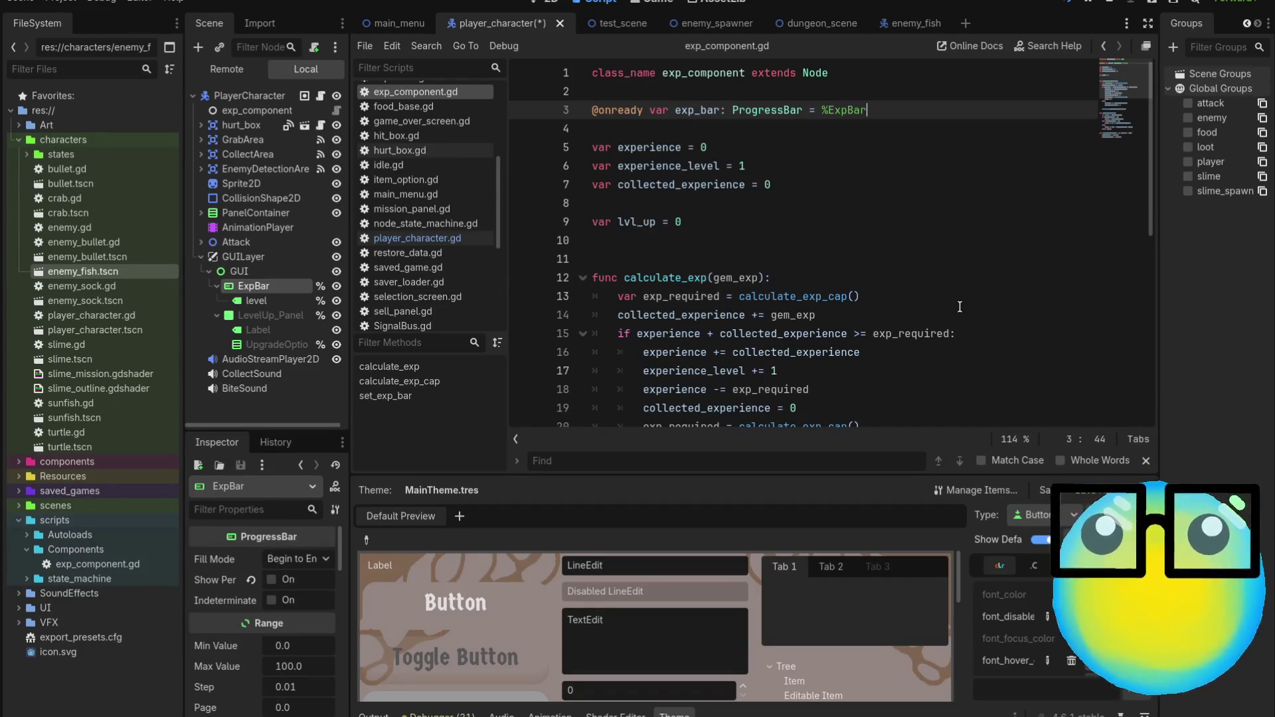
{"action": "scroll", "coordinate": [418, 151], "scroll_direction": "up", "scroll_amount": 3}
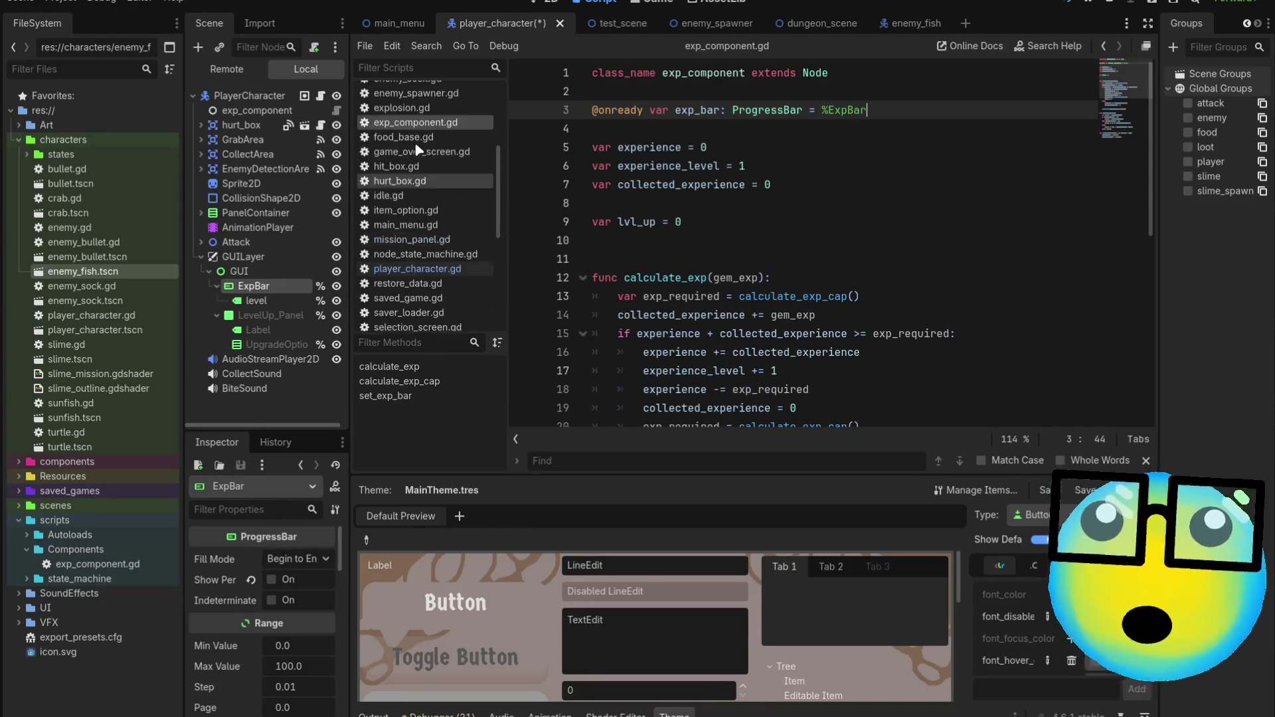
{"action": "left_click", "coordinate": [320, 95]}
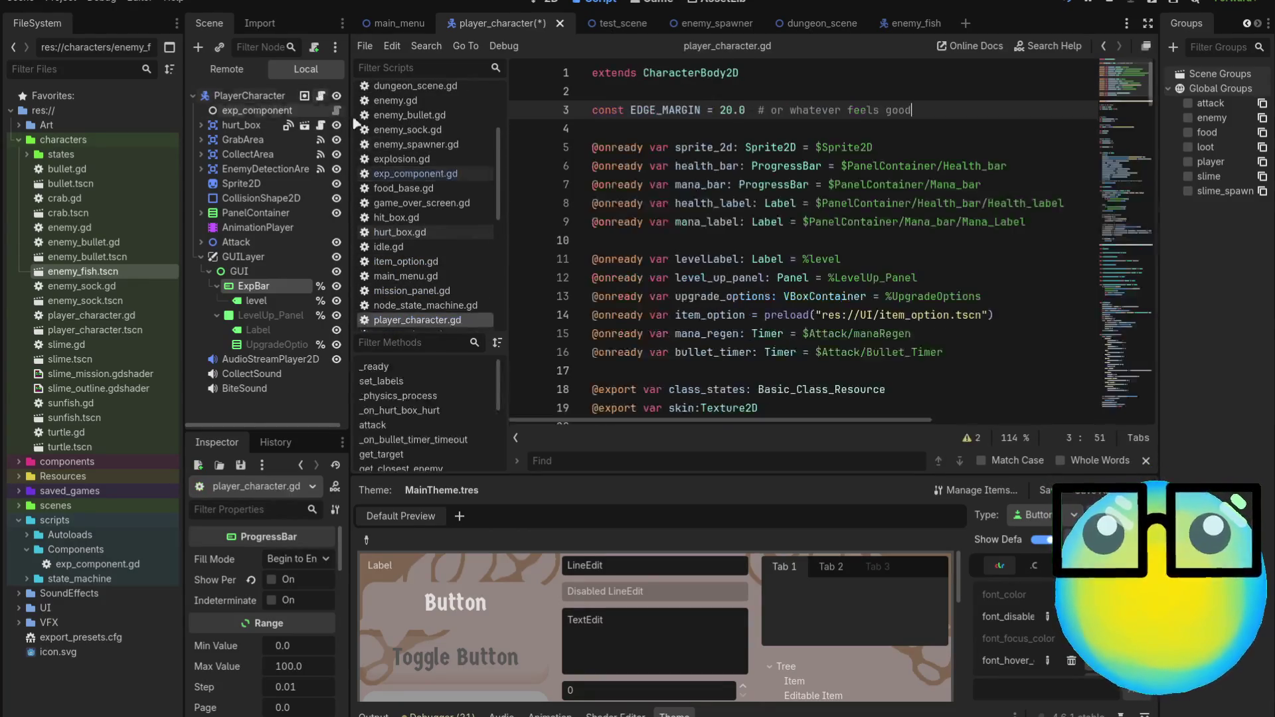
{"action": "scroll", "coordinate": [1035, 206], "scroll_direction": "down", "scroll_amount": 1}
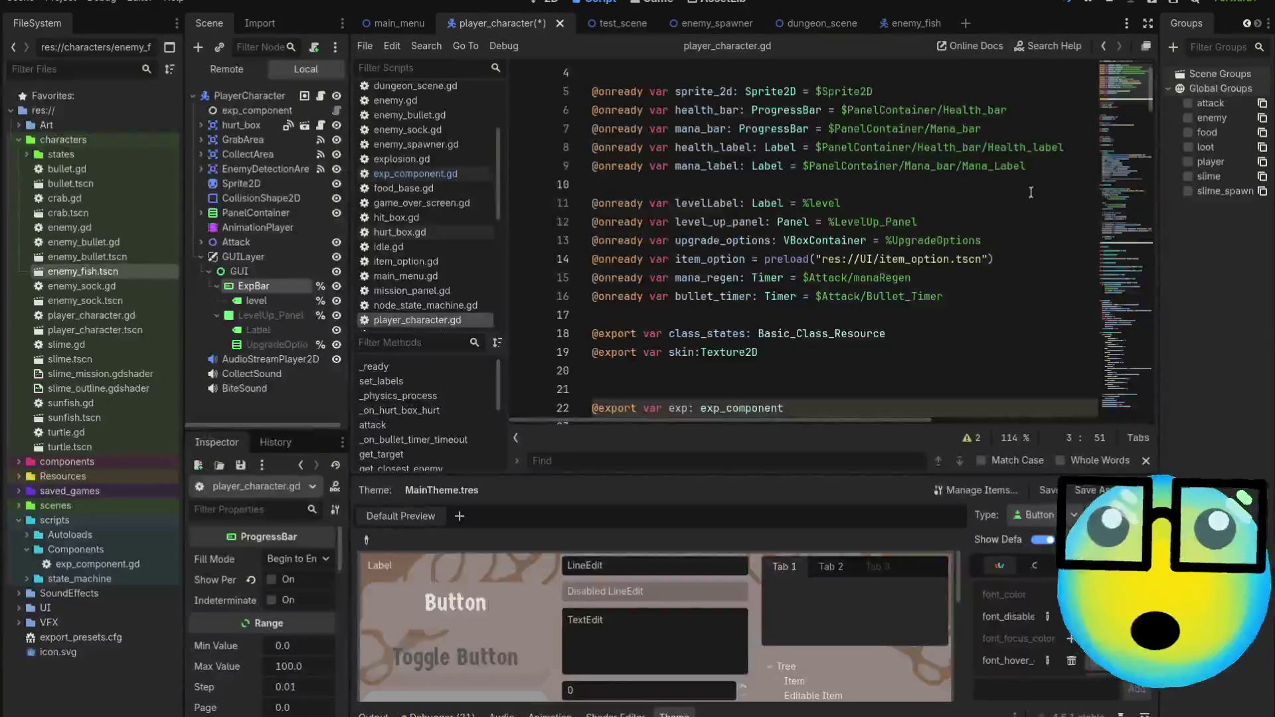
{"action": "left_click", "coordinate": [1009, 222]}
{"action": "scroll", "coordinate": [1009, 222], "scroll_direction": "up", "scroll_amount": 1}
{"action": "scroll", "coordinate": [1009, 221], "scroll_direction": "down", "scroll_amount": 2}
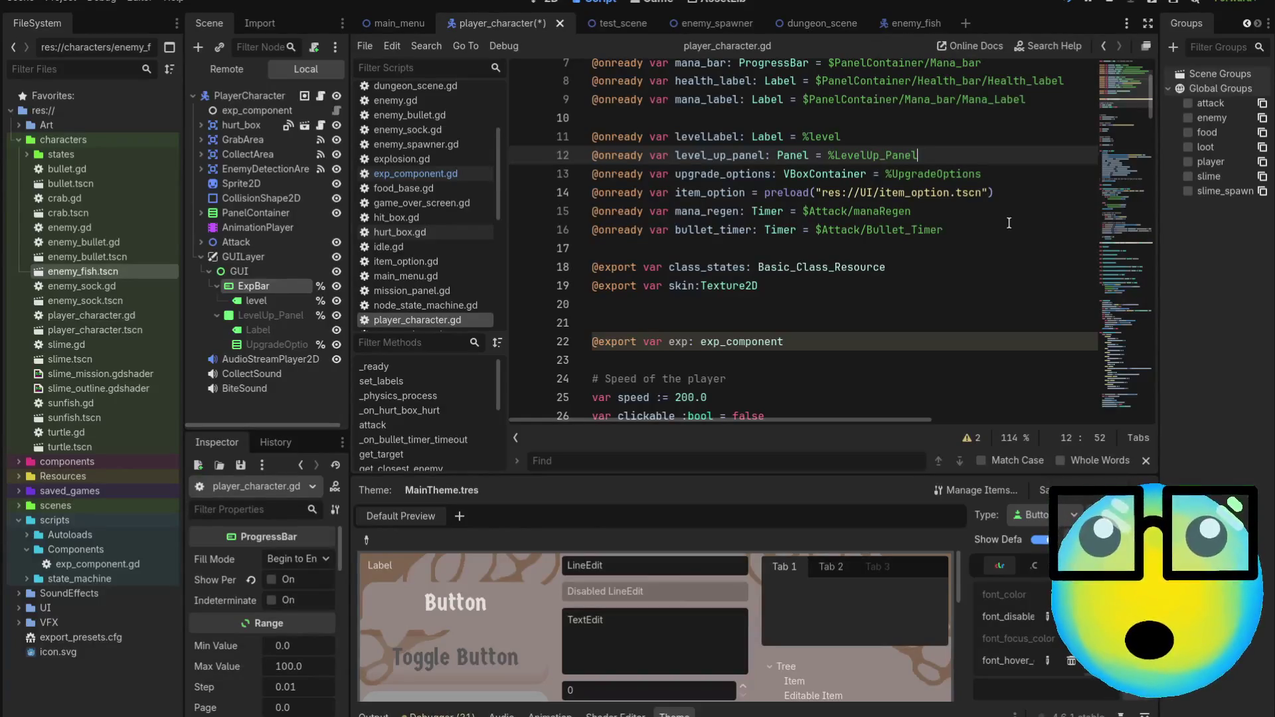
{"action": "scroll", "coordinate": [1008, 224], "scroll_direction": "down", "scroll_amount": 1}
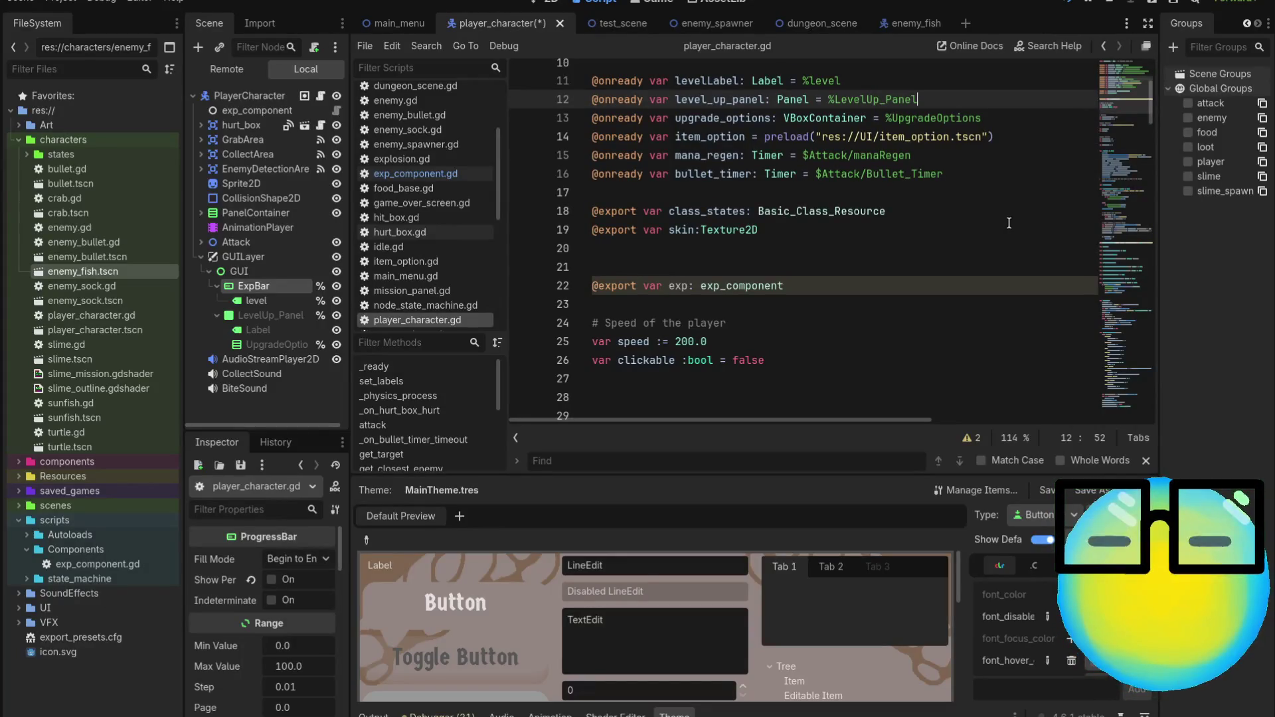
{"action": "left_click", "coordinate": [805, 286]}
{"action": "left_click", "coordinate": [638, 300]}
{"action": "left_click", "coordinate": [837, 292]}
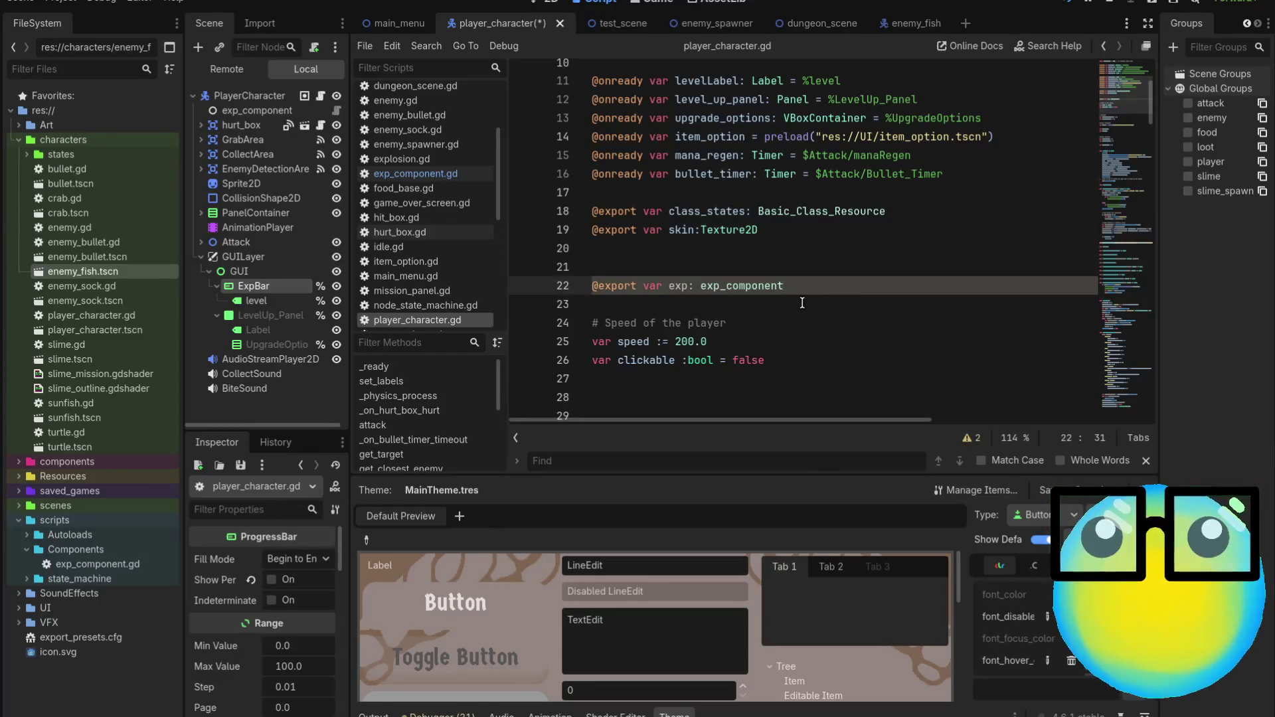
{"action": "left_click", "coordinate": [921, 297]}
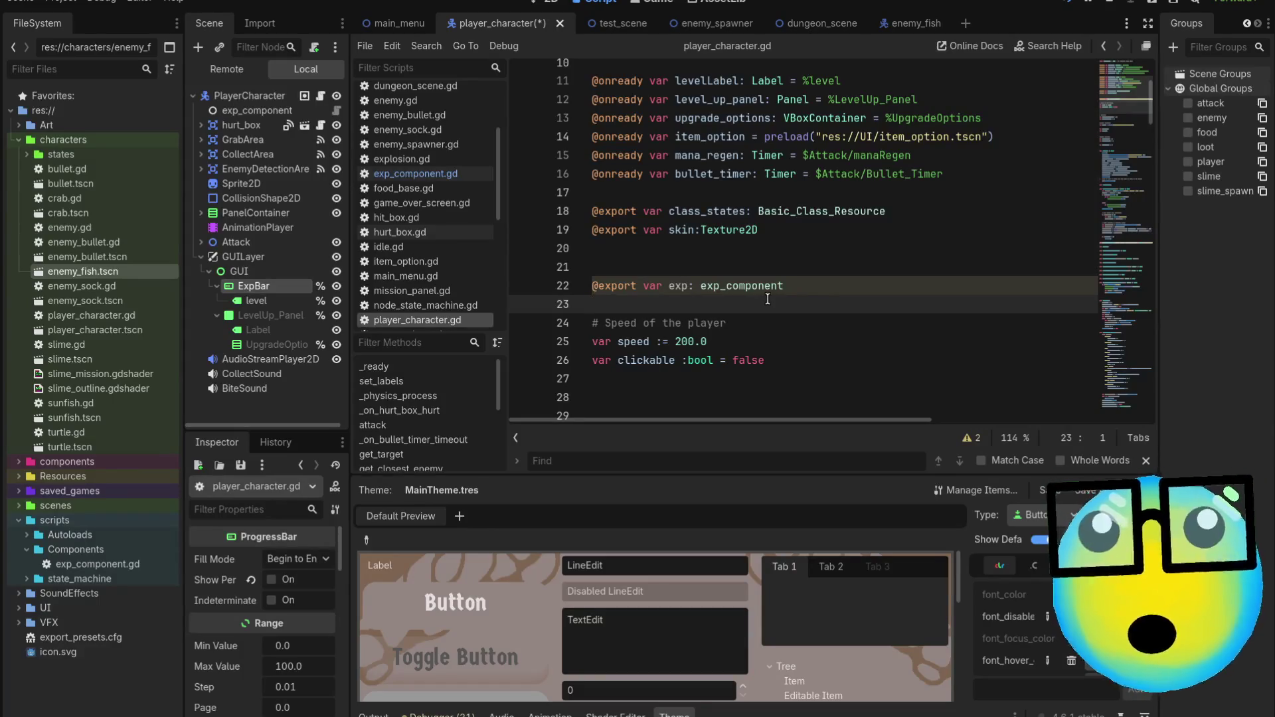
- Delete the leftover comment on line 62 in _ready
{"action": "mouse_move", "coordinate": [1133, 106]}
{"action": "left_mouse_down"}
{"action": "mouse_move", "coordinate": [1129, 178]}
{"action": "mouse_move", "coordinate": [1126, 163]}
{"action": "left_mouse_up"}
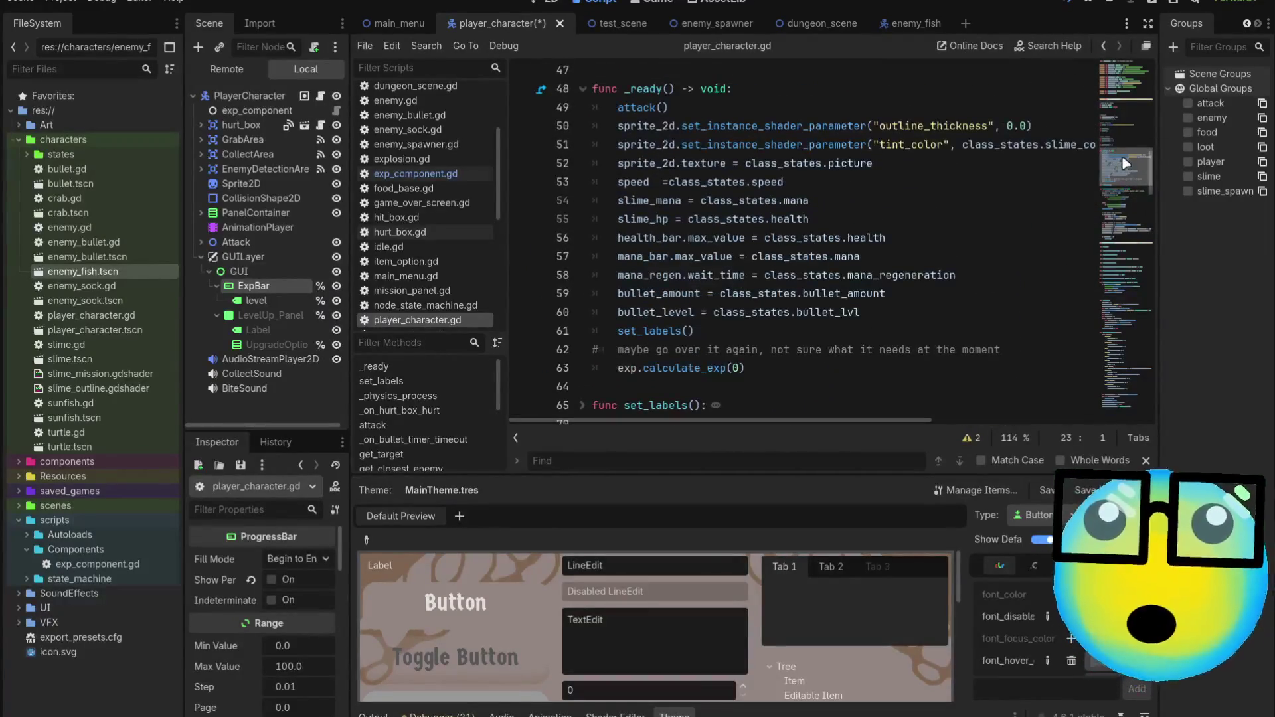
{"action": "left_click_drag", "start_coordinate": [1016, 347], "coordinate": [536, 351]}
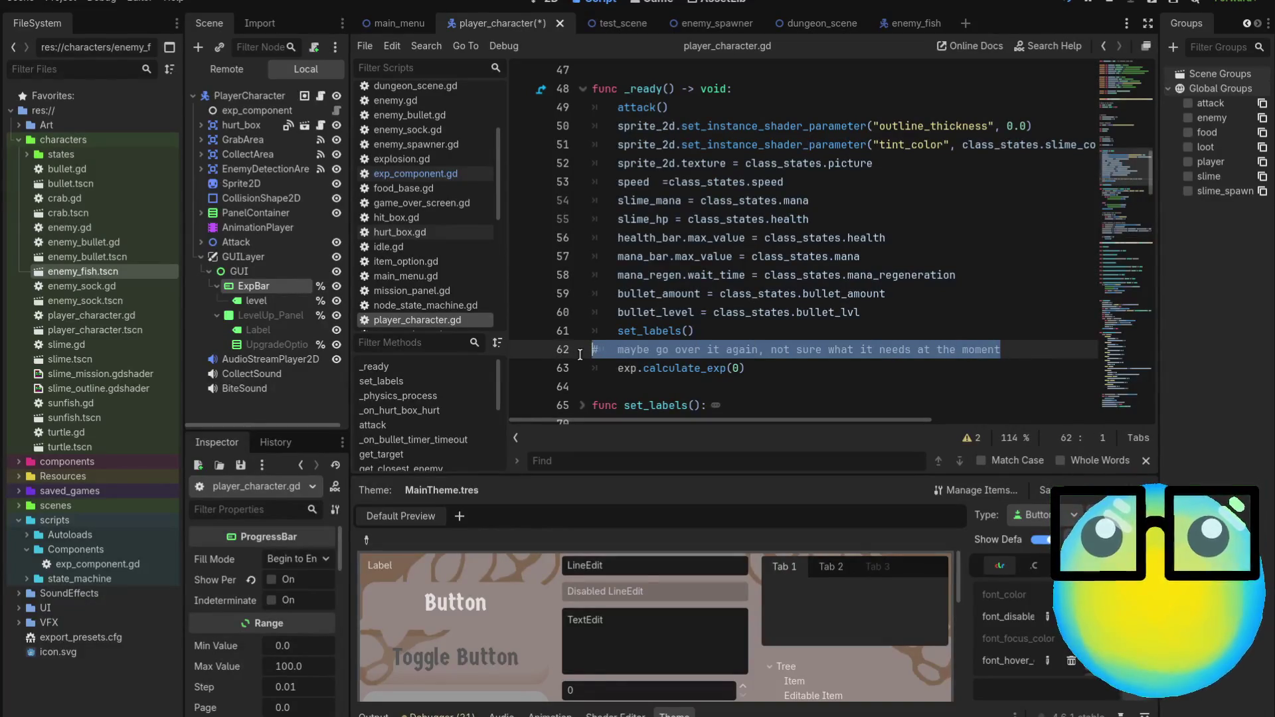
{"action": "key", "text": "BackSpace"}
{"action": "key", "text": "BackSpace"}
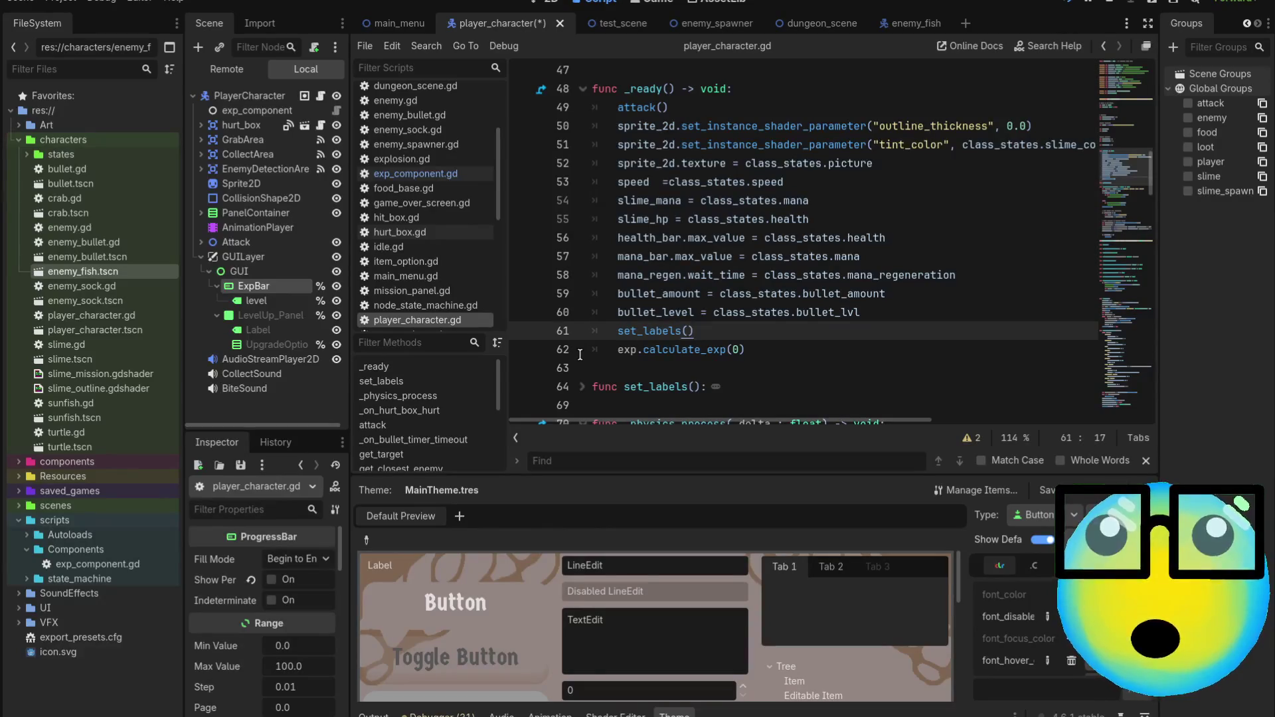
- Unfold set_labels and add blank lines after the exp.calculate_exp(0) call
{"action": "left_click", "coordinate": [935, 258]}
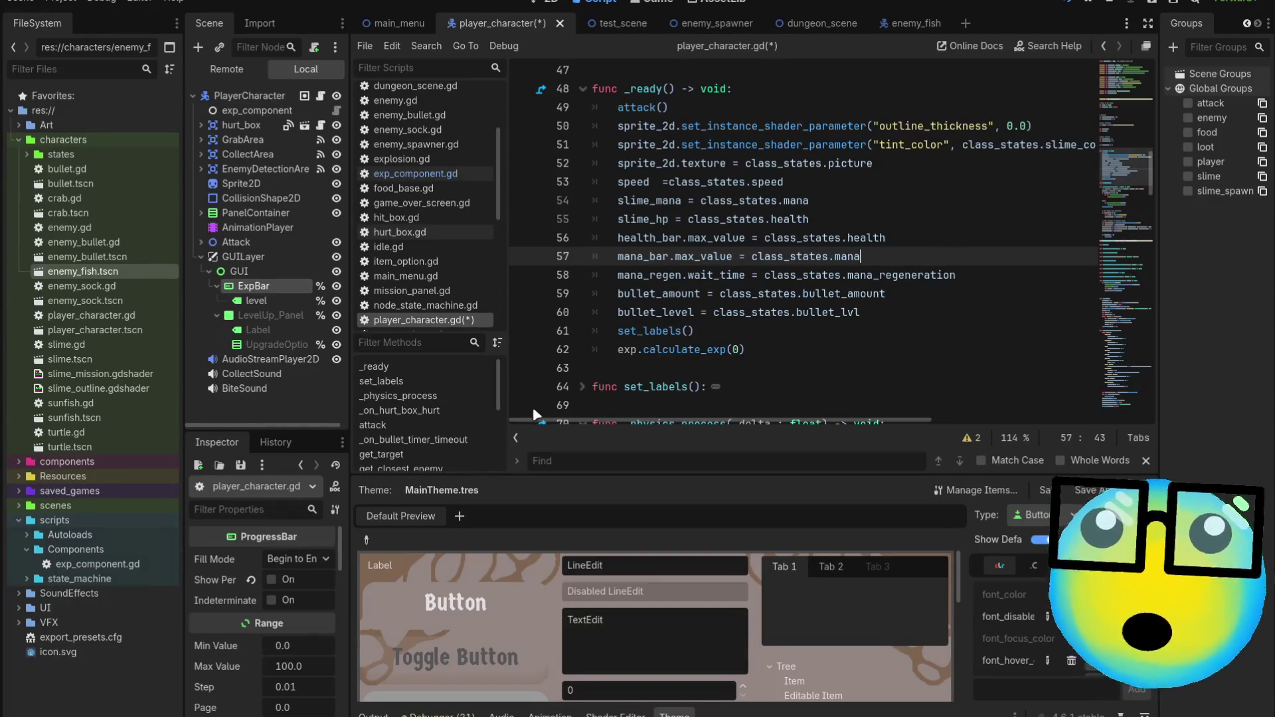
{"action": "left_click", "coordinate": [584, 388]}
{"action": "scroll", "coordinate": [697, 372], "scroll_direction": "down", "scroll_amount": 1}
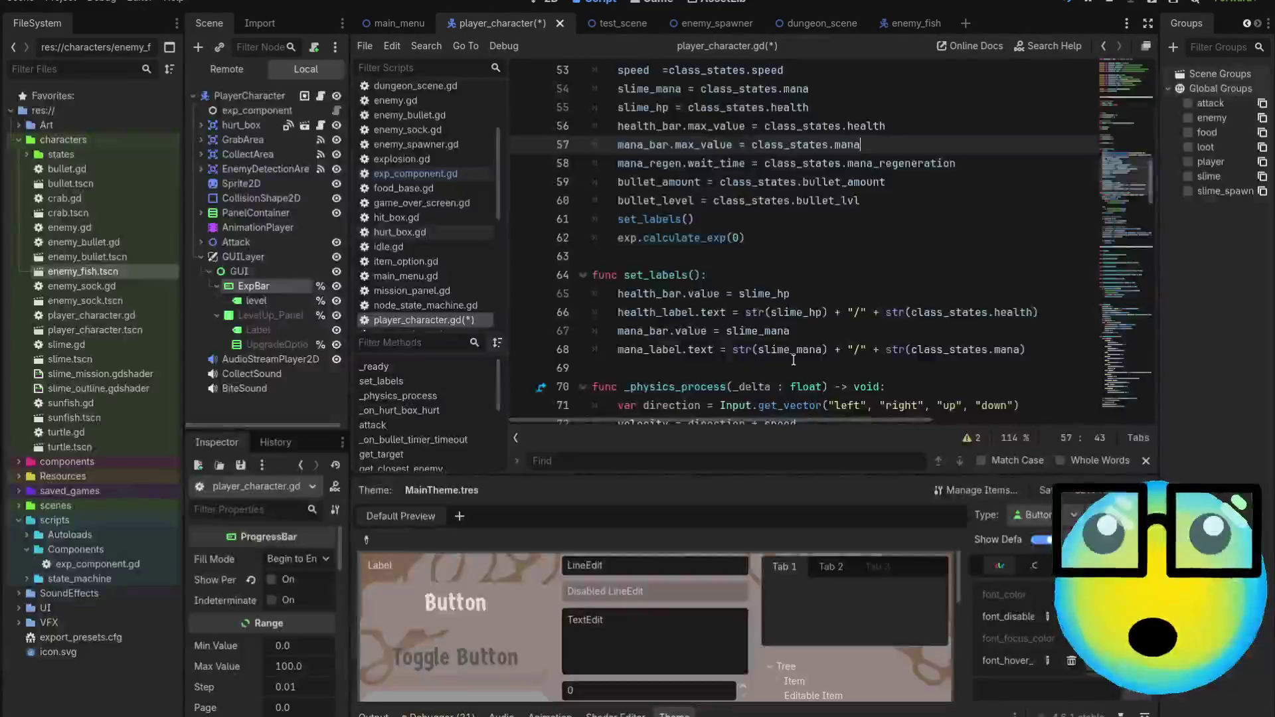
{"action": "mouse_move", "coordinate": [911, 256]}
{"action": "left_mouse_down"}
{"action": "mouse_move", "coordinate": [671, 256]}
{"action": "mouse_move", "coordinate": [529, 126]}
{"action": "left_mouse_up"}
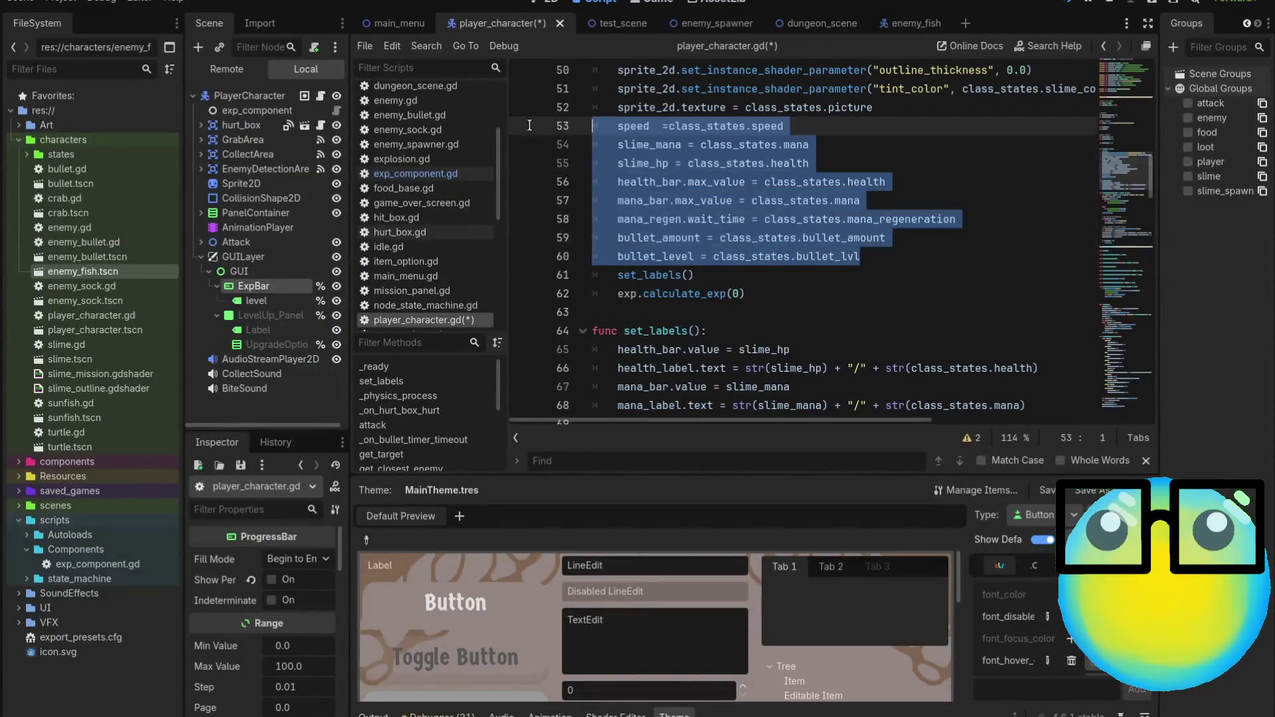
{"action": "left_click", "coordinate": [919, 259]}
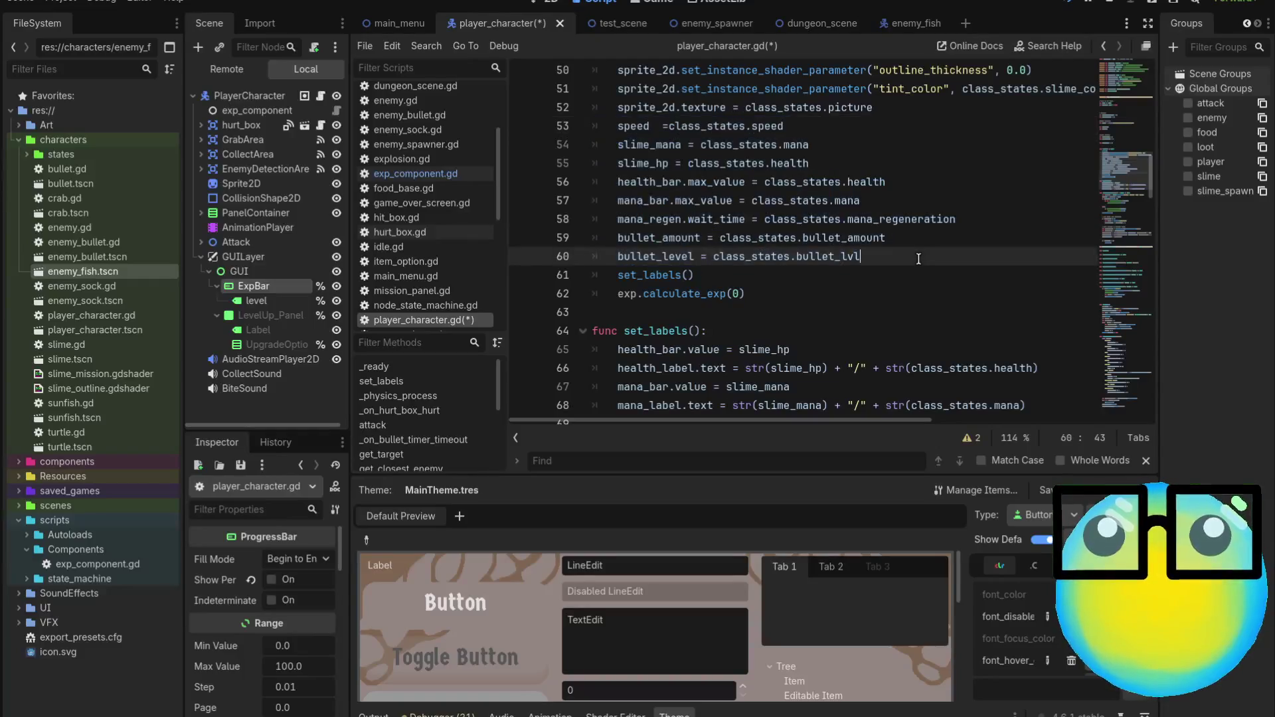
{"action": "left_click", "coordinate": [604, 318]}
{"action": "key", "text": "Return"}
{"action": "key", "text": "Return"}
{"action": "key", "text": "Up"}
{"action": "key", "text": "Up"}
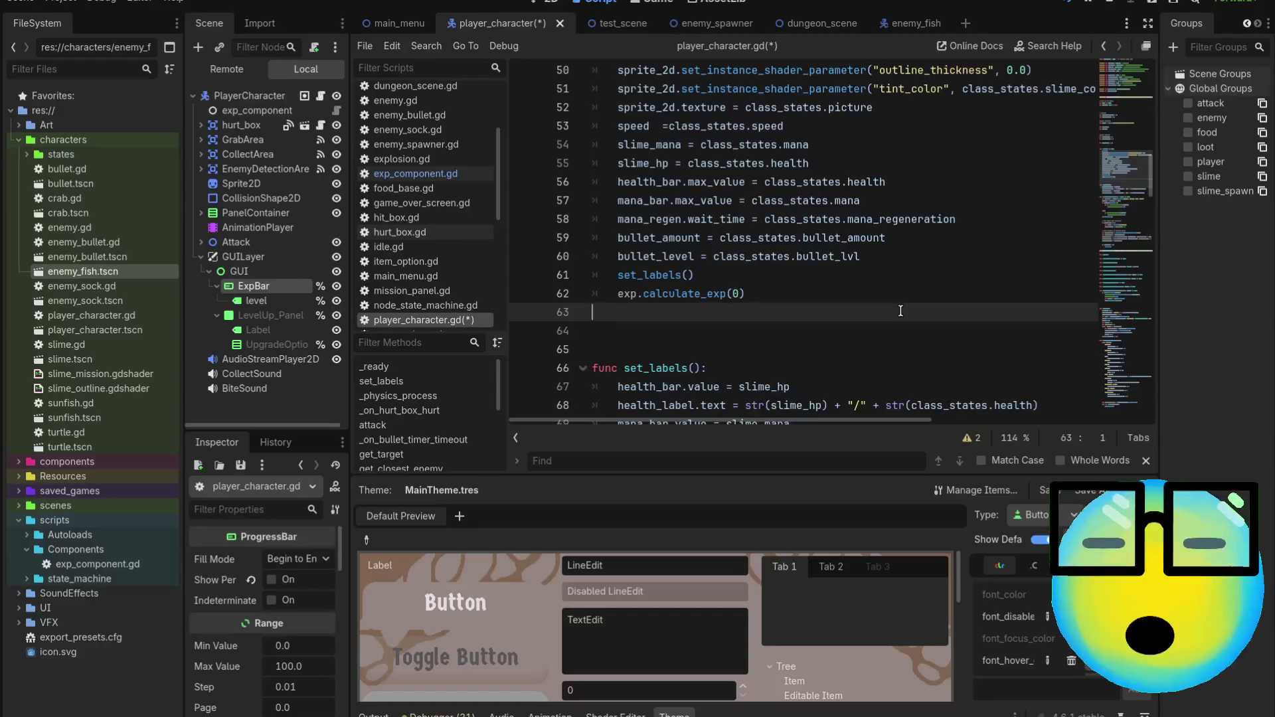
- Add a new empty func set_stats(): function below _ready
{"action": "key", "text": "Return"}
{"action": "type", "text": "func set_"}
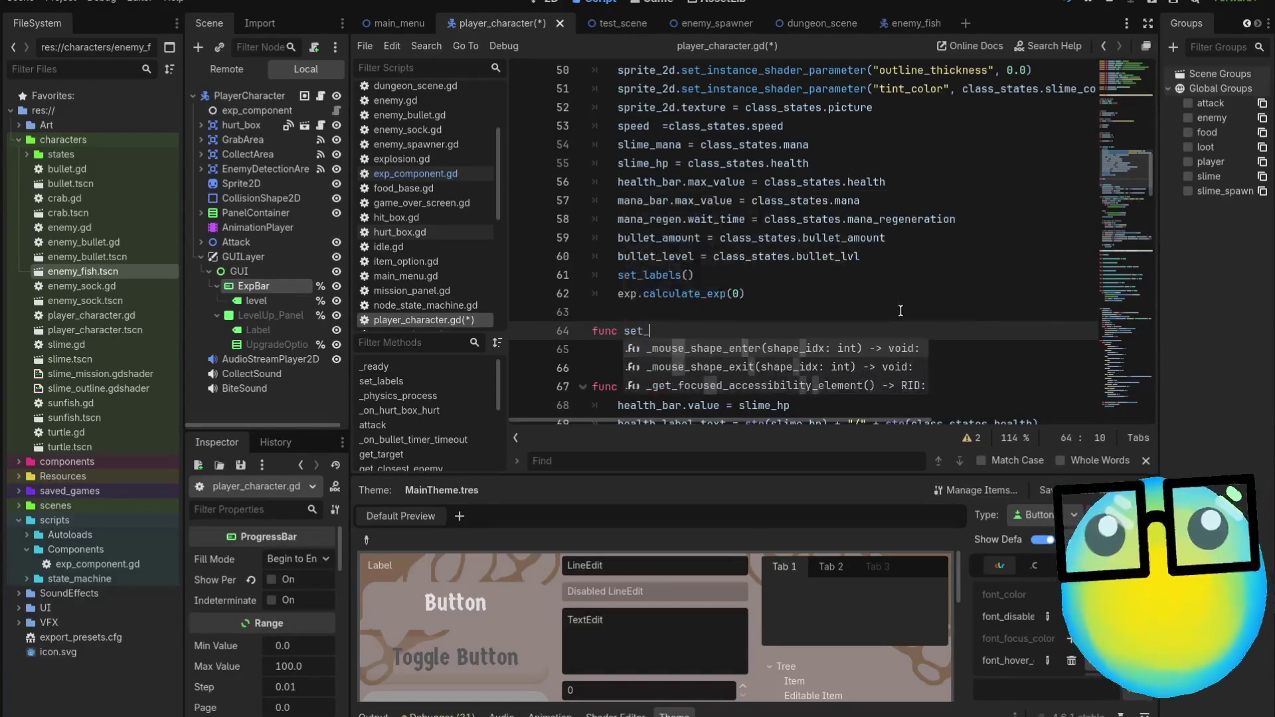
{"action": "type", "text": "stats()"}
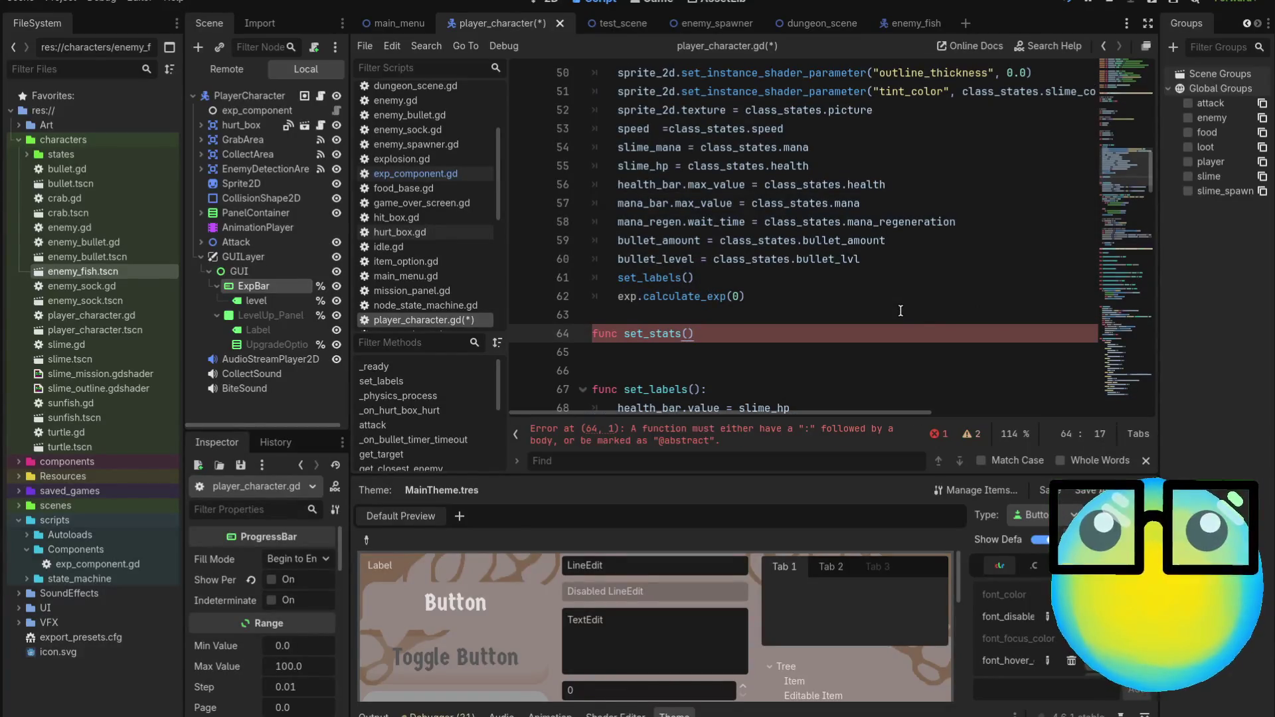
{"action": "type", "text": ":"}
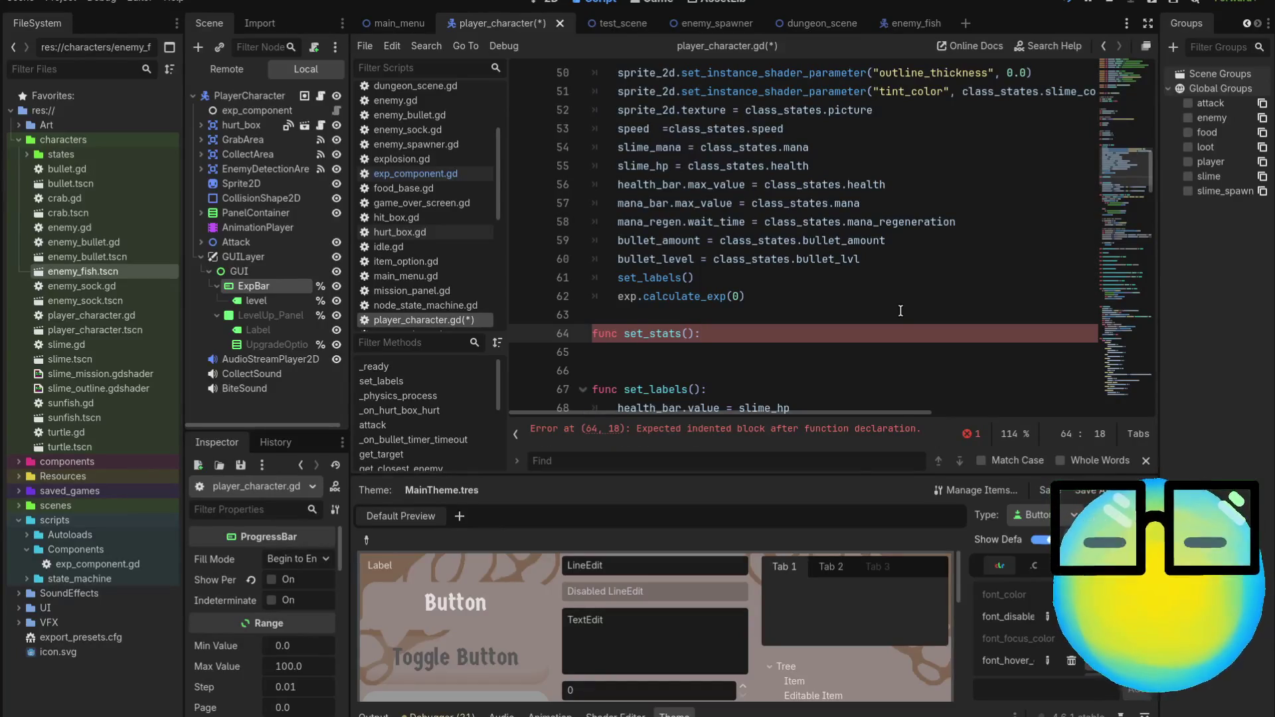
{"action": "key", "text": "Return"}
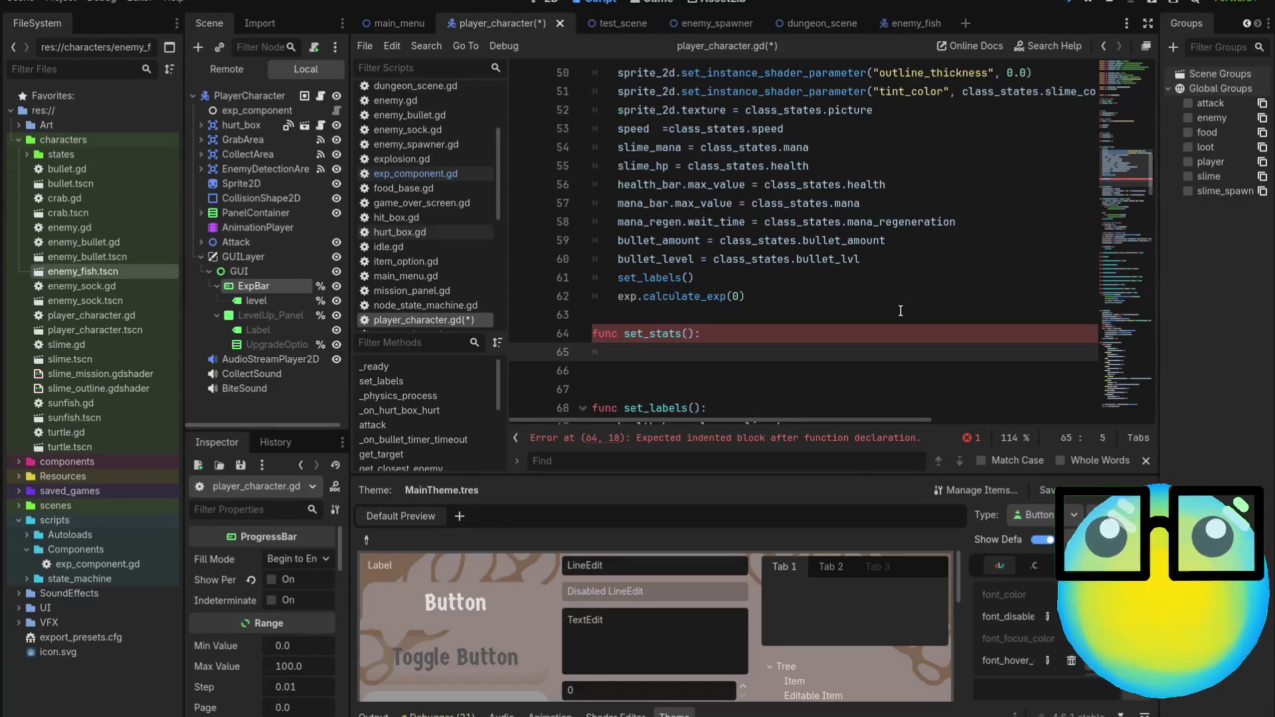
- Move the stat assignment lines 51–60 out of _ready into set_stats()
{"action": "mouse_move", "coordinate": [899, 260]}
{"action": "left_mouse_down"}
{"action": "mouse_move", "coordinate": [617, 242]}
{"action": "mouse_move", "coordinate": [542, 117]}
{"action": "left_mouse_up"}
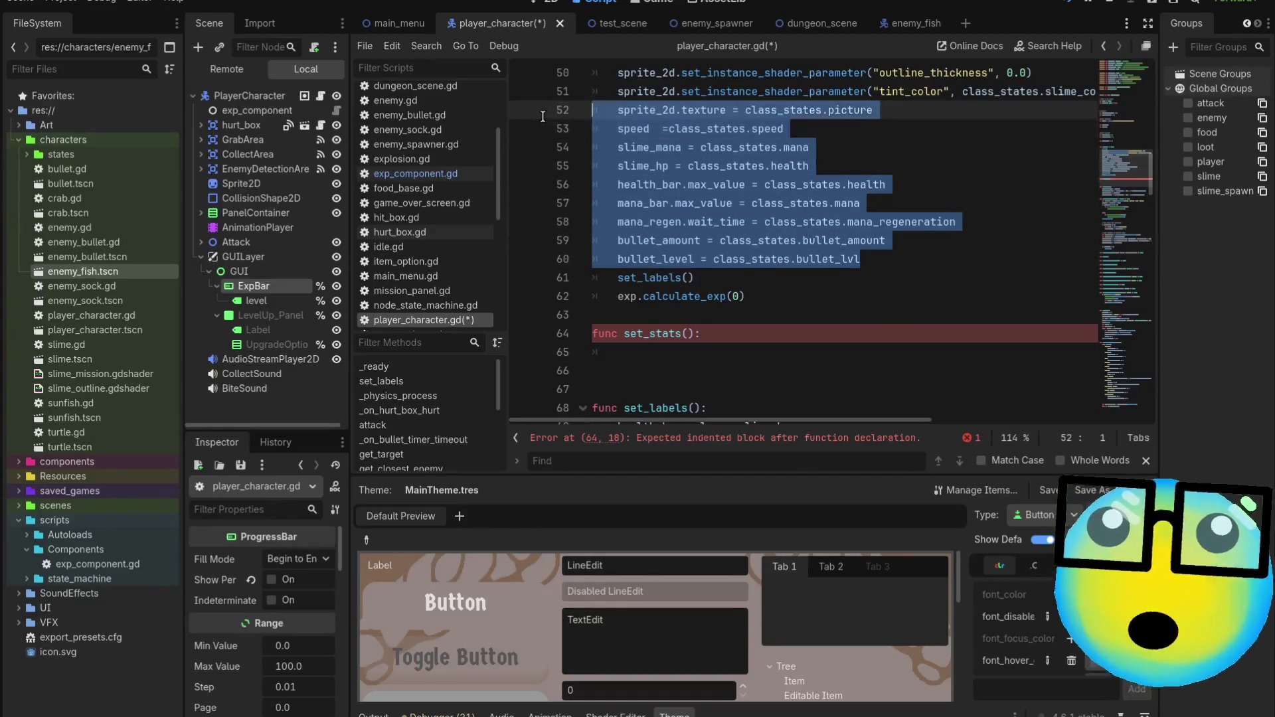
{"action": "scroll", "coordinate": [927, 213], "scroll_direction": "up", "scroll_amount": 1}
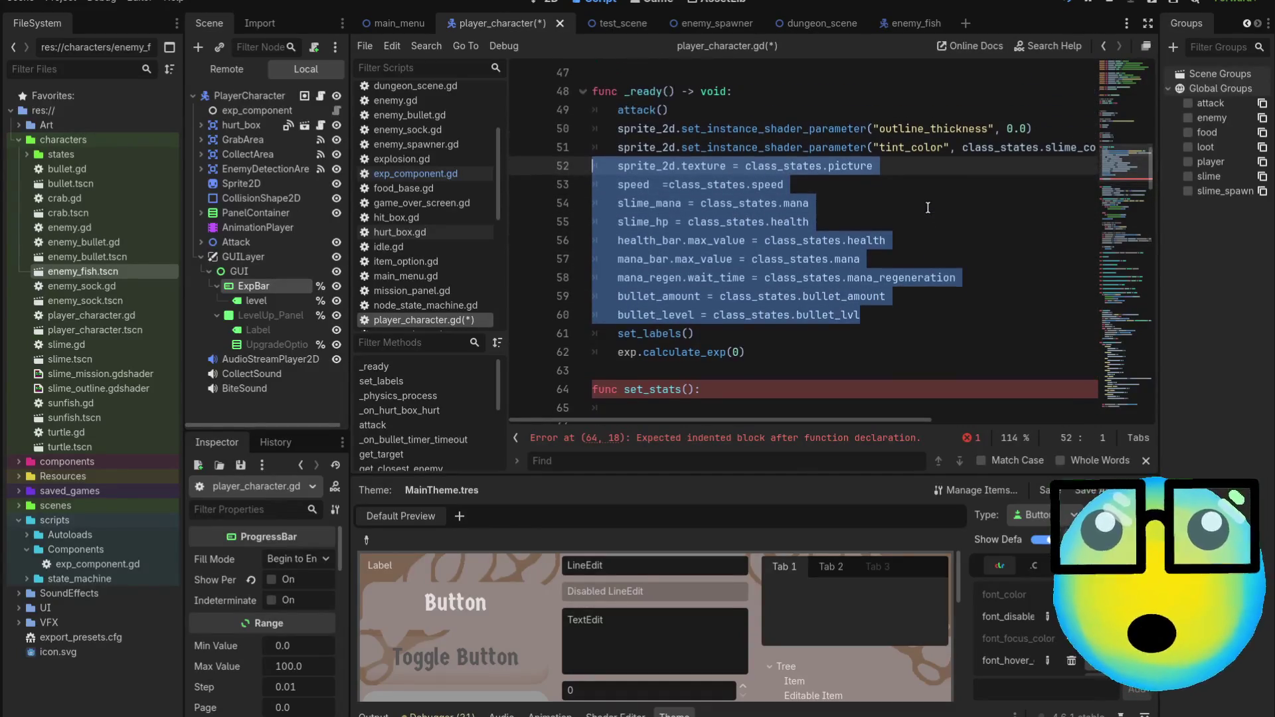
{"action": "mouse_move", "coordinate": [893, 318]}
{"action": "left_mouse_down"}
{"action": "mouse_move", "coordinate": [664, 223]}
{"action": "mouse_move", "coordinate": [542, 147]}
{"action": "mouse_move", "coordinate": [547, 133]}
{"action": "left_mouse_up"}
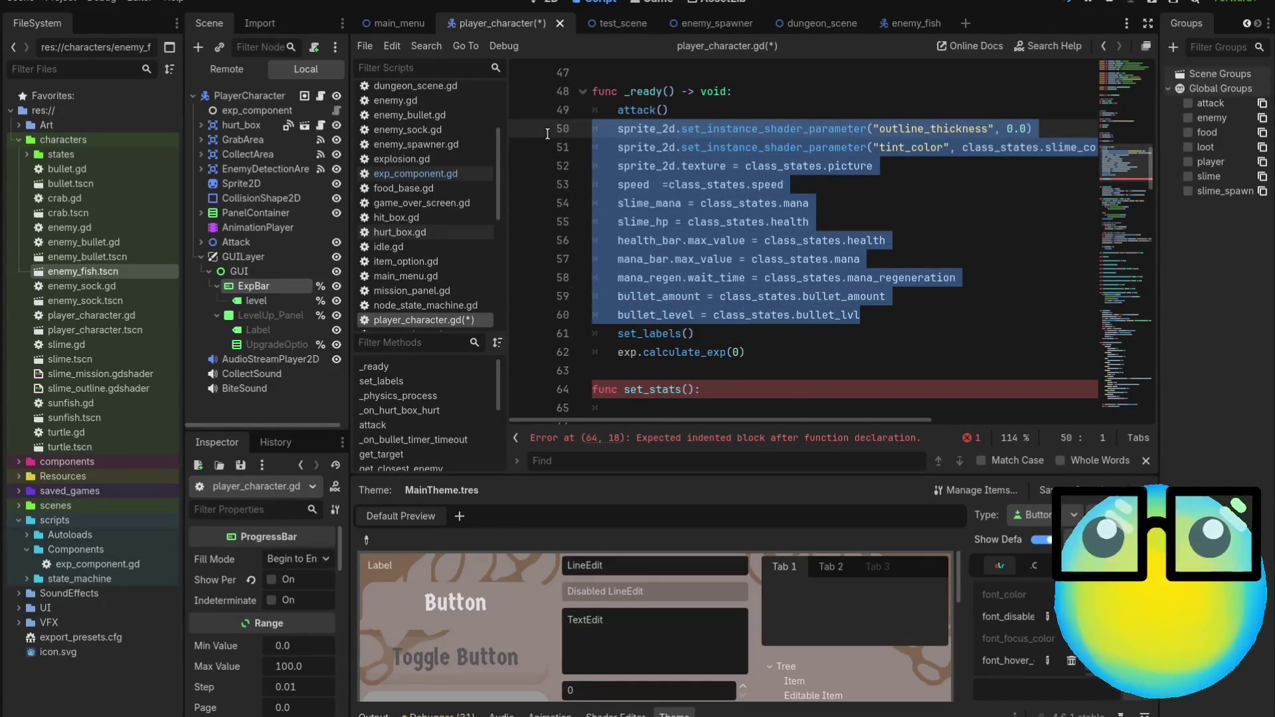
{"action": "key", "text": "ctrl+x"}
{"action": "left_click", "coordinate": [654, 226]}
{"action": "key", "text": "BackSpace"}
{"action": "key", "text": "ctrl+v"}
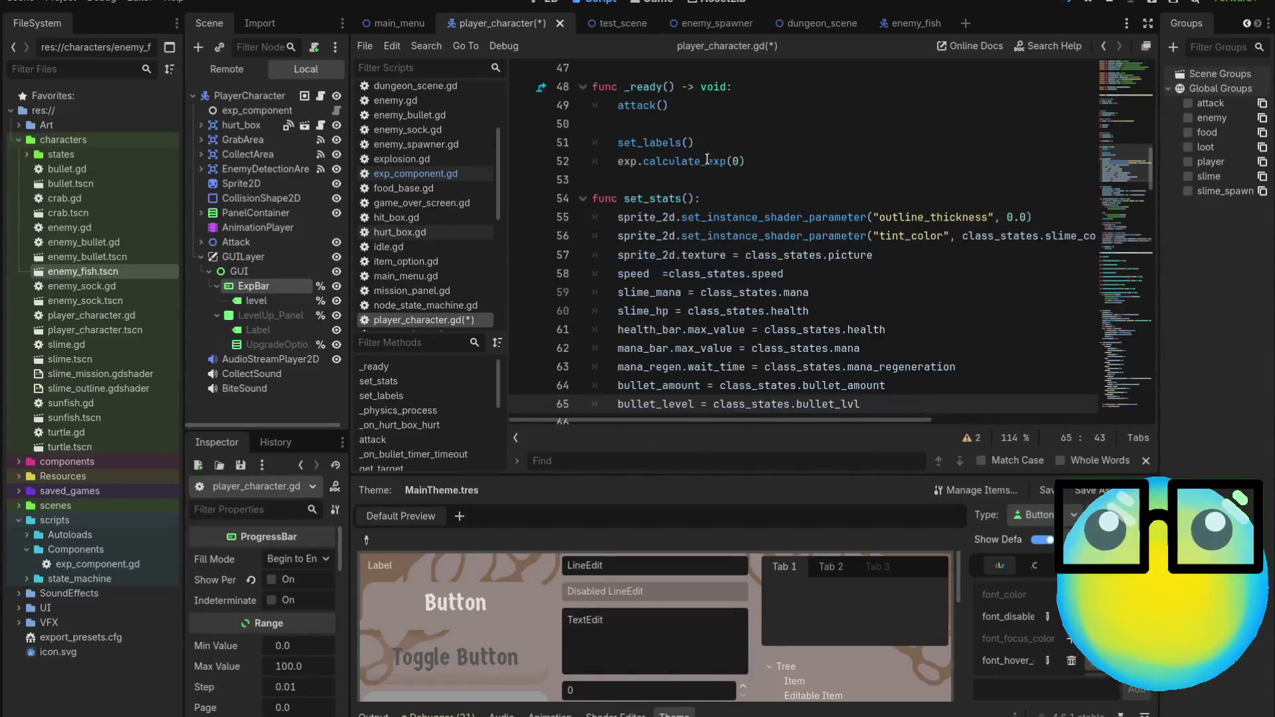
- Call set_stats() at the start of _ready and save the script
{"action": "left_click", "coordinate": [725, 125]}
{"action": "key", "text": "Tab"}
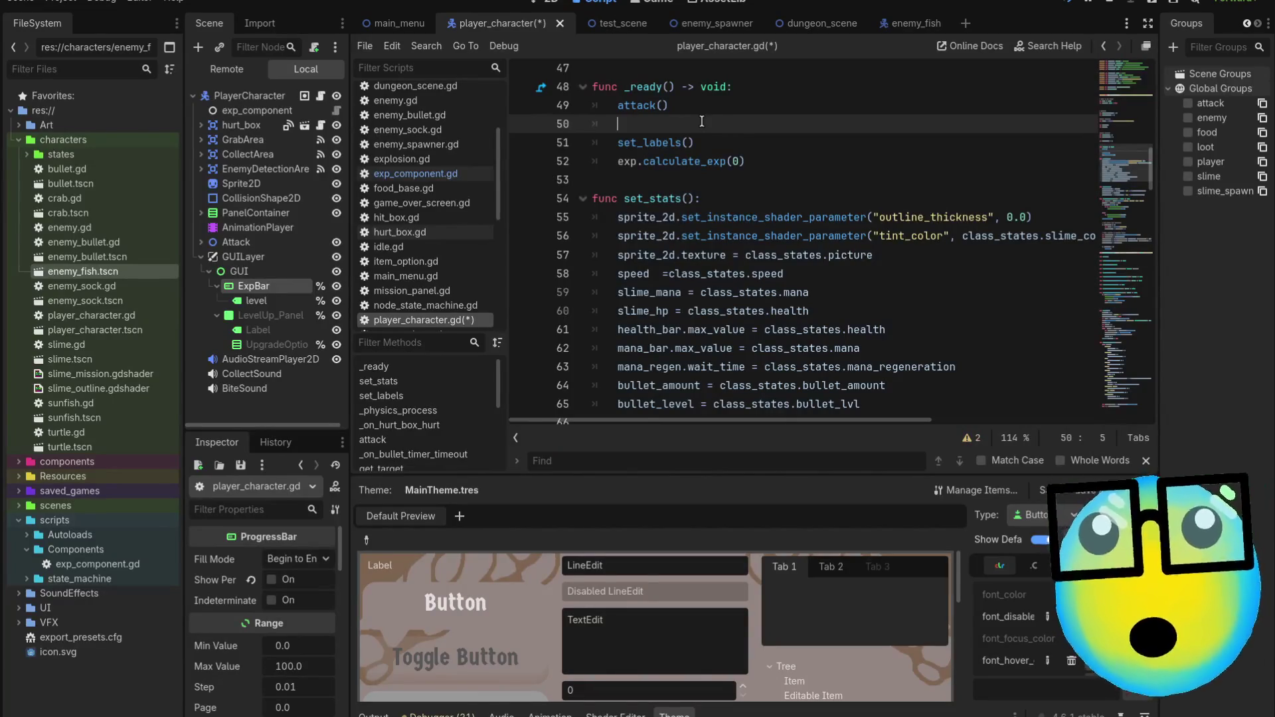
{"action": "type", "text": "set"}
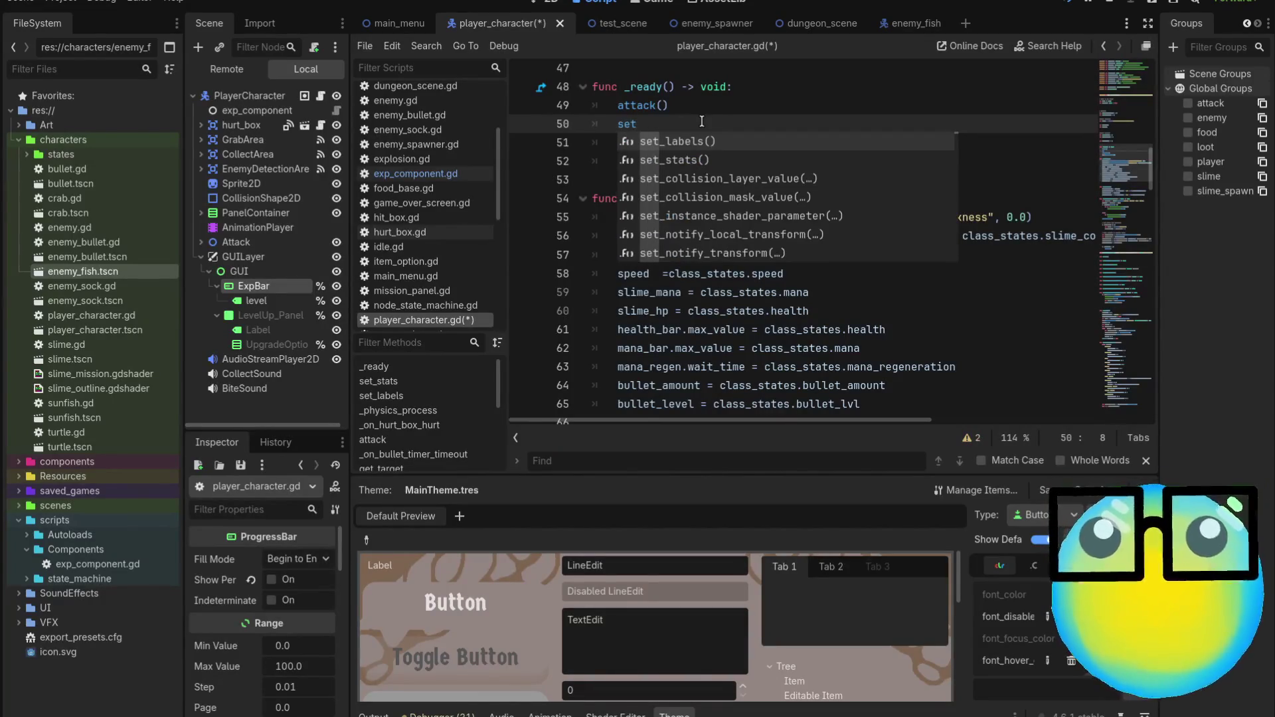
{"action": "key", "text": "Down"}
{"action": "key", "text": "Return"}
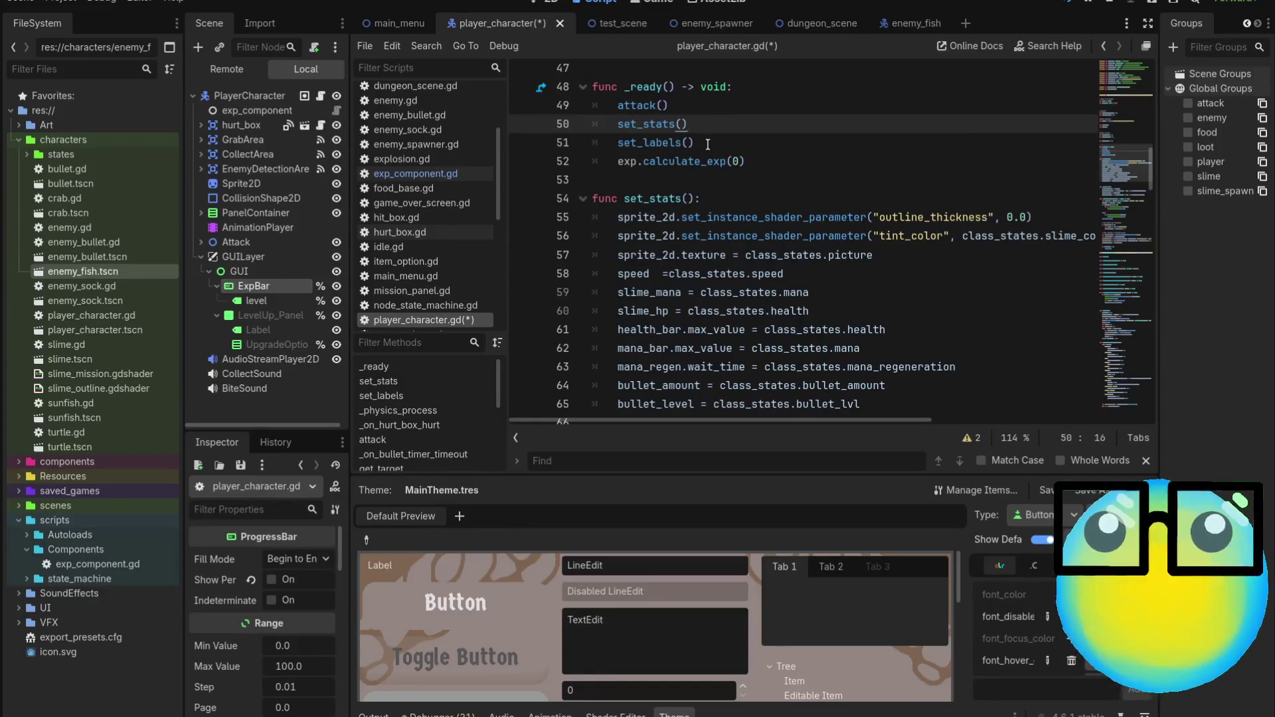
{"action": "left_click", "coordinate": [710, 142]}
{"action": "left_click", "coordinate": [909, 161]}
{"action": "key", "text": "ctrl+s"}
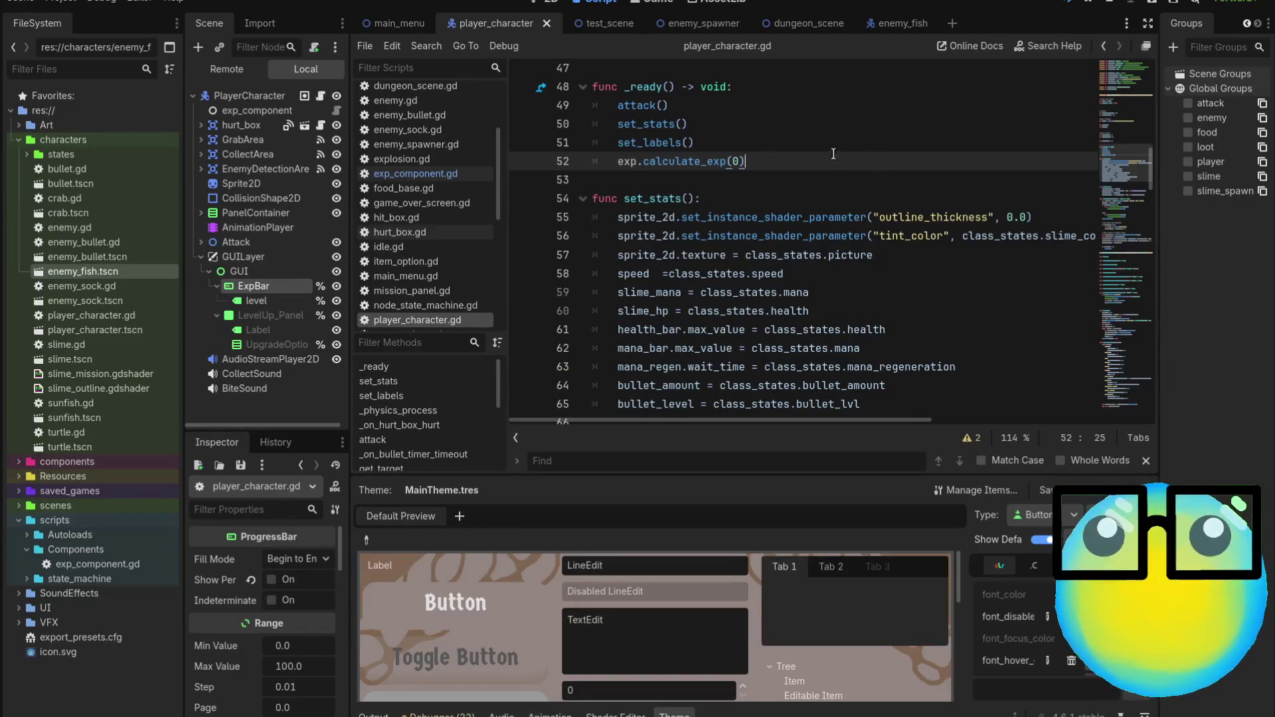
- Move the attack() call to after exp.calculate_exp(0) at the end of _ready, then save
{"action": "key", "text": "Up"}
{"action": "key", "text": "Up"}
{"action": "key", "text": "Up"}
{"action": "key", "text": "shift+Home"}
{"action": "key", "text": "ctrl+x"}
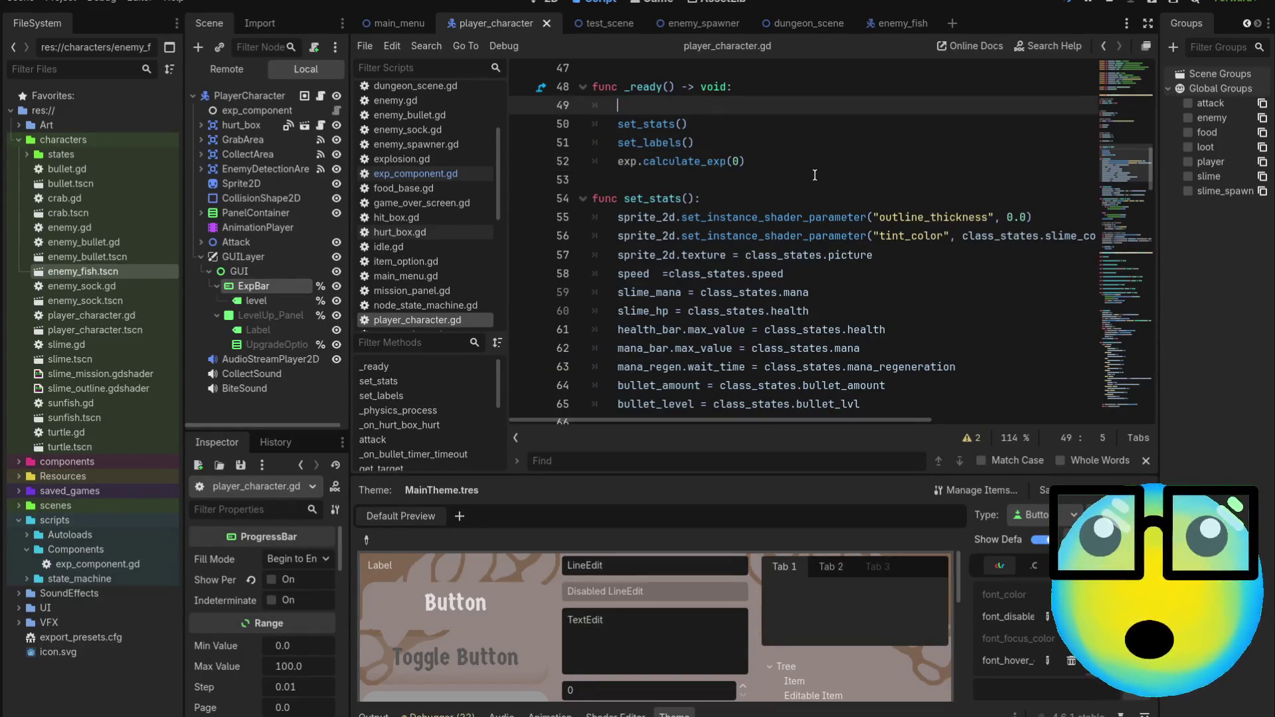
{"action": "left_click", "coordinate": [775, 161]}
{"action": "key", "text": "Return"}
{"action": "key", "text": "ctrl+v"}
{"action": "key", "text": "Up"}
{"action": "key", "text": "Up"}
{"action": "key", "text": "Up"}
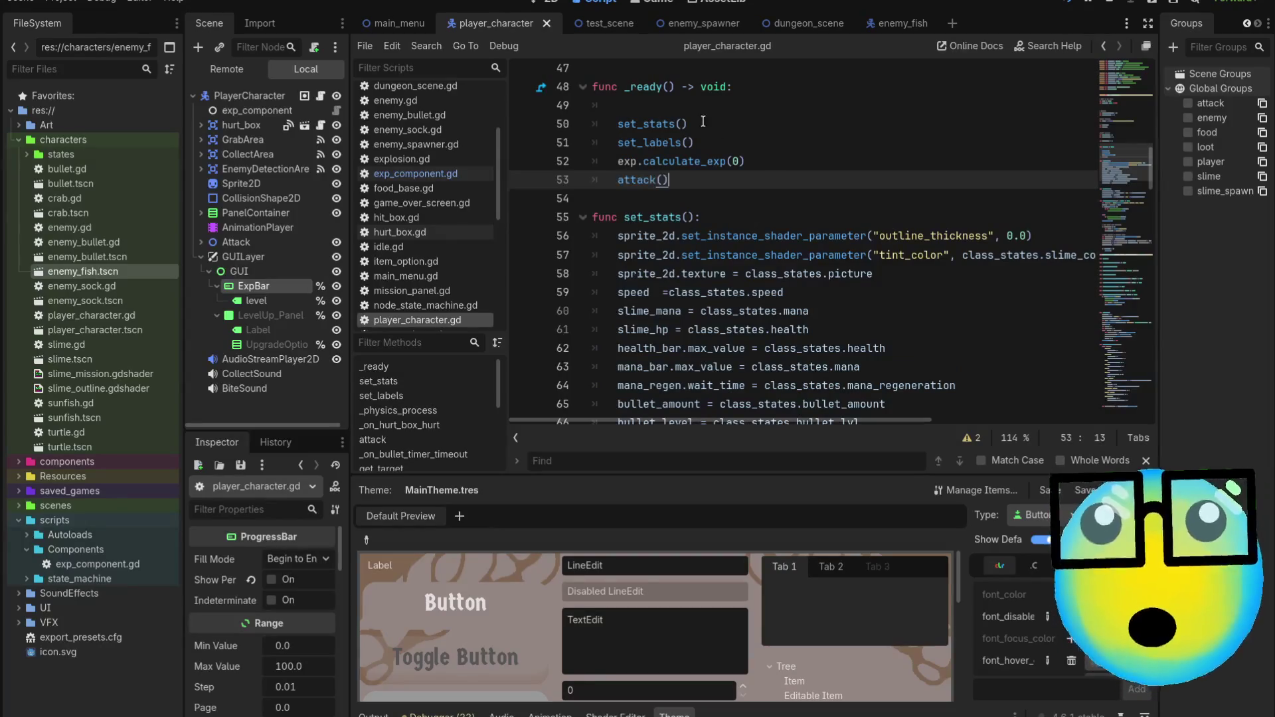
{"action": "key", "text": "BackSpace"}
{"action": "key", "text": "BackSpace"}
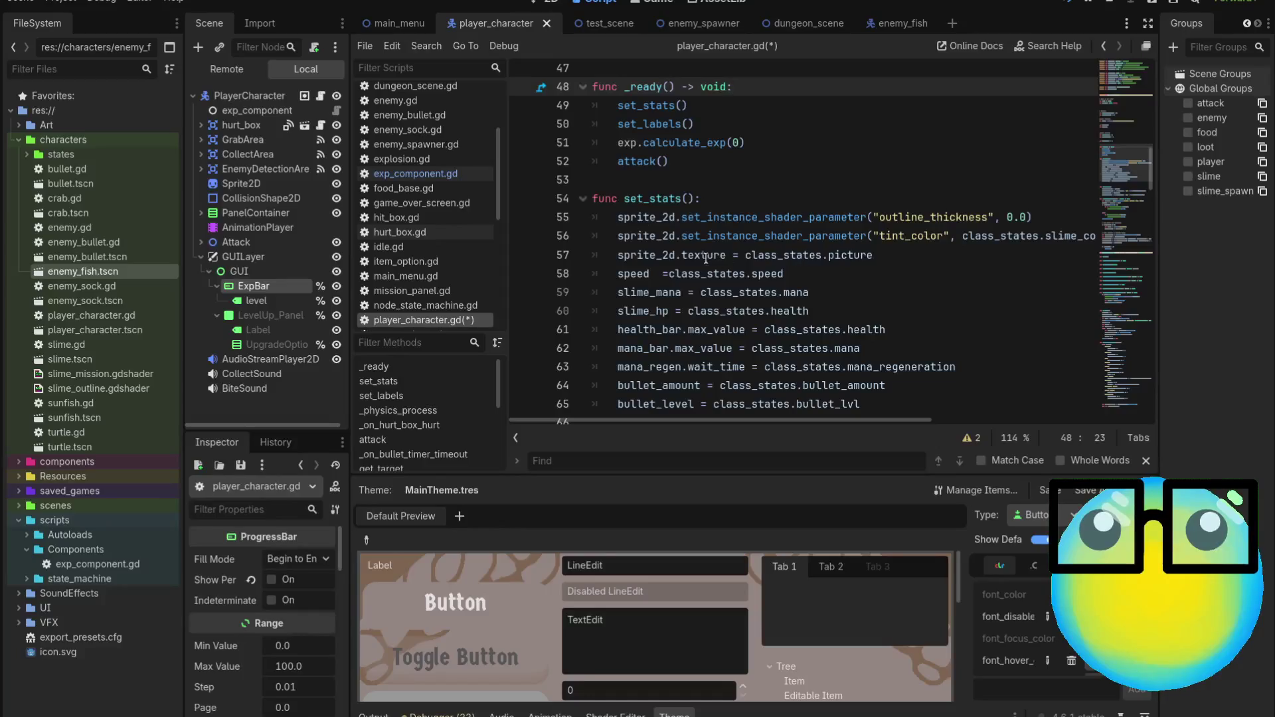
{"action": "left_click", "coordinate": [835, 172]}
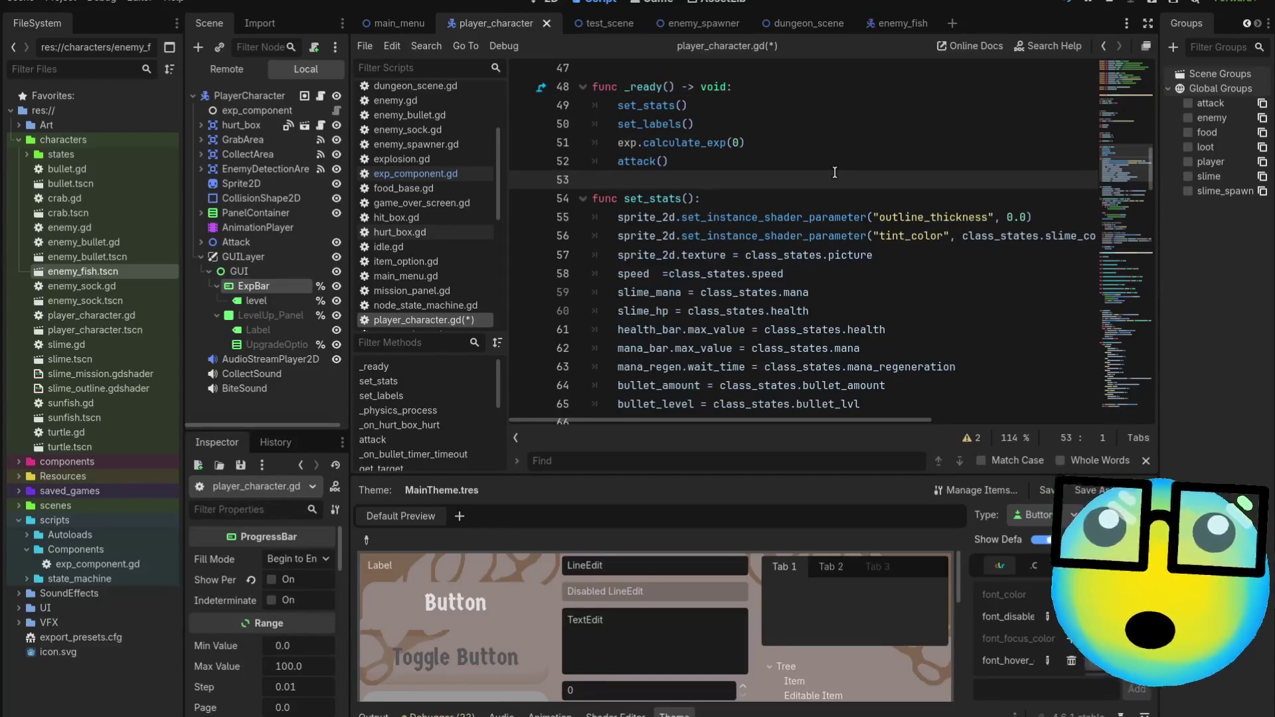
{"action": "key", "text": "ctrl+s"}
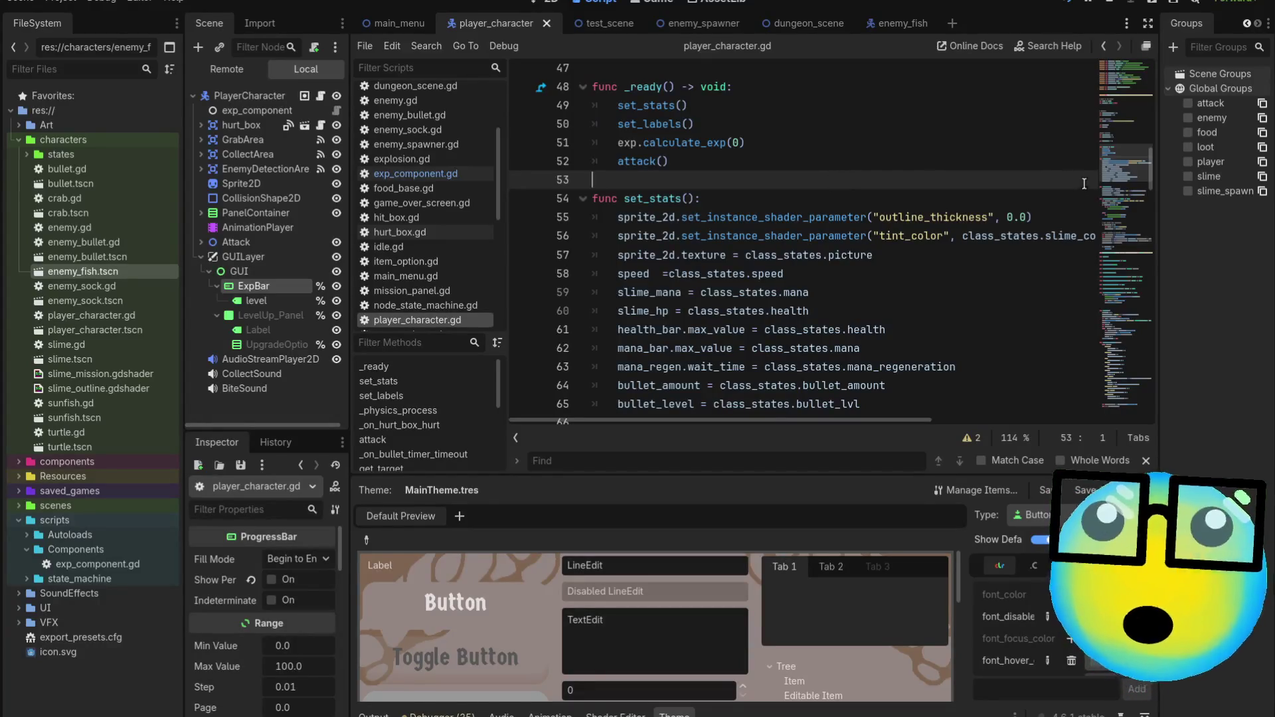
- Fold and unfold set_stats() to review the reorganized script
{"action": "left_click", "coordinate": [583, 199]}
{"action": "left_click", "coordinate": [582, 200]}
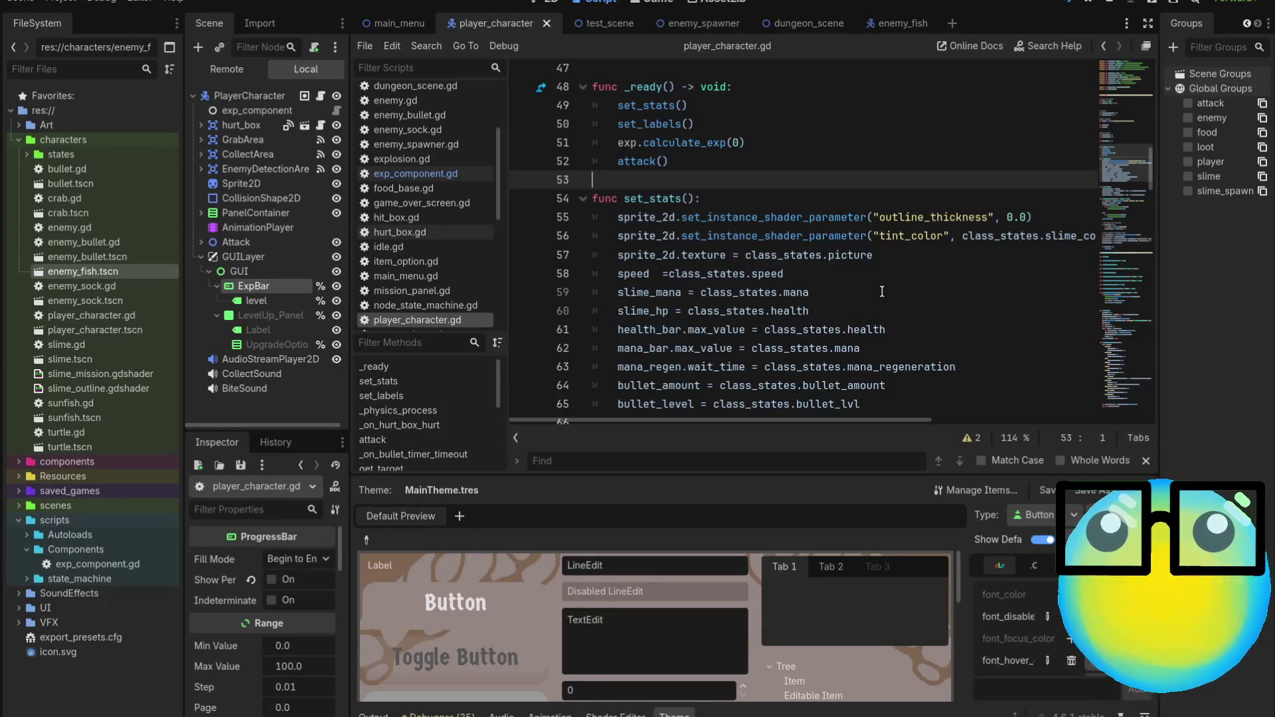
{"action": "scroll", "coordinate": [882, 292], "scroll_direction": "down", "scroll_amount": 3}
{"action": "scroll", "coordinate": [881, 291], "scroll_direction": "up", "scroll_amount": 1}
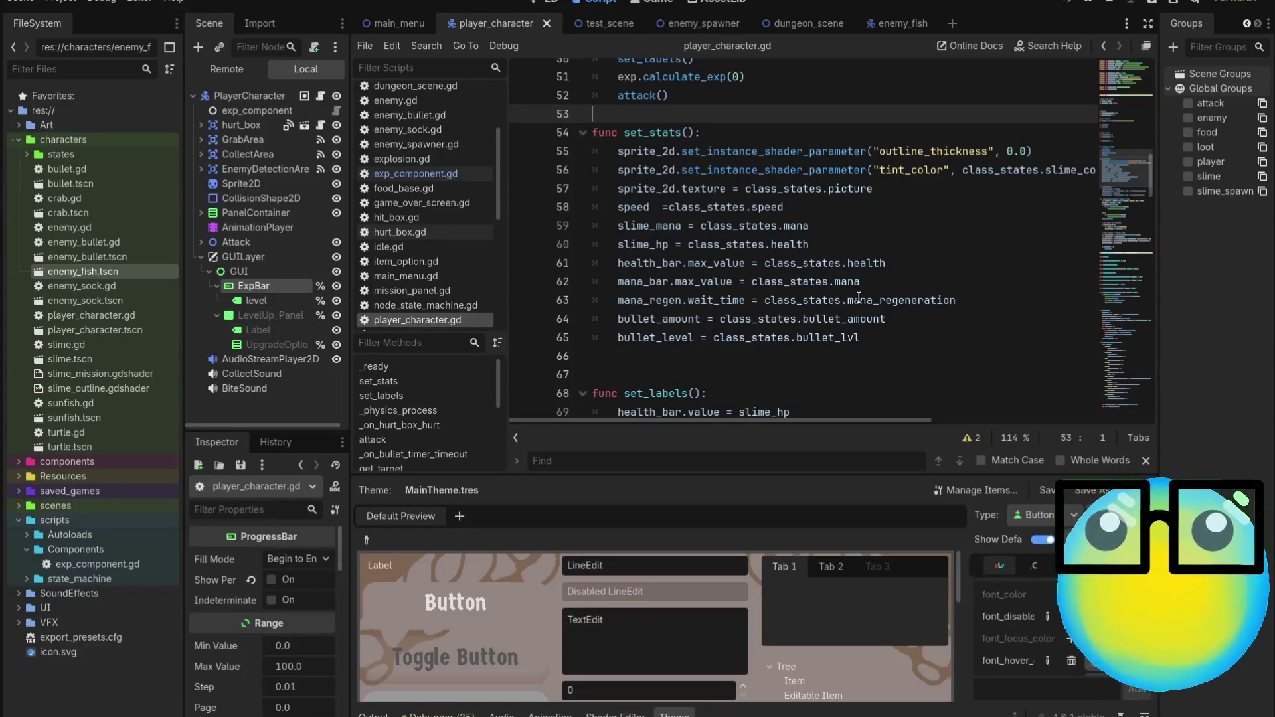
{"action": "left_click", "coordinate": [997, 255]}
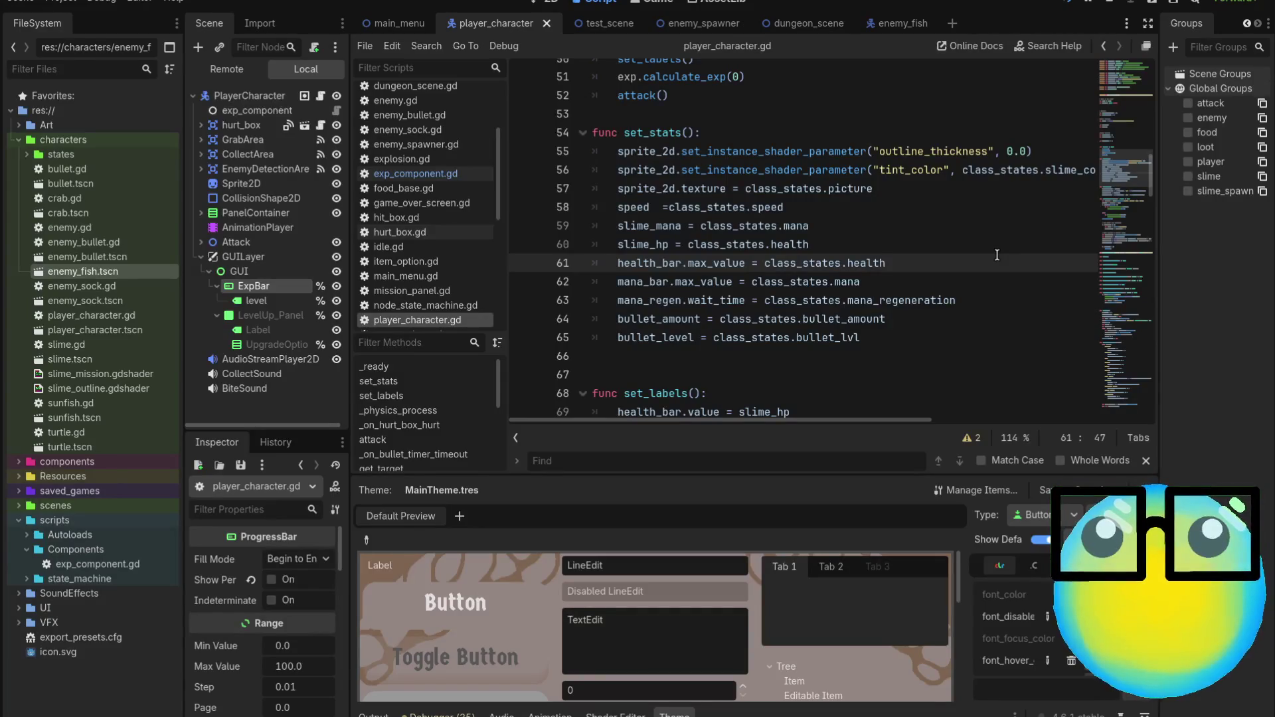
- Show the script warnings, jump to line 22's exp warning and read the built-in exp() documentation
{"action": "left_click", "coordinate": [971, 439]}
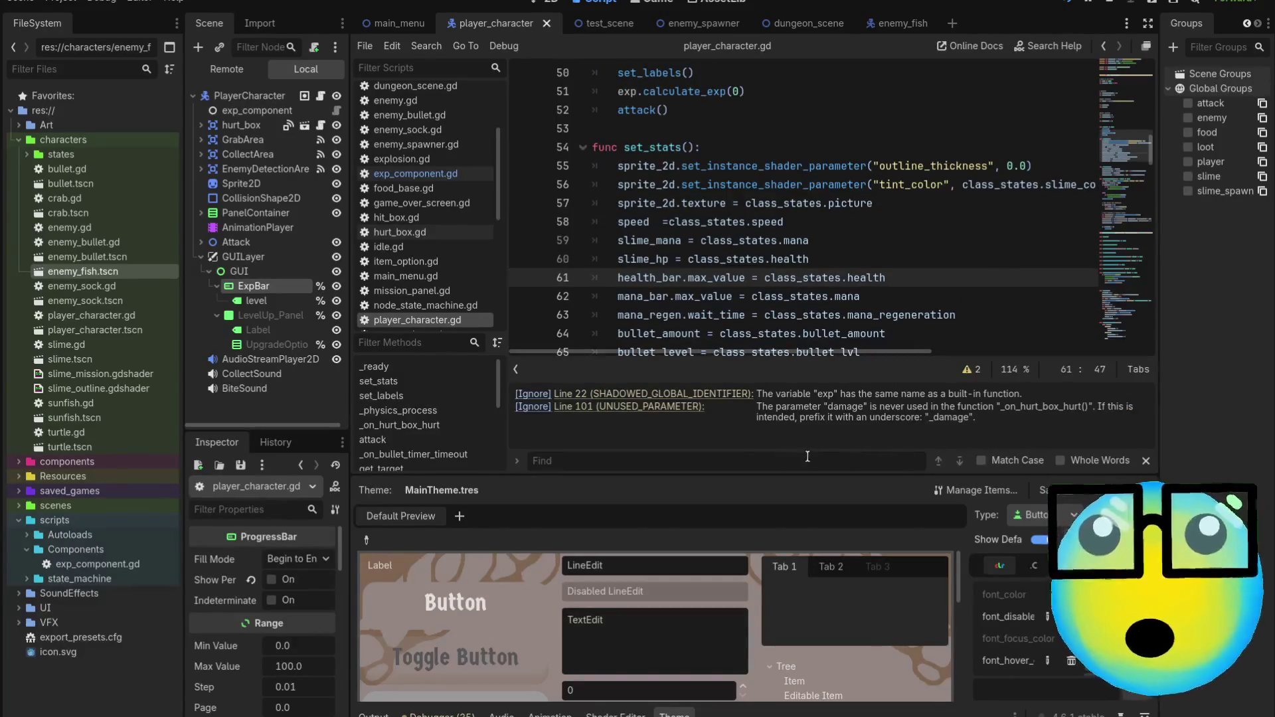
{"action": "left_click", "coordinate": [730, 399]}
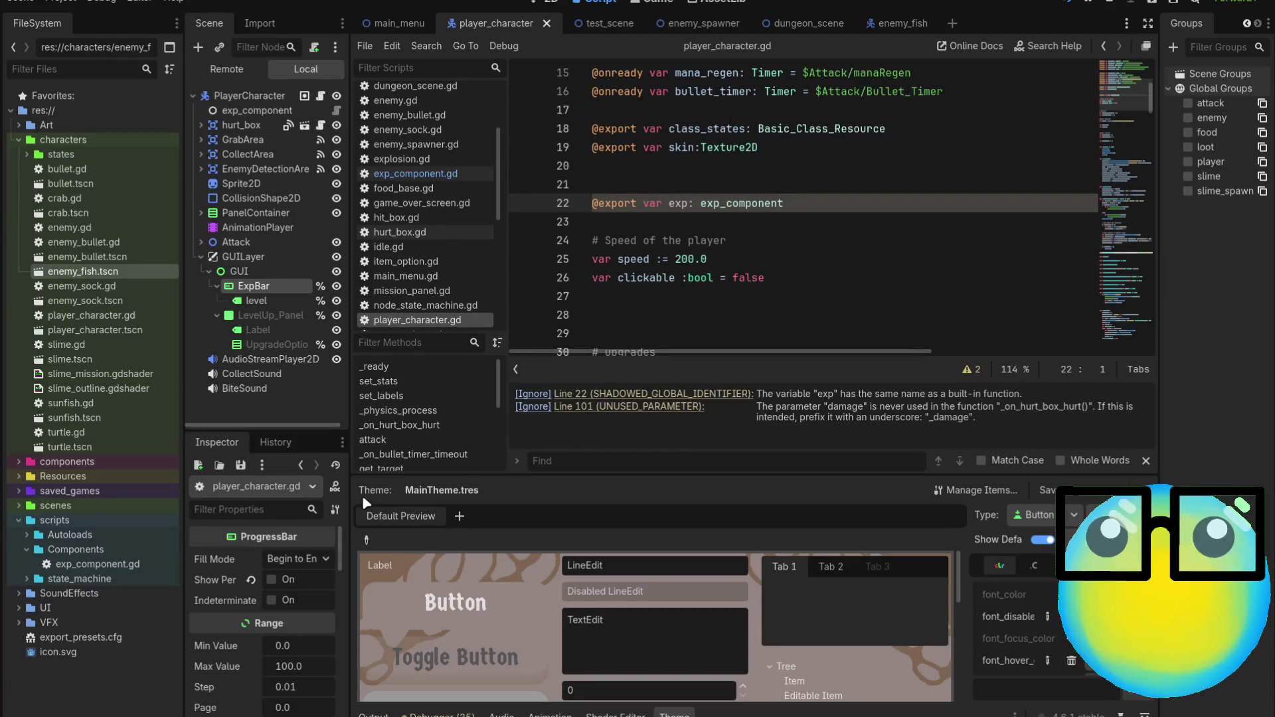
{"action": "key", "text": "alt+F1"}
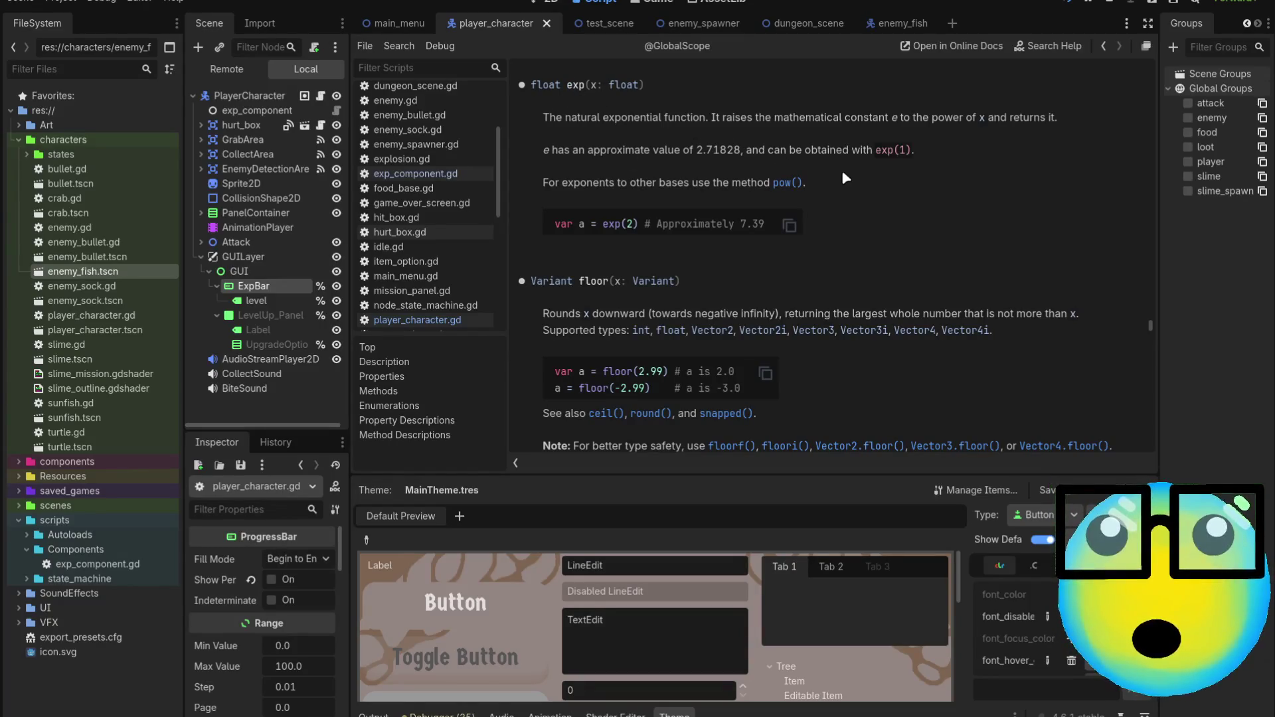
{"action": "key", "text": "alt+Left"}
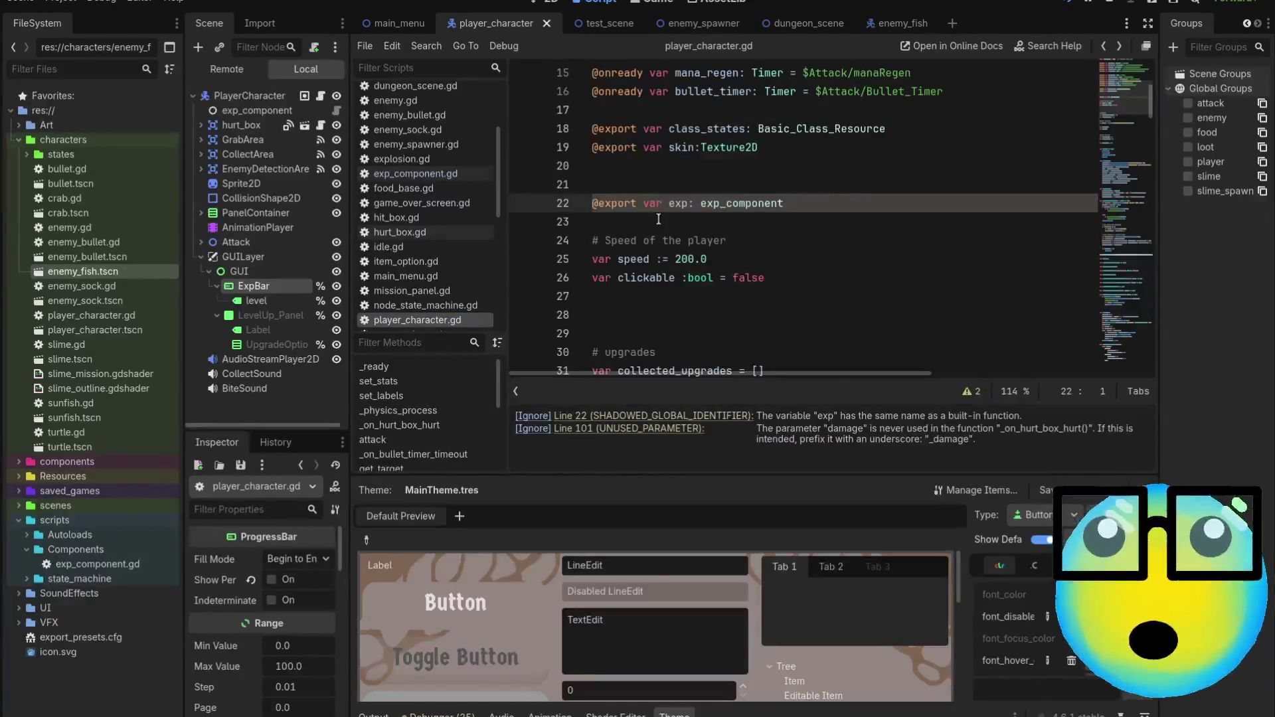
- Rename the exported exp variable on line 22 to _exp
{"action": "left_click", "coordinate": [882, 224]}
{"action": "key", "text": "Up"}
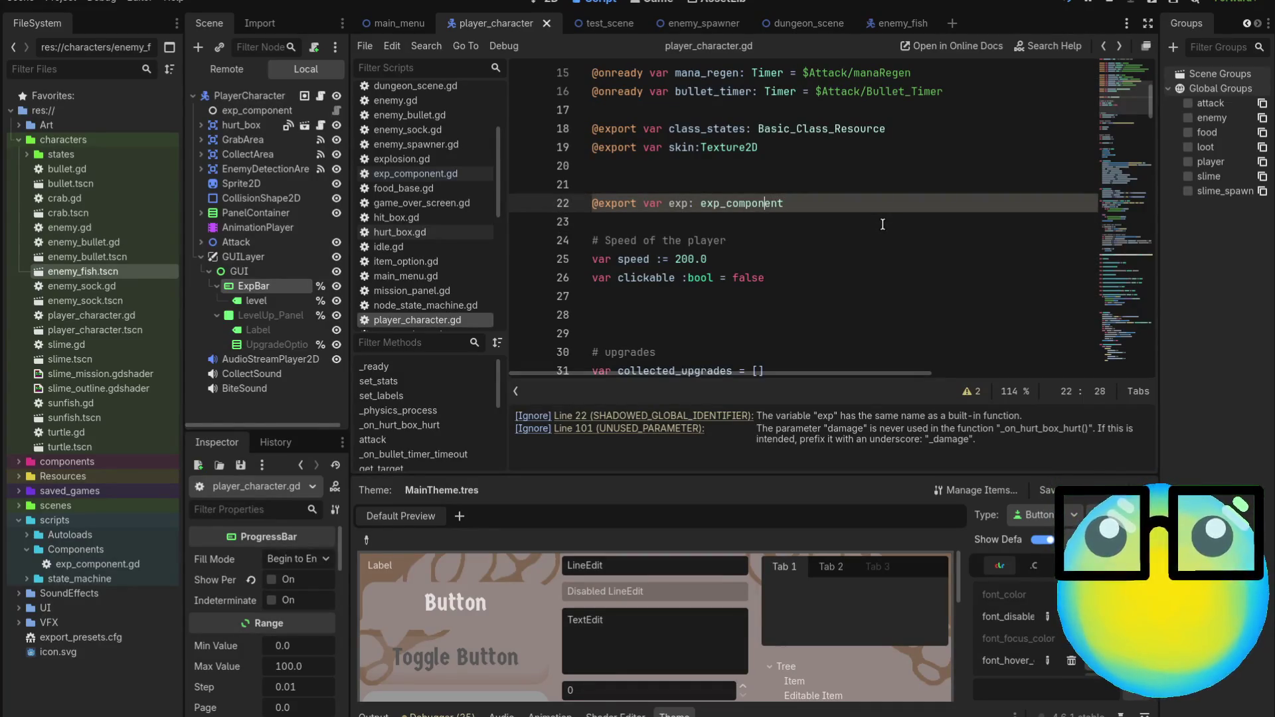
{"action": "type", "text": "_"}
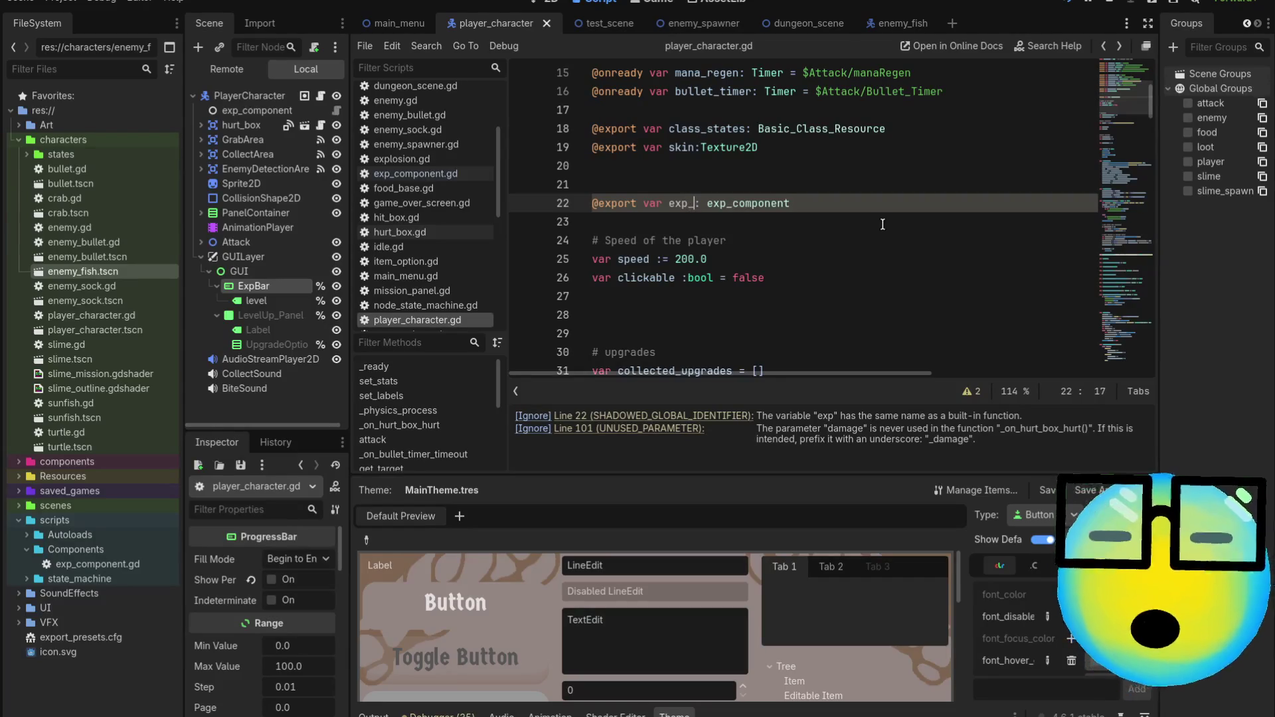
{"action": "key", "text": "BackSpace"}
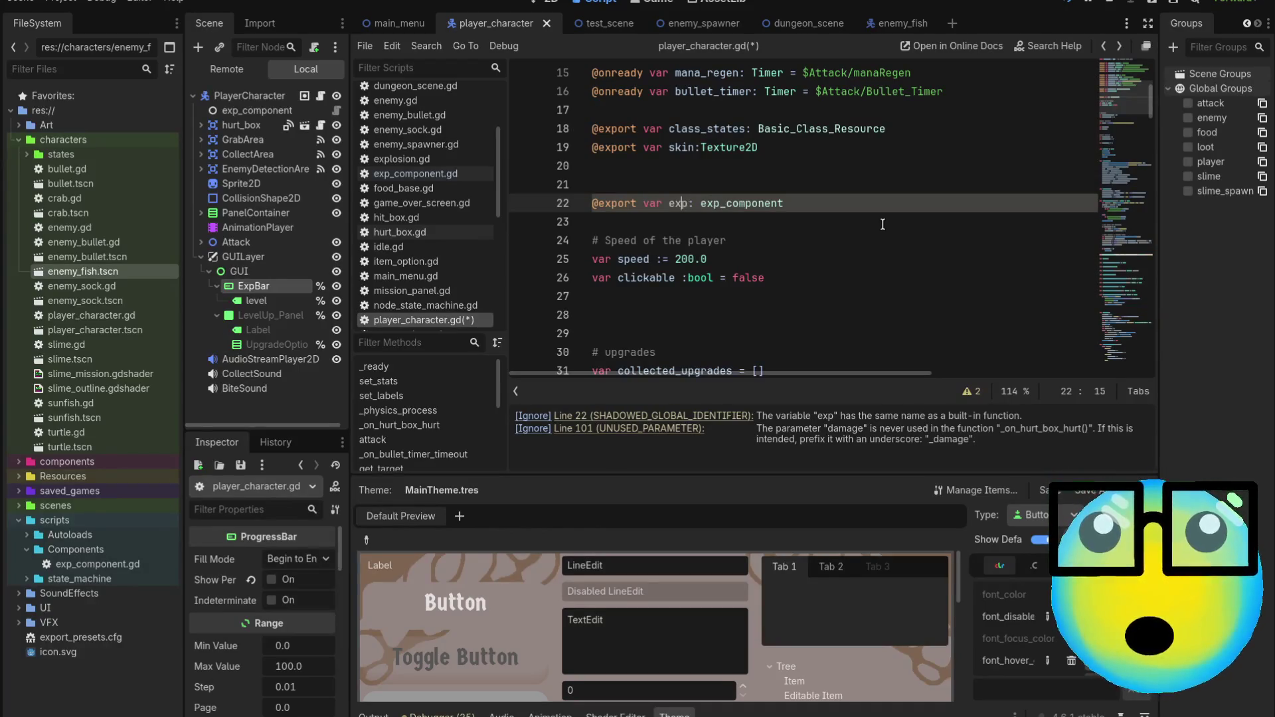
{"action": "type", "text": "_"}
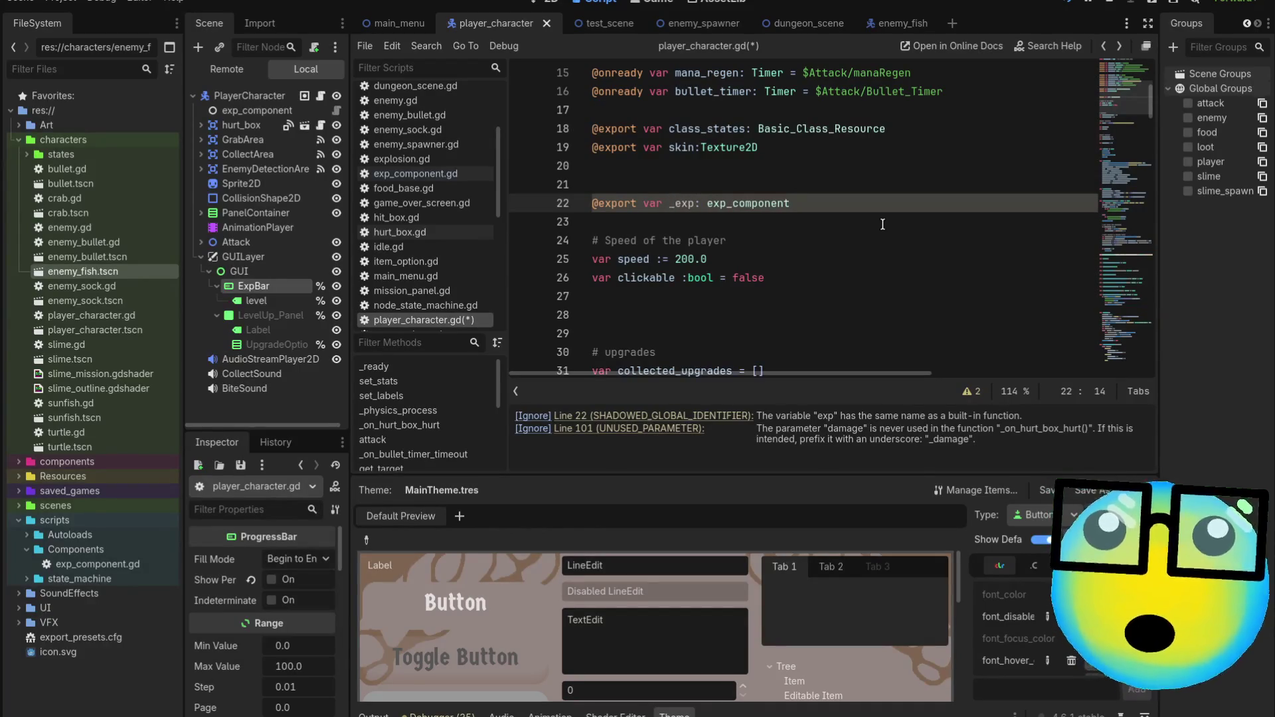
{"action": "left_click", "coordinate": [876, 266]}
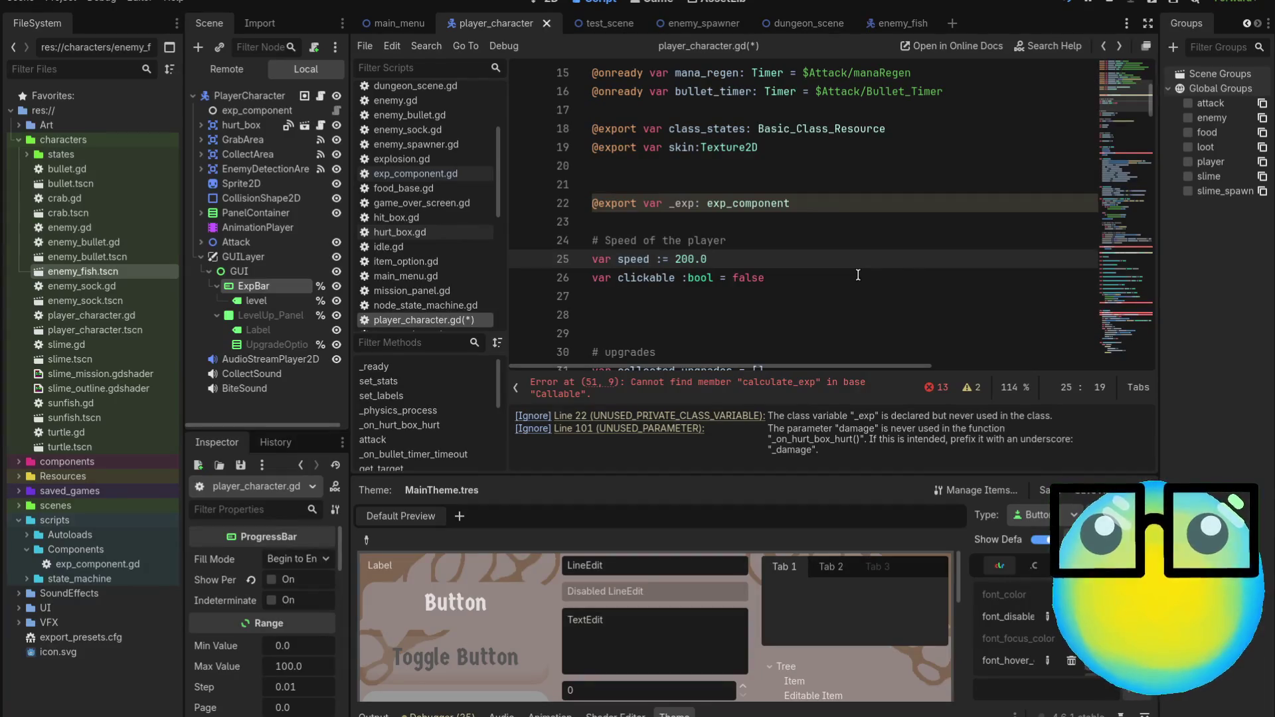
{"action": "key", "text": "ctrl+f"}
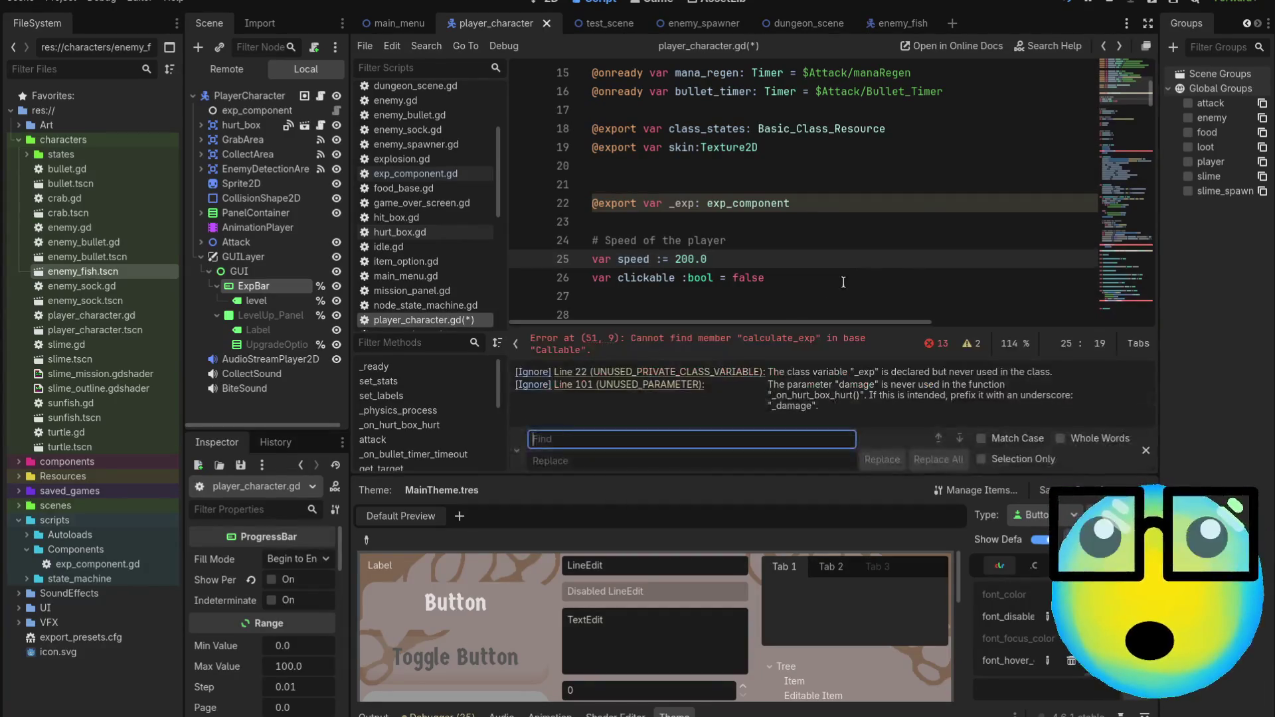
- Replace all case-sensitive, whole-word exp matches with _exp (4 replacements)
{"action": "type", "text": "exp"}
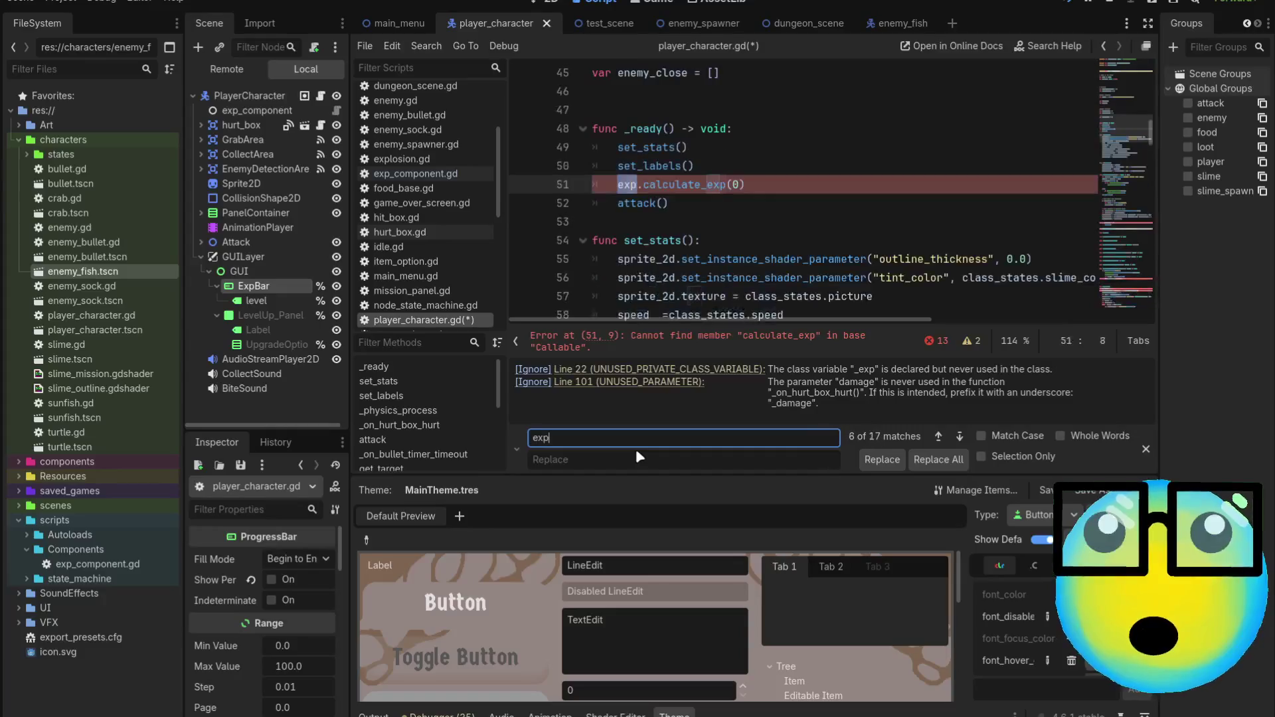
{"action": "left_click", "coordinate": [616, 458]}
{"action": "type", "text": "_exp"}
{"action": "left_click", "coordinate": [981, 436]}
{"action": "left_click", "coordinate": [882, 460]}
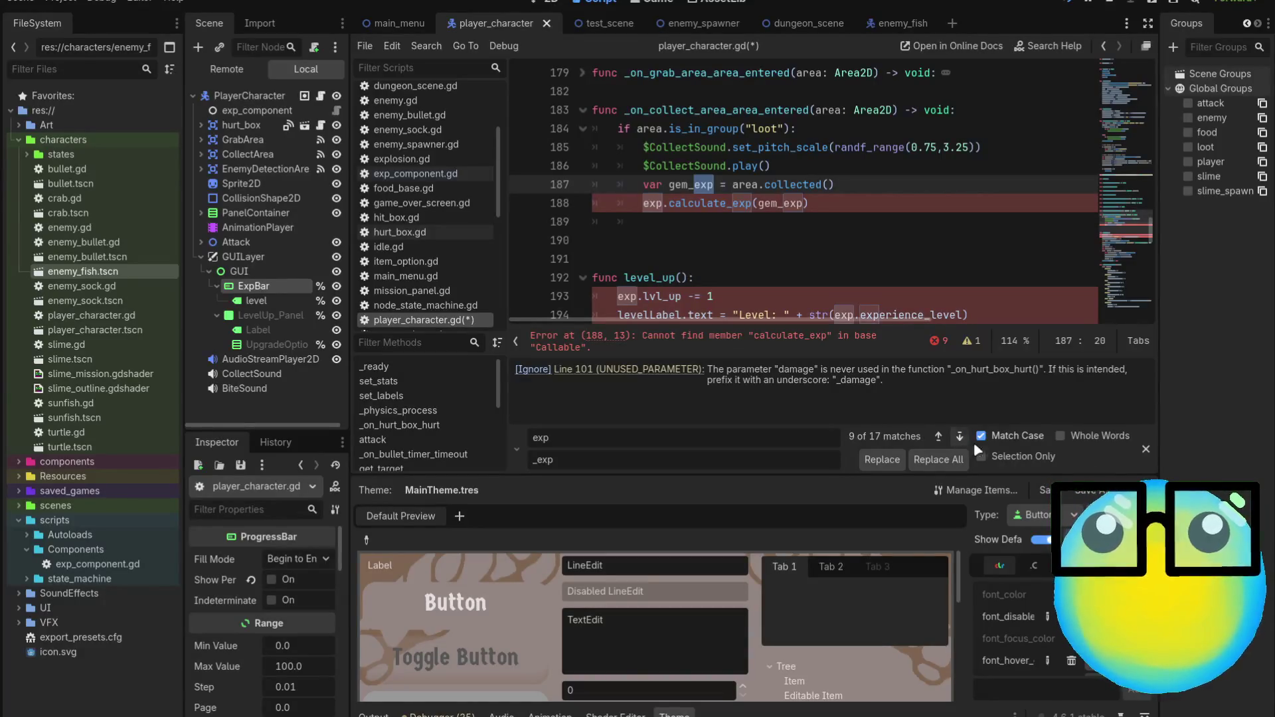
{"action": "left_click", "coordinate": [1061, 437]}
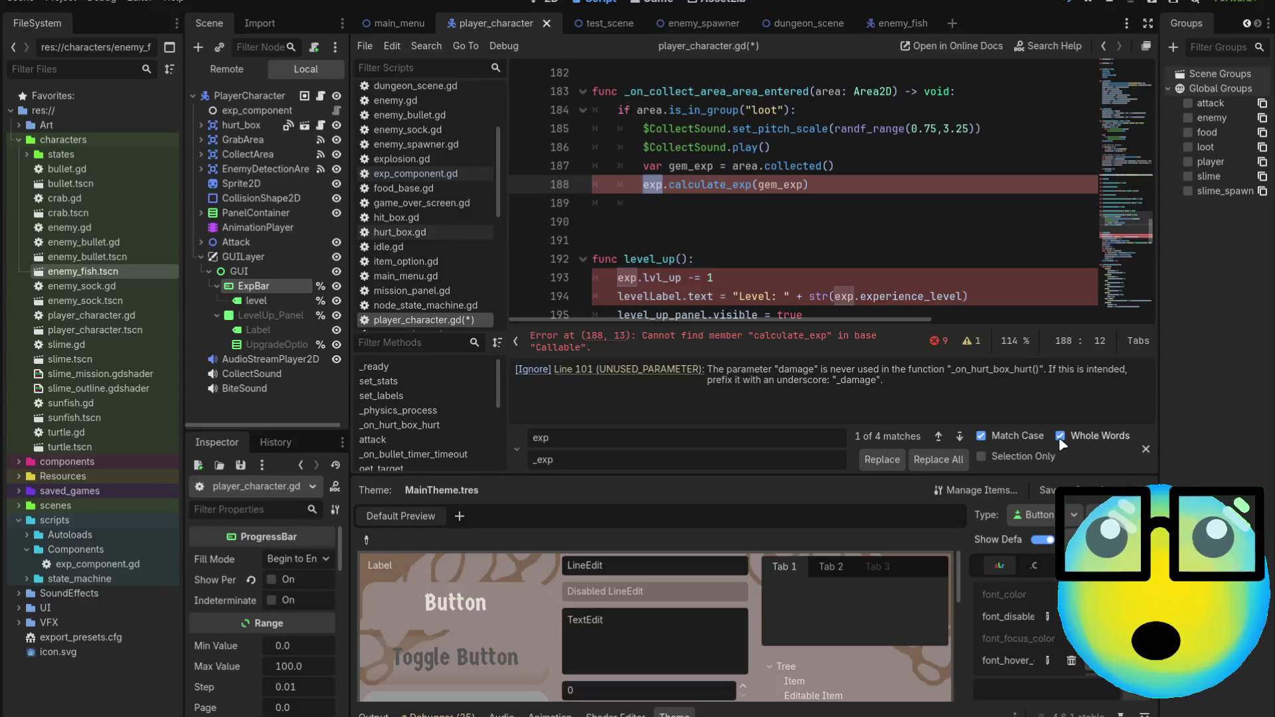
{"action": "left_click", "coordinate": [959, 437]}
{"action": "left_click", "coordinate": [959, 437]}
{"action": "left_click", "coordinate": [959, 437]}
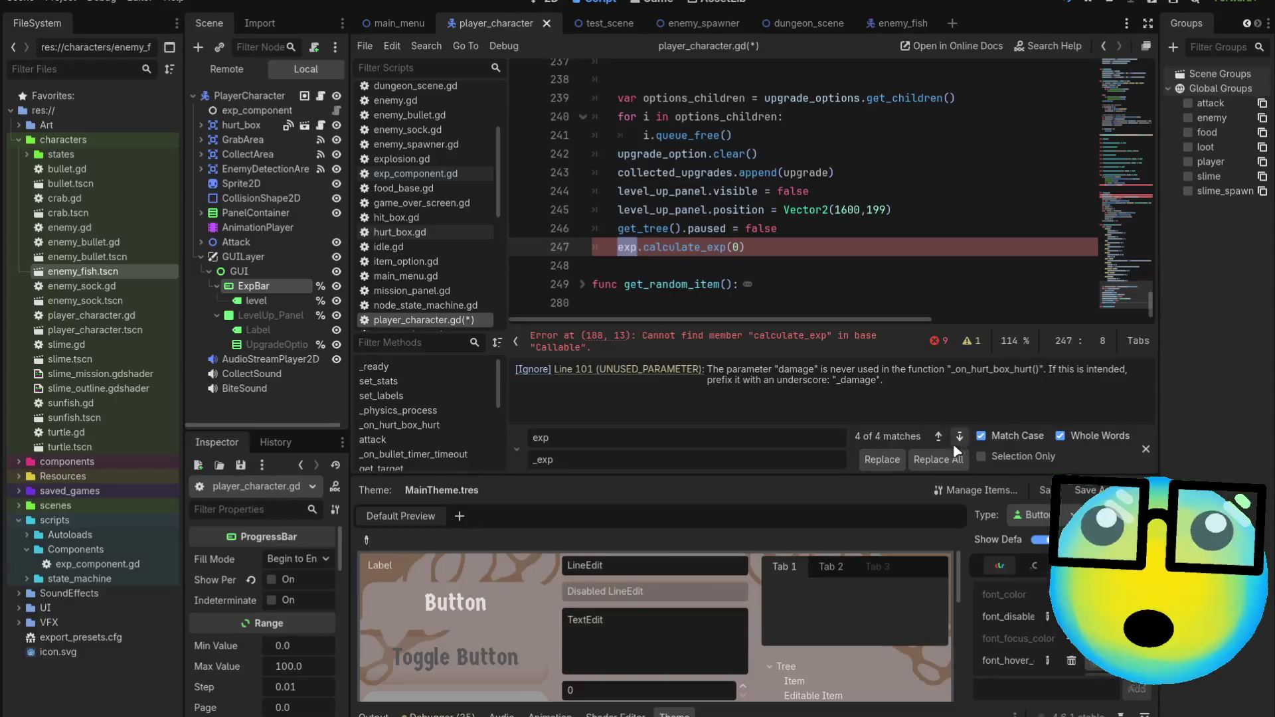
{"action": "left_click", "coordinate": [939, 460]}
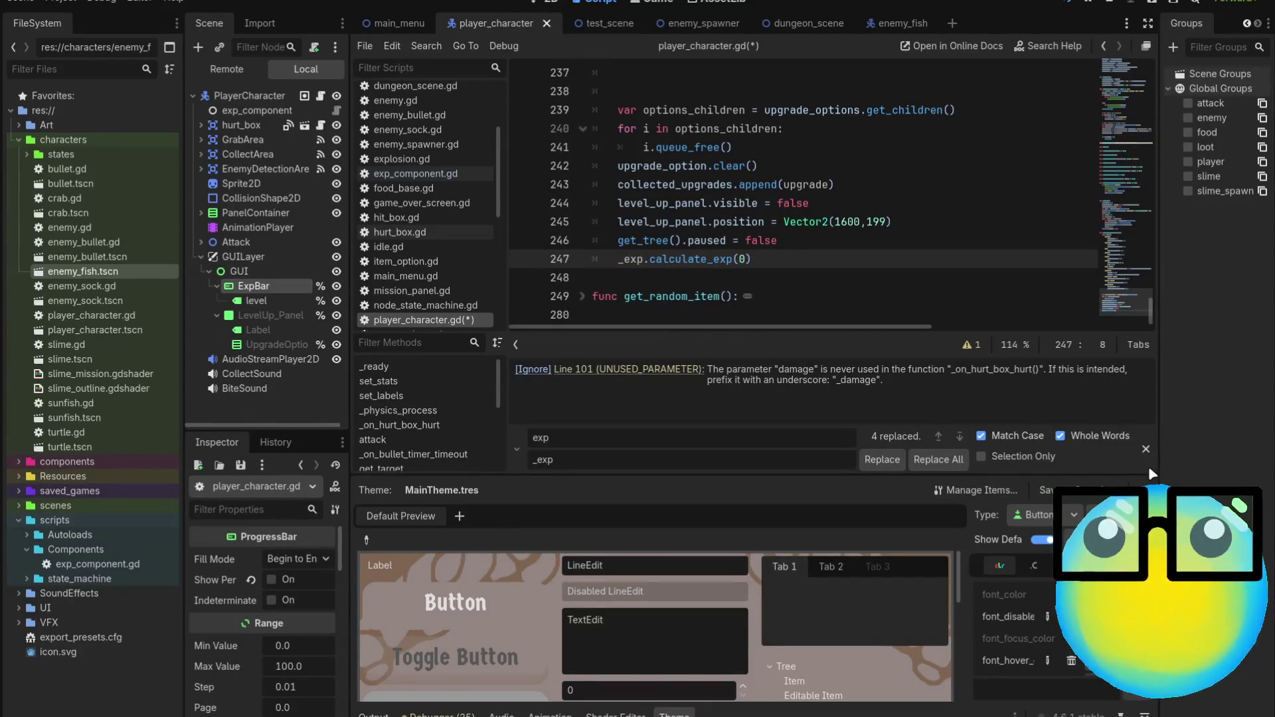
{"action": "left_click", "coordinate": [1146, 449]}
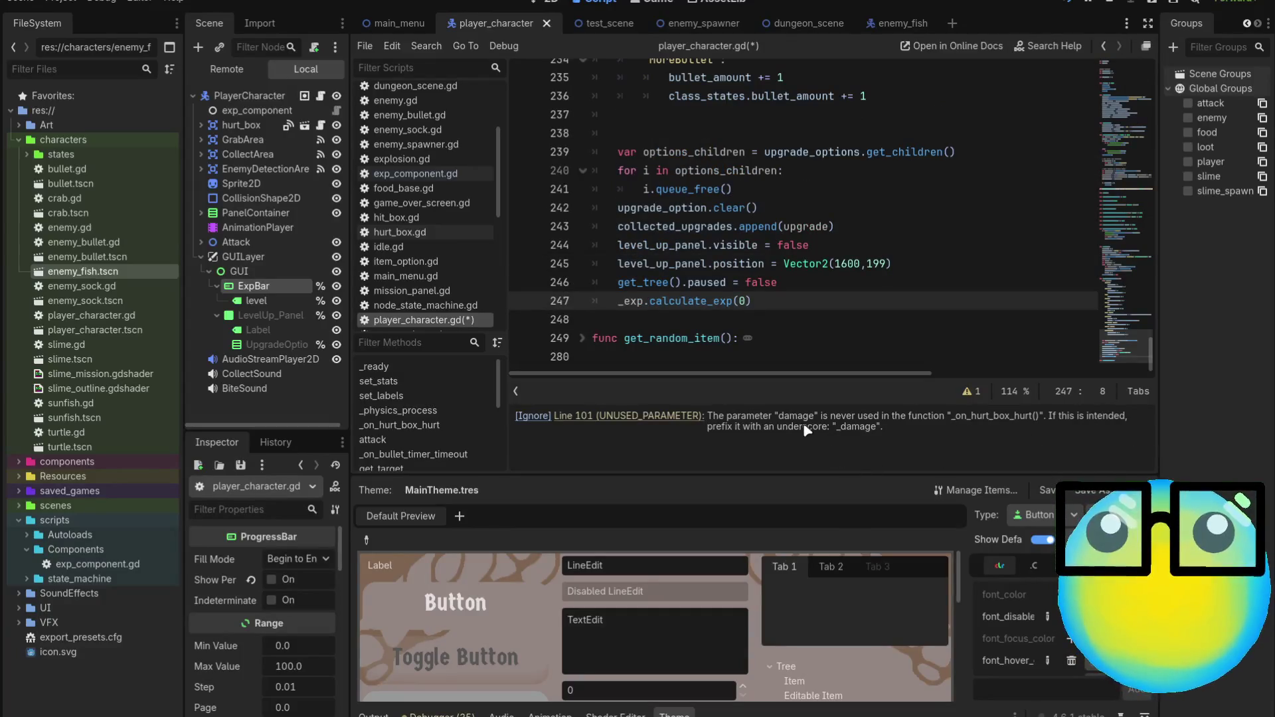
{"action": "left_click", "coordinate": [571, 416]}
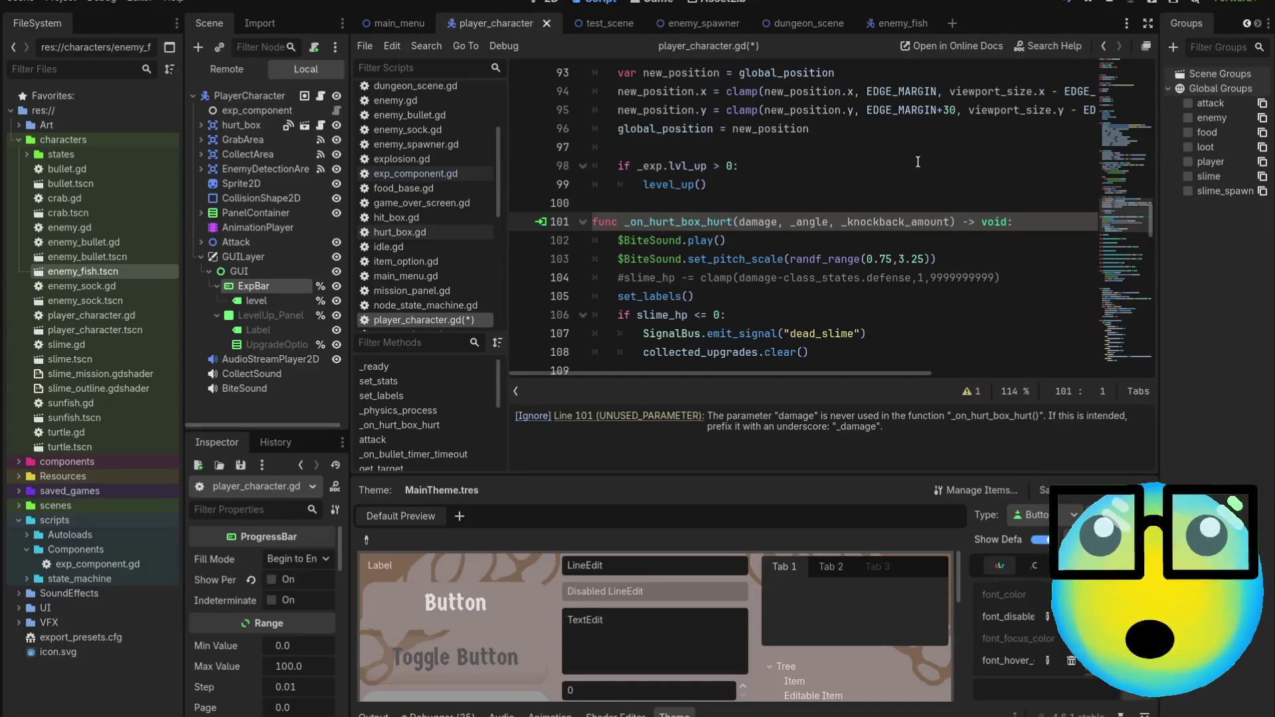
- Scroll through the script and hide the warnings list to enlarge the code area
{"action": "scroll", "coordinate": [894, 170], "scroll_direction": "up", "scroll_amount": 3}
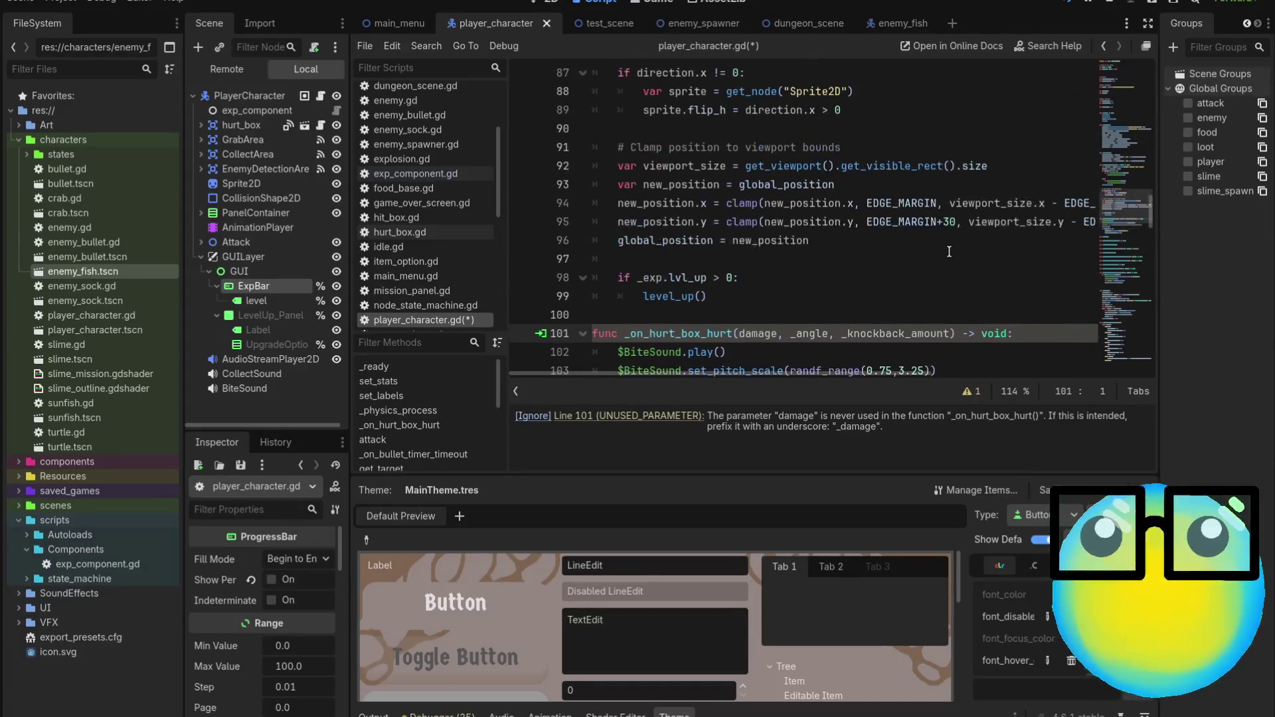
{"action": "mouse_move", "coordinate": [1121, 198]}
{"action": "left_mouse_down"}
{"action": "mouse_move", "coordinate": [1121, 126]}
{"action": "mouse_move", "coordinate": [1121, 154]}
{"action": "left_mouse_up"}
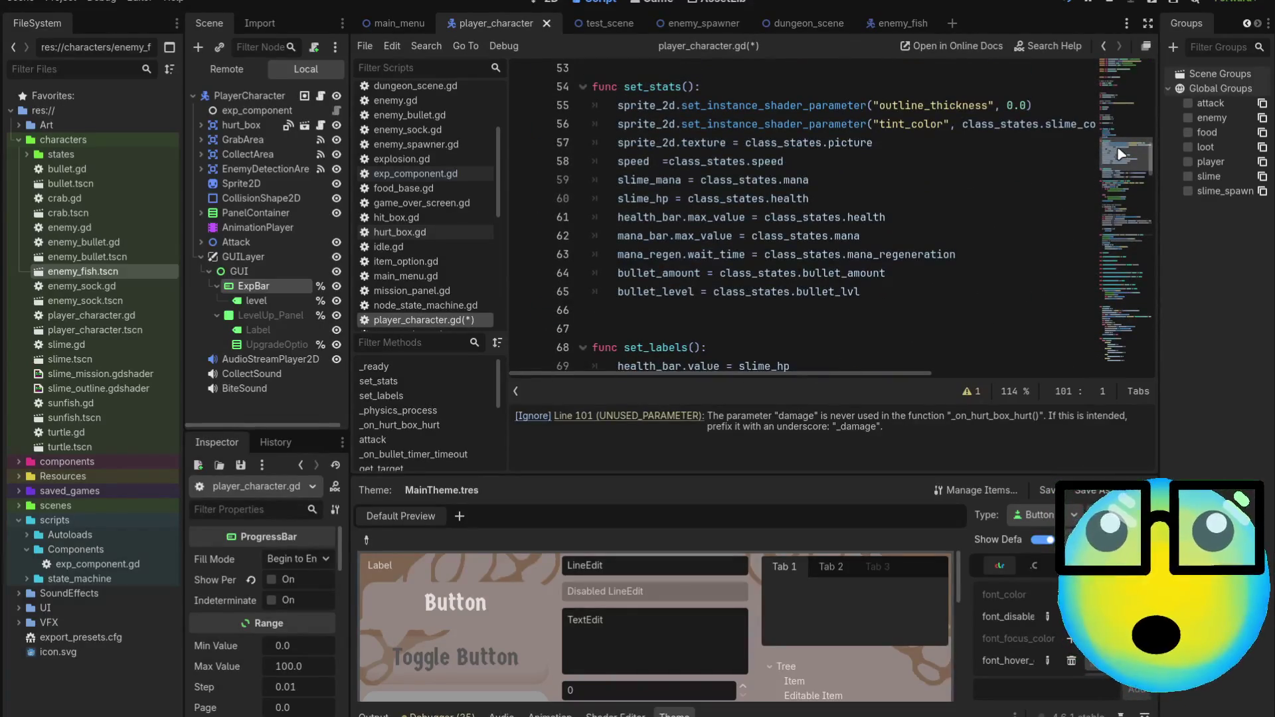
{"action": "mouse_move", "coordinate": [1121, 154]}
{"action": "left_mouse_down"}
{"action": "mouse_move", "coordinate": [1124, 310]}
{"action": "mouse_move", "coordinate": [1123, 251]}
{"action": "left_mouse_up"}
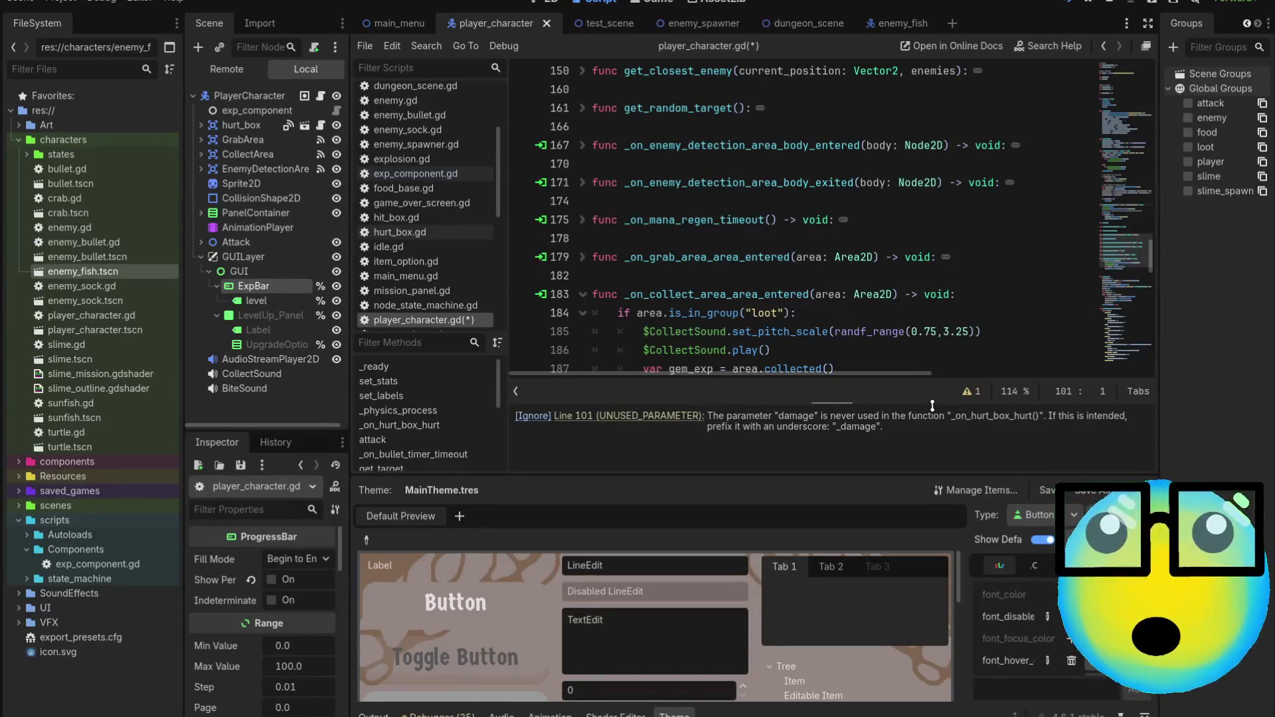
{"action": "left_click", "coordinate": [990, 397]}
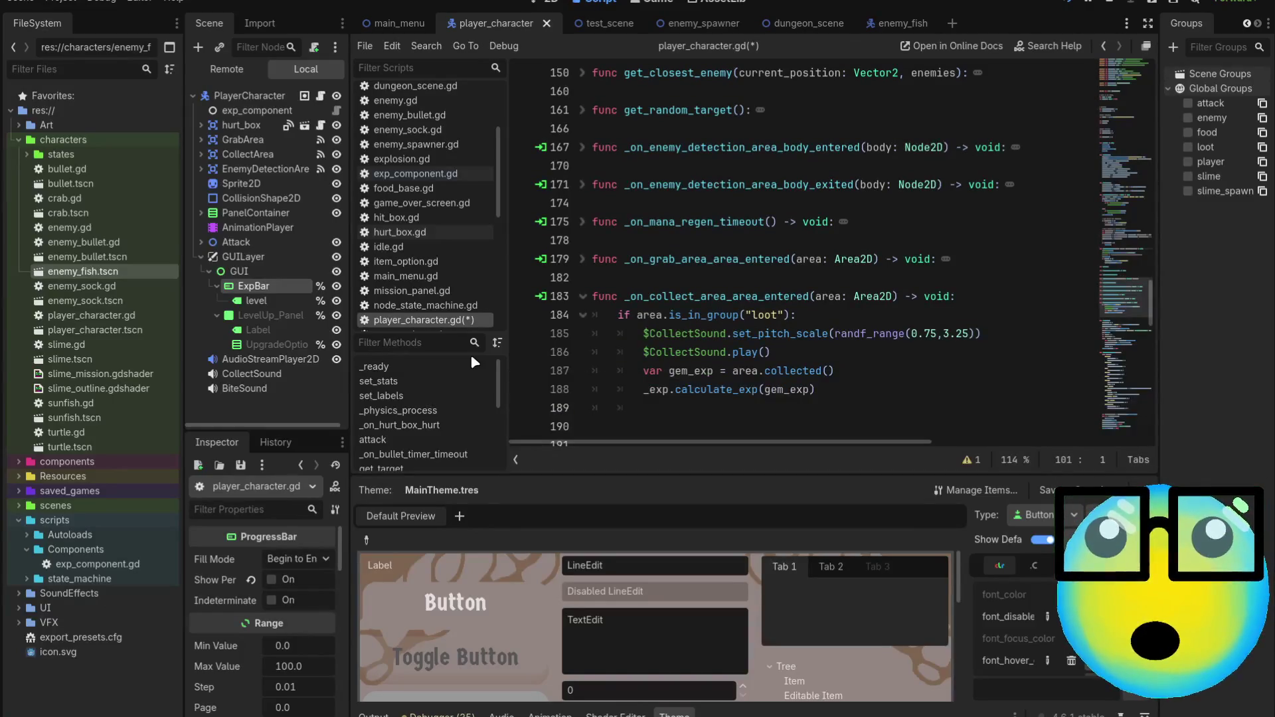
- Unfold the folded functions from _on_grab_area_area_entered up through attack
{"action": "left_click", "coordinate": [579, 260]}
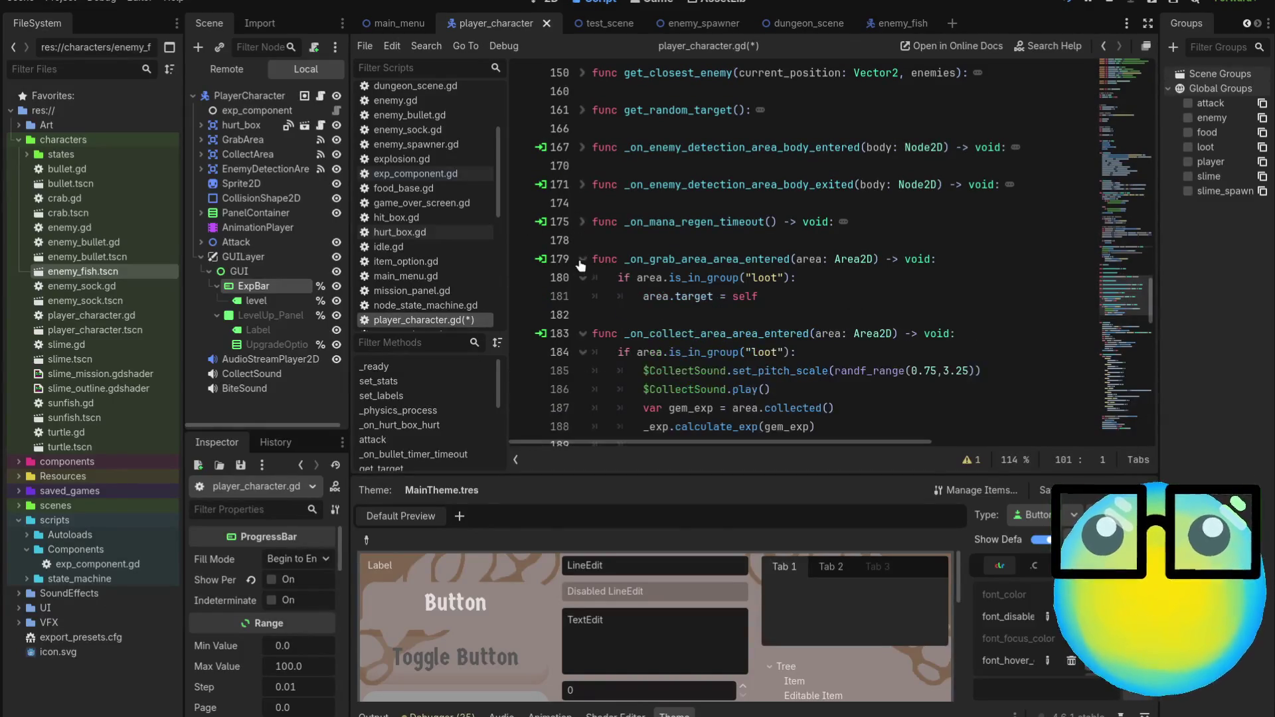
{"action": "left_click", "coordinate": [581, 222]}
{"action": "left_click", "coordinate": [582, 185]}
{"action": "left_click", "coordinate": [582, 147]}
{"action": "left_click", "coordinate": [585, 110]}
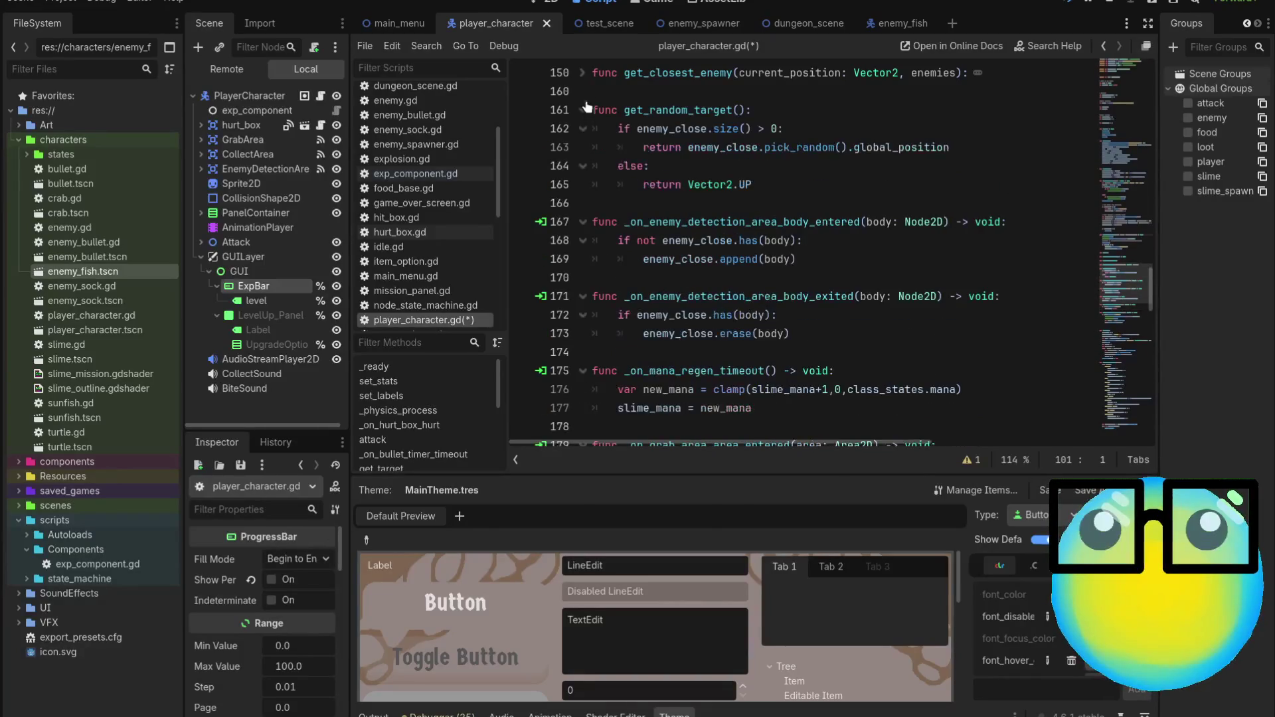
{"action": "left_click", "coordinate": [582, 72]}
{"action": "scroll", "coordinate": [587, 199], "scroll_direction": "up", "scroll_amount": 3}
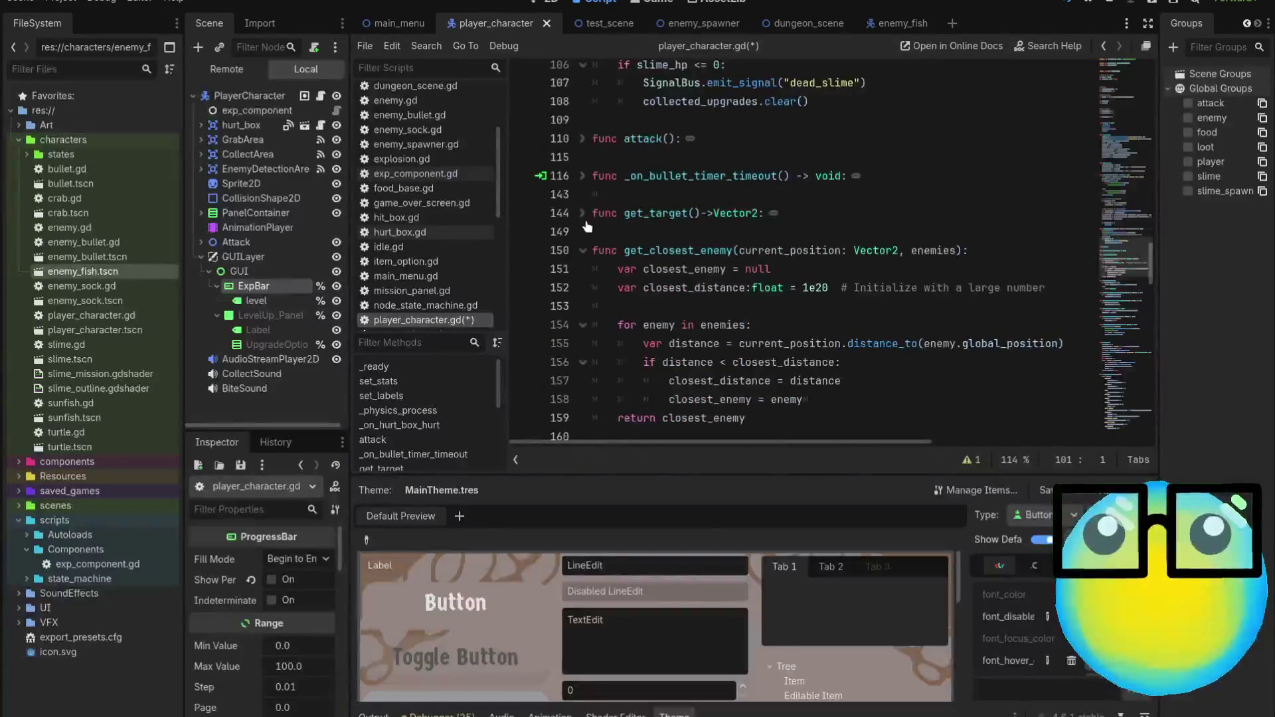
{"action": "left_click", "coordinate": [582, 212]}
{"action": "left_click", "coordinate": [582, 175]}
{"action": "left_click", "coordinate": [582, 138]}
- Unfold get_random_item() and move to the last line of the script
{"action": "scroll", "coordinate": [700, 191], "scroll_direction": "up", "scroll_amount": 4}
{"action": "scroll", "coordinate": [700, 191], "scroll_direction": "up", "scroll_amount": 8}
{"action": "scroll", "coordinate": [700, 191], "scroll_direction": "up", "scroll_amount": 7}
{"action": "left_click_drag", "start_coordinate": [1131, 163], "coordinate": [1145, 446]}
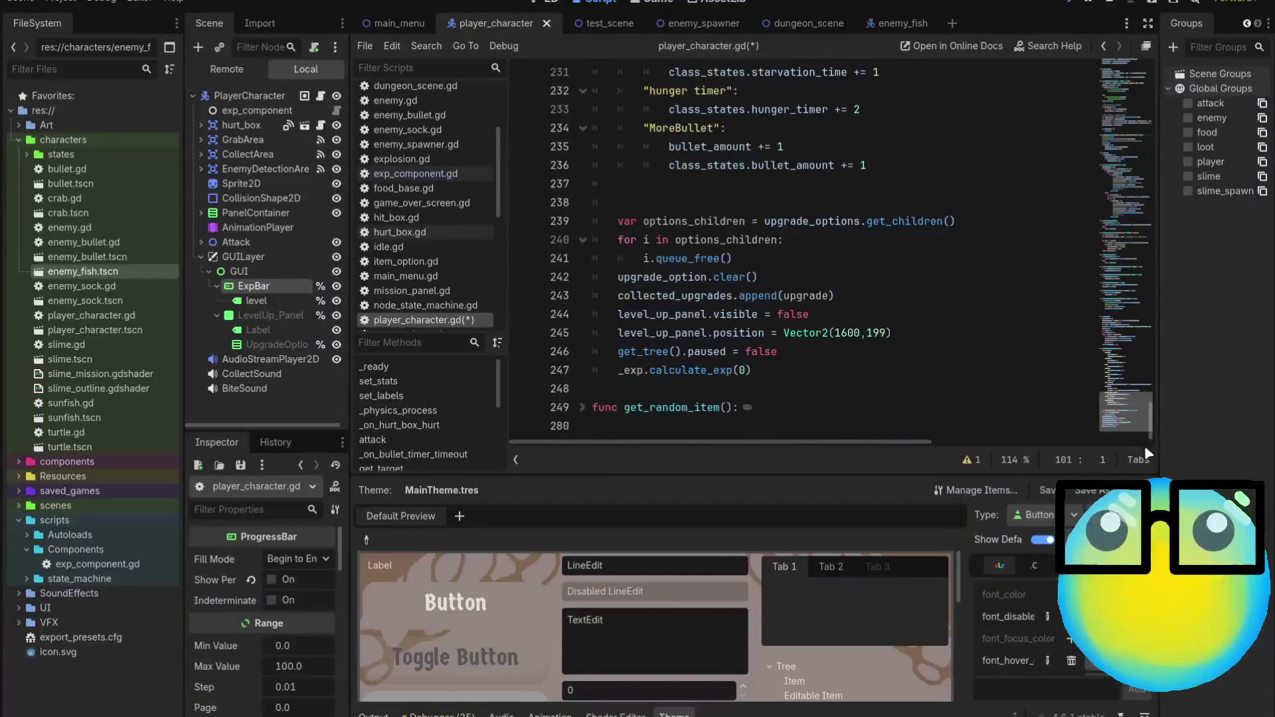
{"action": "left_click", "coordinate": [582, 407]}
{"action": "scroll", "coordinate": [845, 377], "scroll_direction": "down", "scroll_amount": 2}
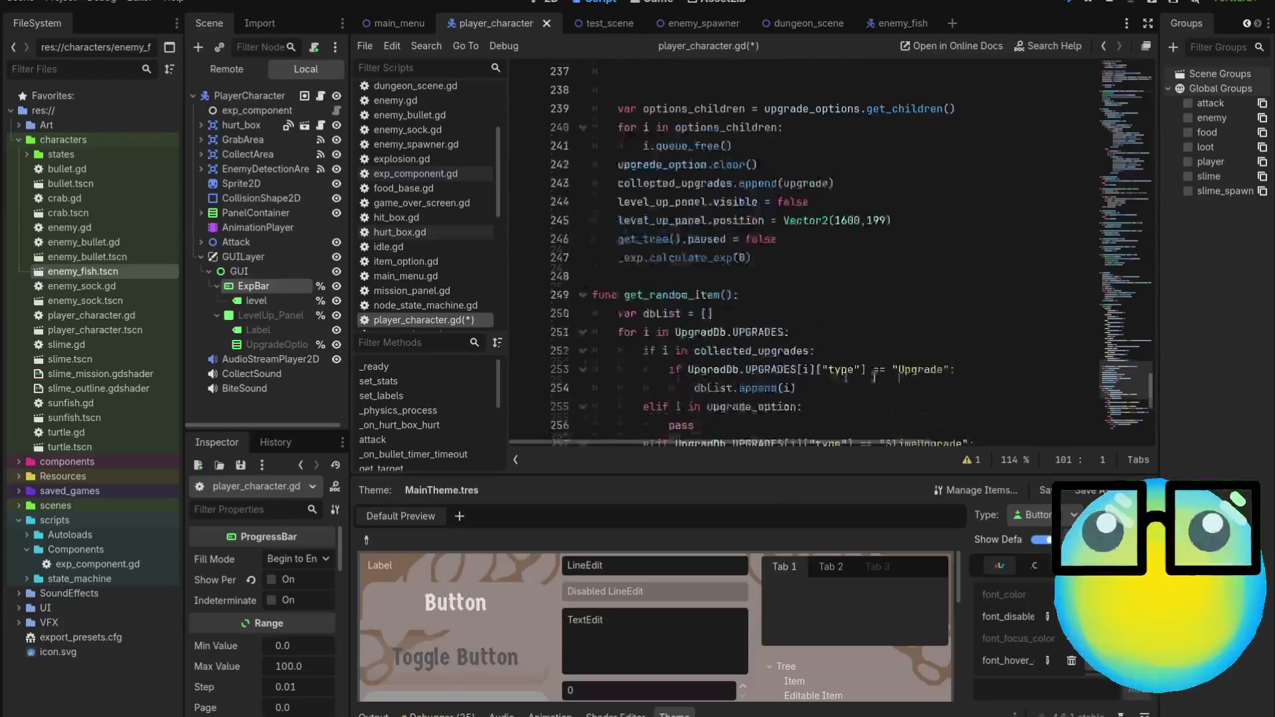
{"action": "left_click_drag", "start_coordinate": [1126, 365], "coordinate": [1132, 436]}
{"action": "left_click", "coordinate": [632, 423]}
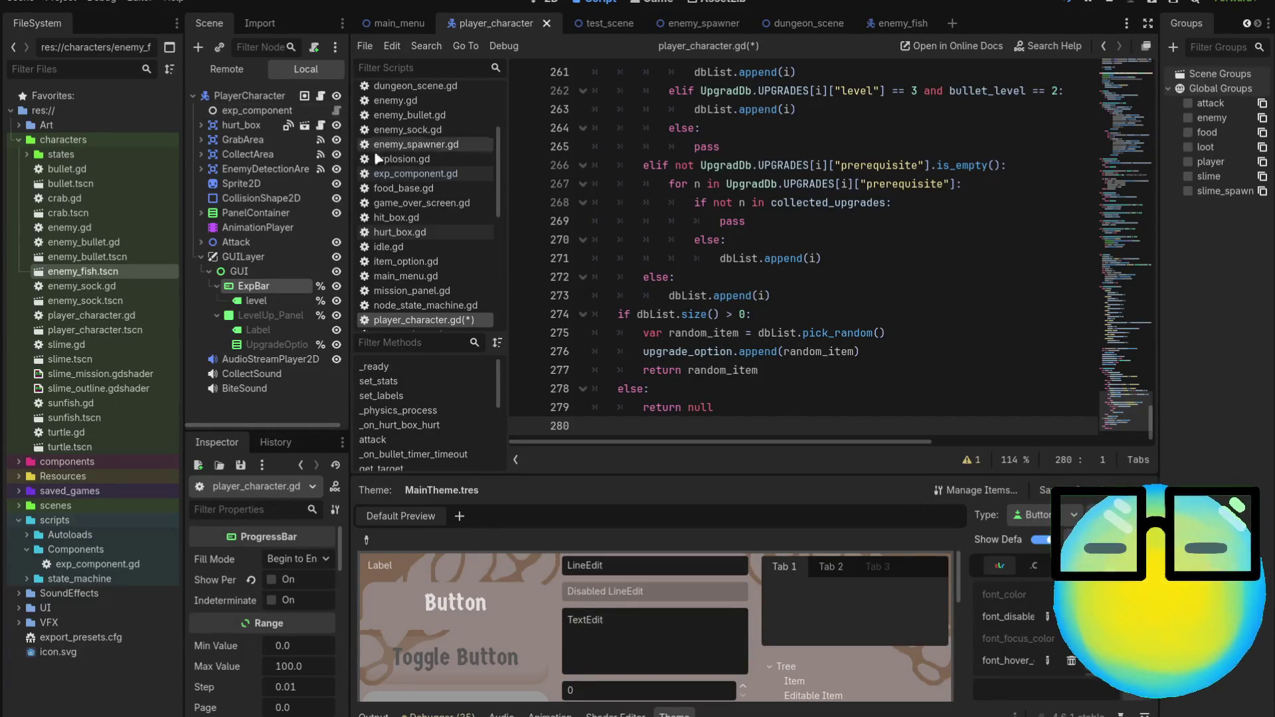
- Create upgrade_component.gd, extending Node, in the scripts/Components folder and open it
{"action": "left_click", "coordinate": [436, 178]}
{"action": "scroll", "coordinate": [1127, 163], "scroll_direction": "down", "scroll_amount": 5}
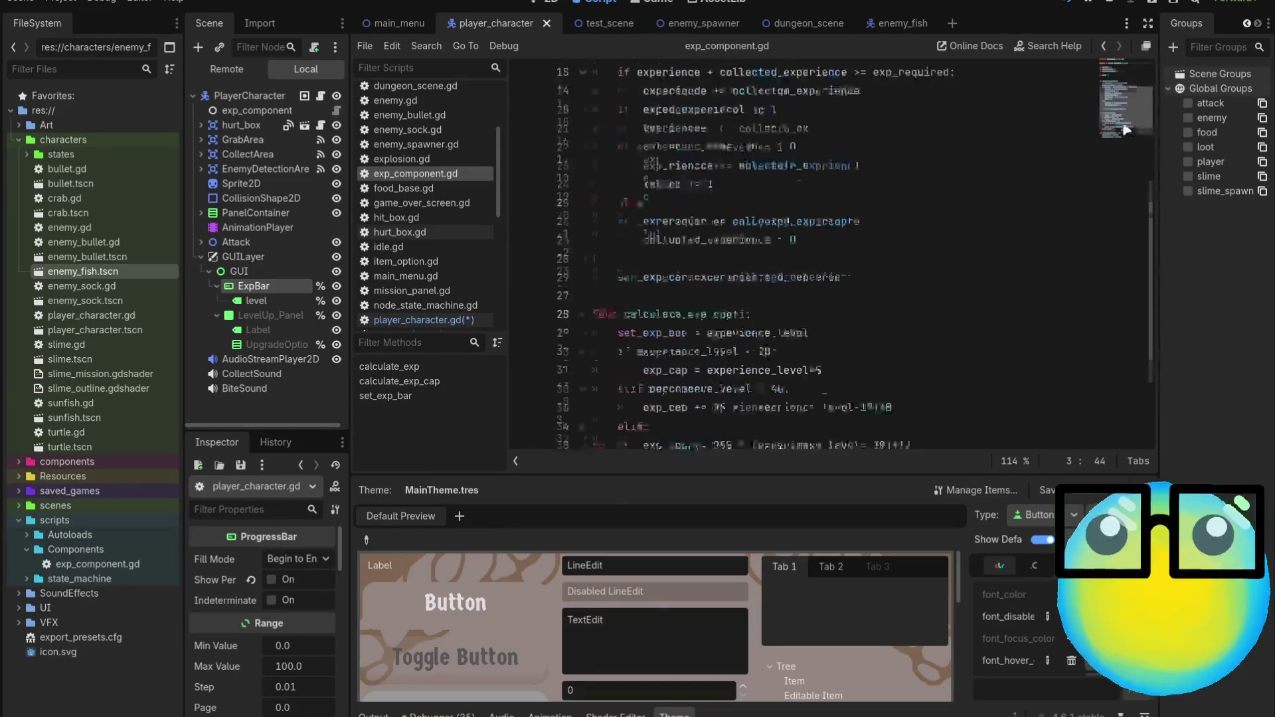
{"action": "mouse_move", "coordinate": [1129, 103]}
{"action": "left_mouse_down"}
{"action": "mouse_move", "coordinate": [1125, 42]}
{"action": "mouse_move", "coordinate": [1118, 170]}
{"action": "left_mouse_up"}
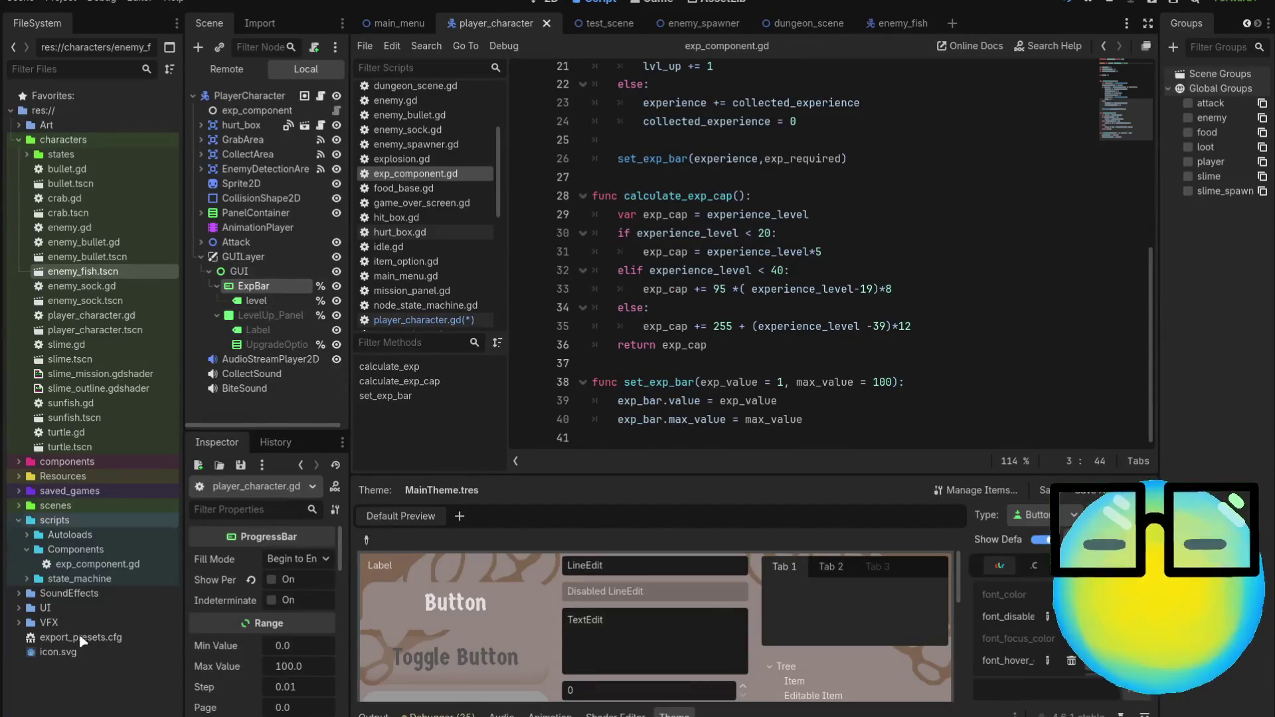
{"action": "left_click", "coordinate": [105, 549]}
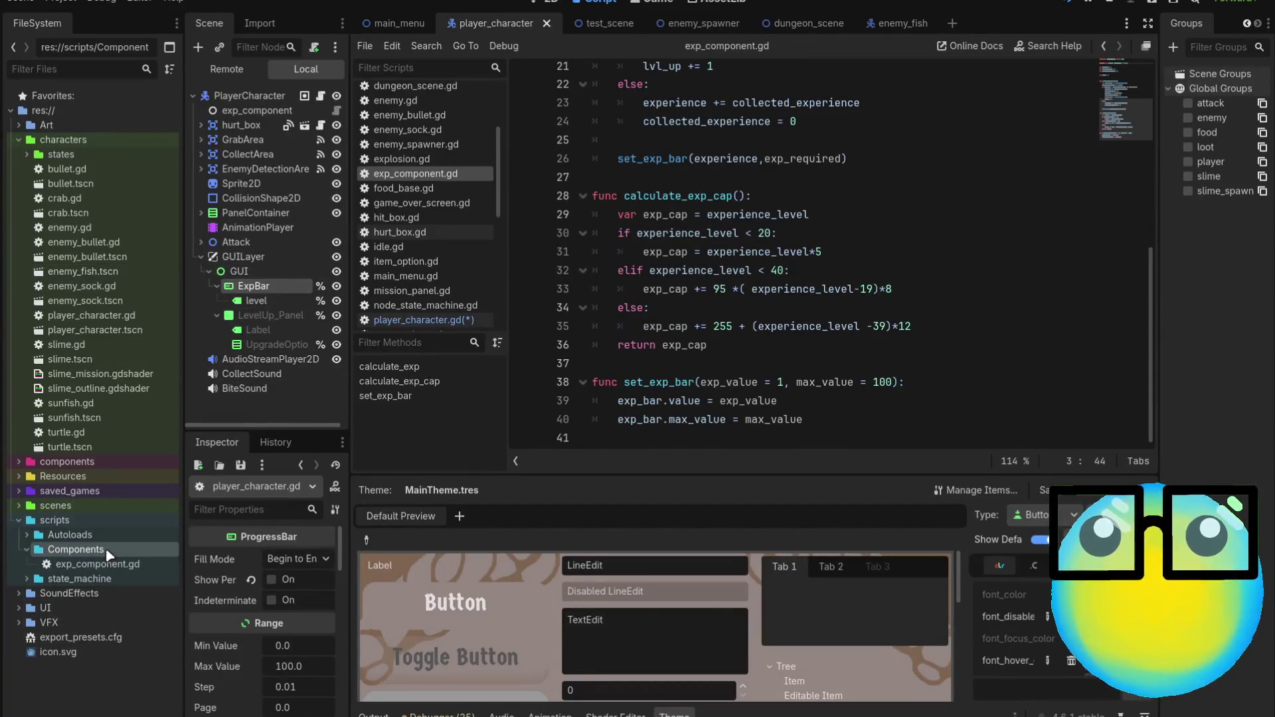
{"action": "left_click", "coordinate": [304, 96]}
{"action": "left_click", "coordinate": [1118, 378]}
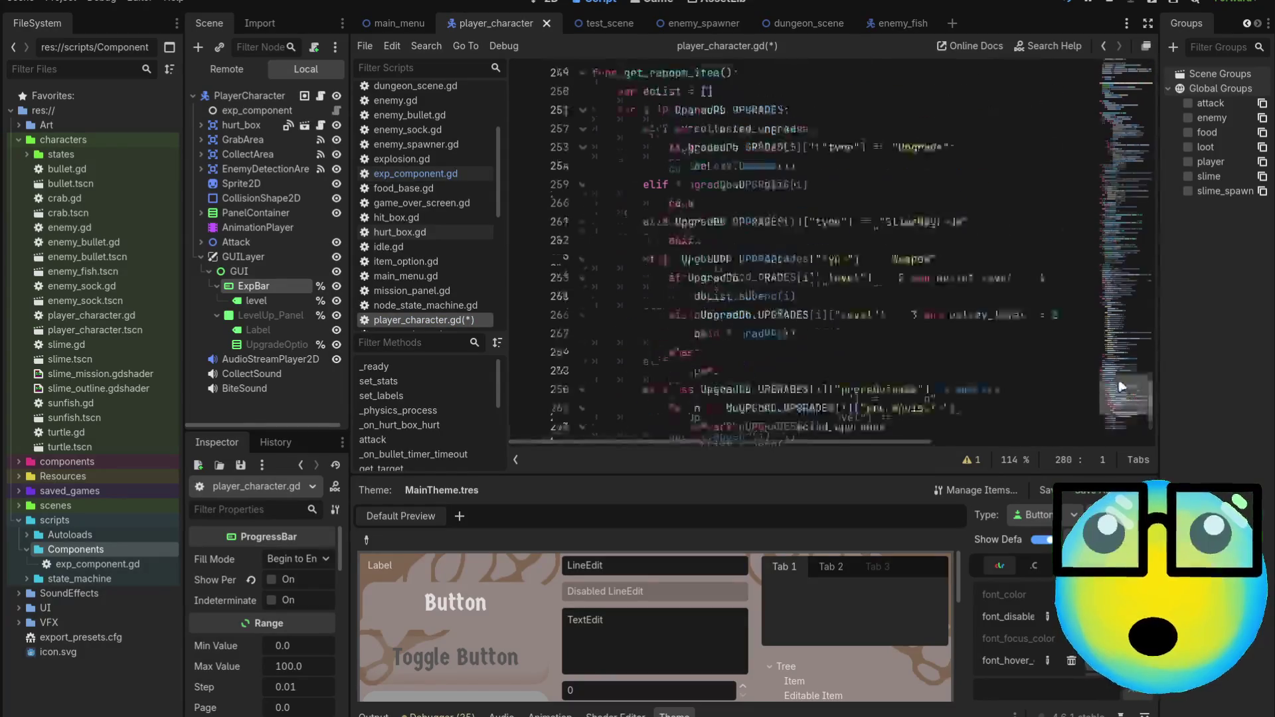
{"action": "mouse_move", "coordinate": [1122, 379]}
{"action": "left_mouse_down"}
{"action": "mouse_move", "coordinate": [1129, 330]}
{"action": "mouse_move", "coordinate": [1132, 407]}
{"action": "mouse_move", "coordinate": [1125, 324]}
{"action": "mouse_move", "coordinate": [1129, 378]}
{"action": "left_mouse_up"}
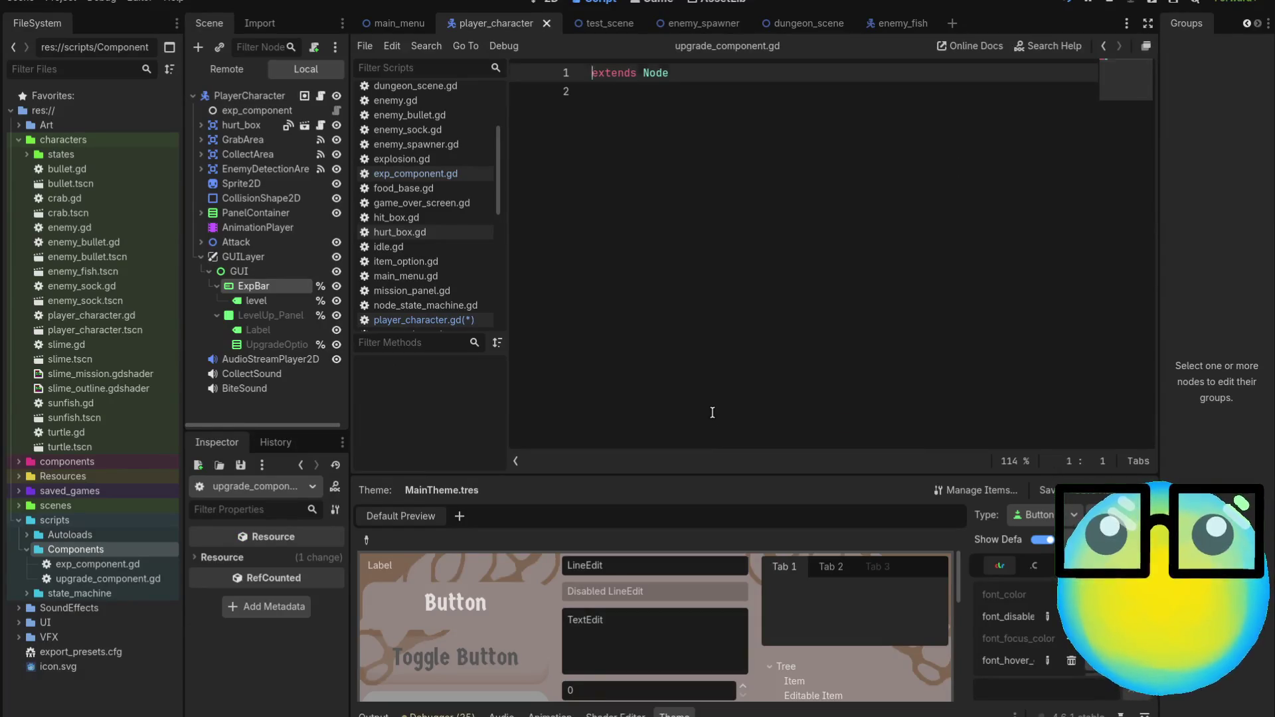
- Add 'class_name upgrade_component' on line 1 above extends Node, then save
{"action": "left_click", "coordinate": [712, 413]}
{"action": "key", "text": "Up"}
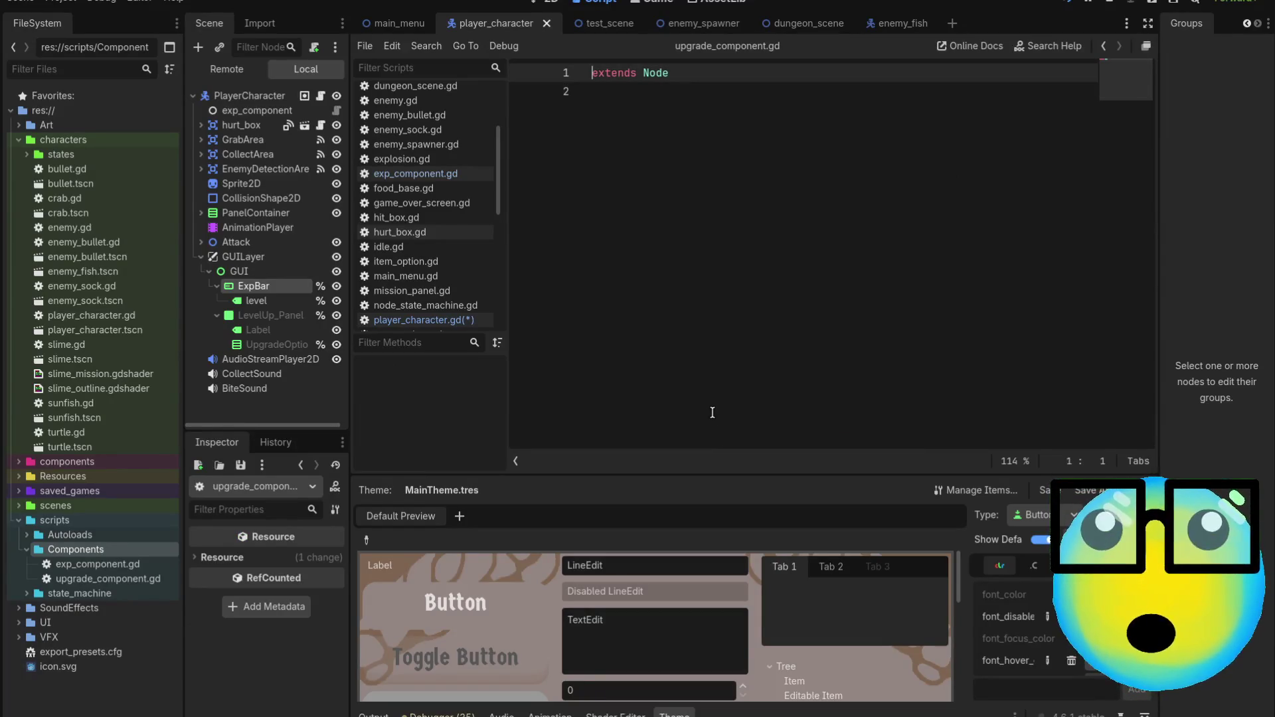
{"action": "type", "text": "class"}
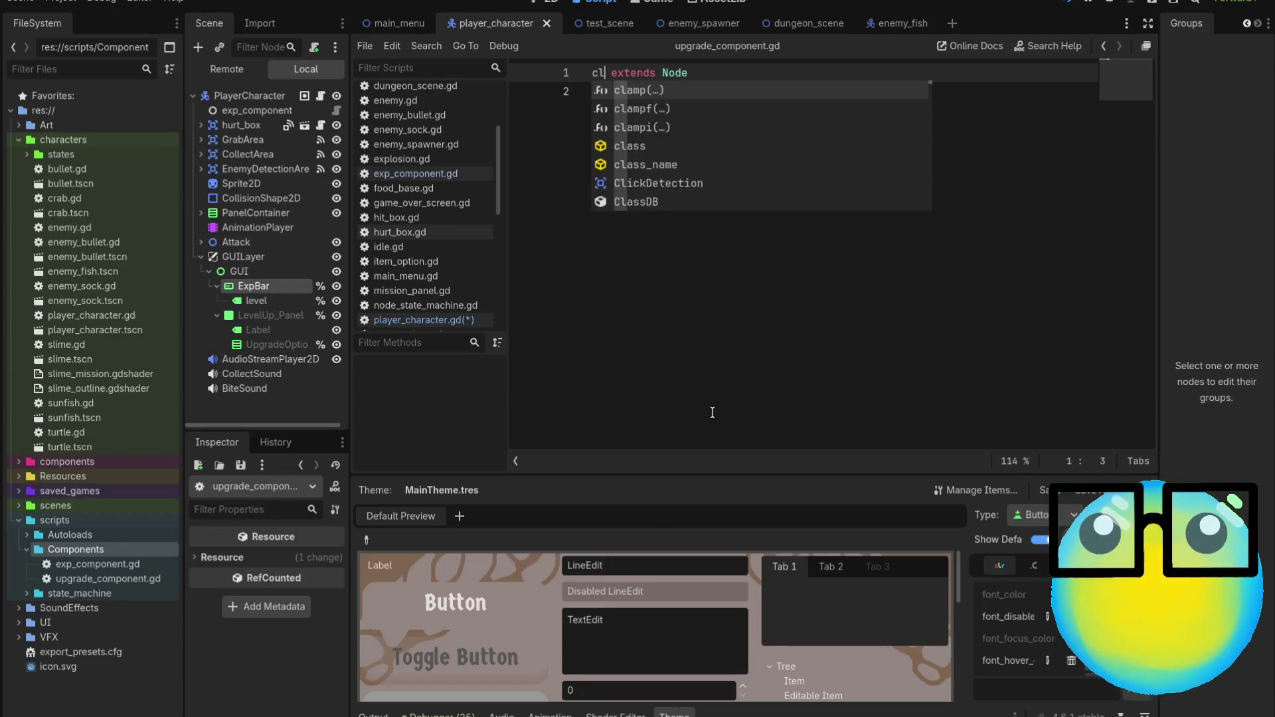
{"action": "key", "text": "Escape"}
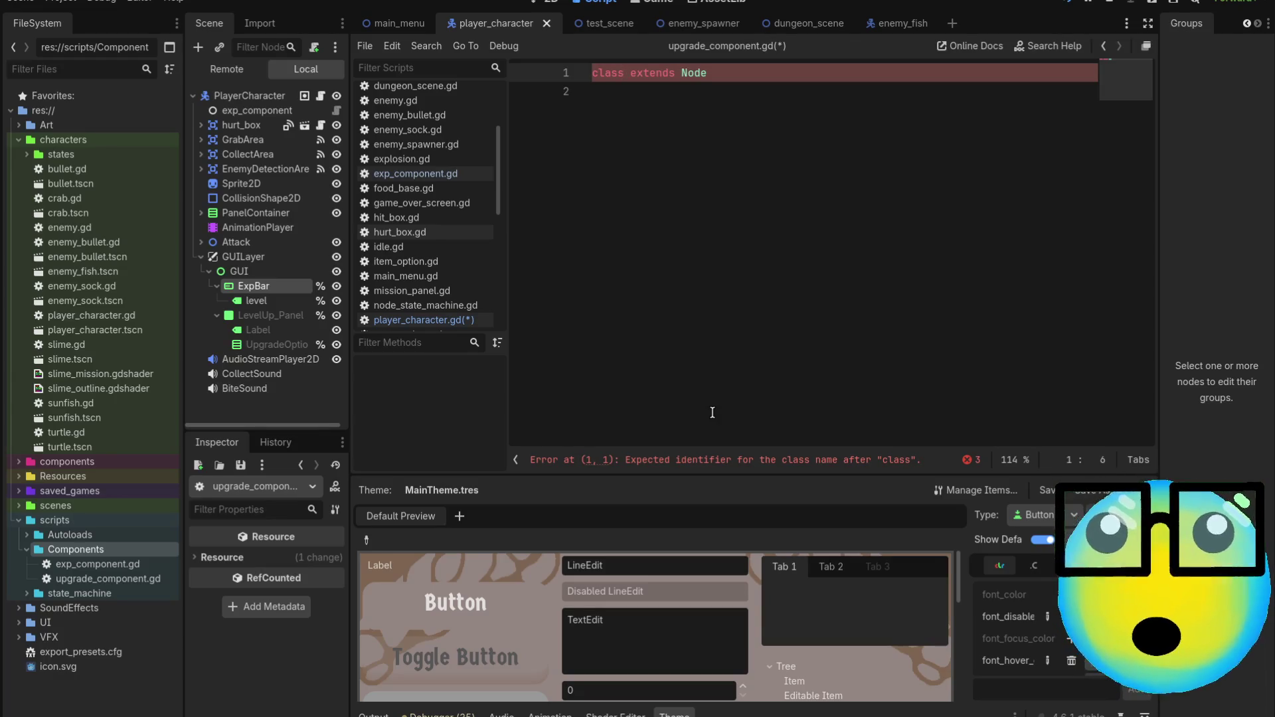
{"action": "type", "text": "_name "}
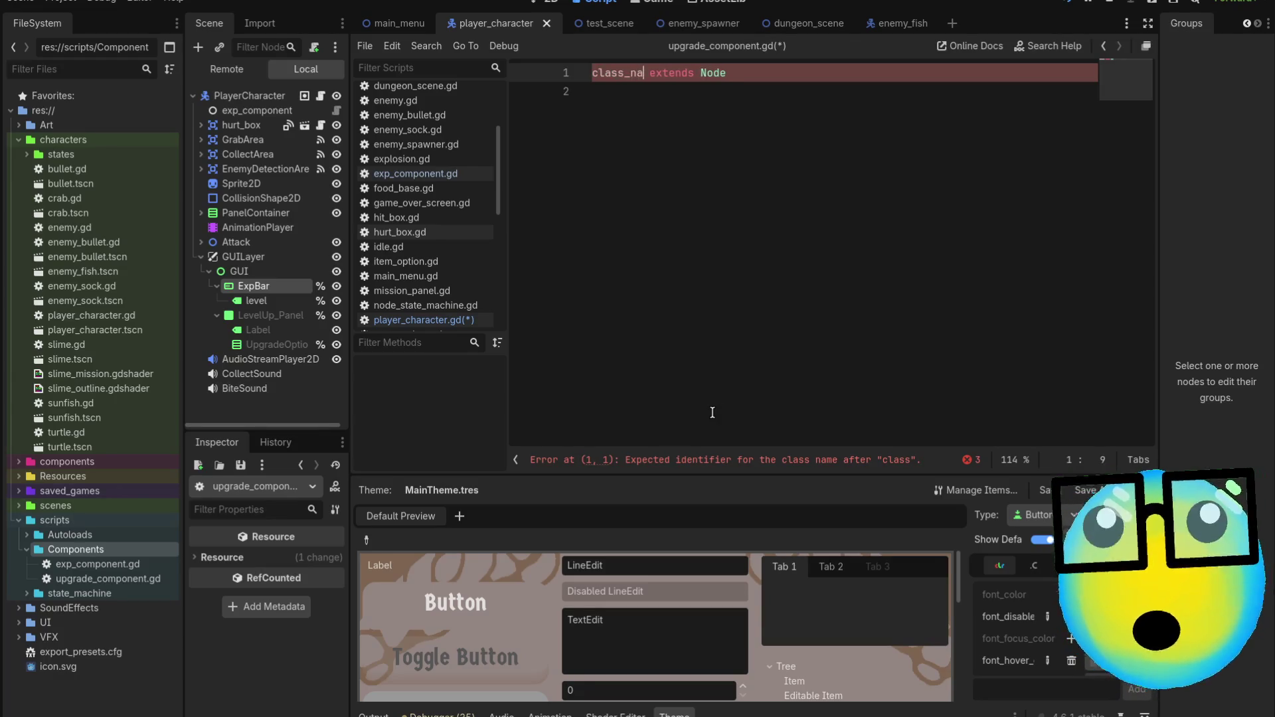
{"action": "type", "text": "upgrade_component"}
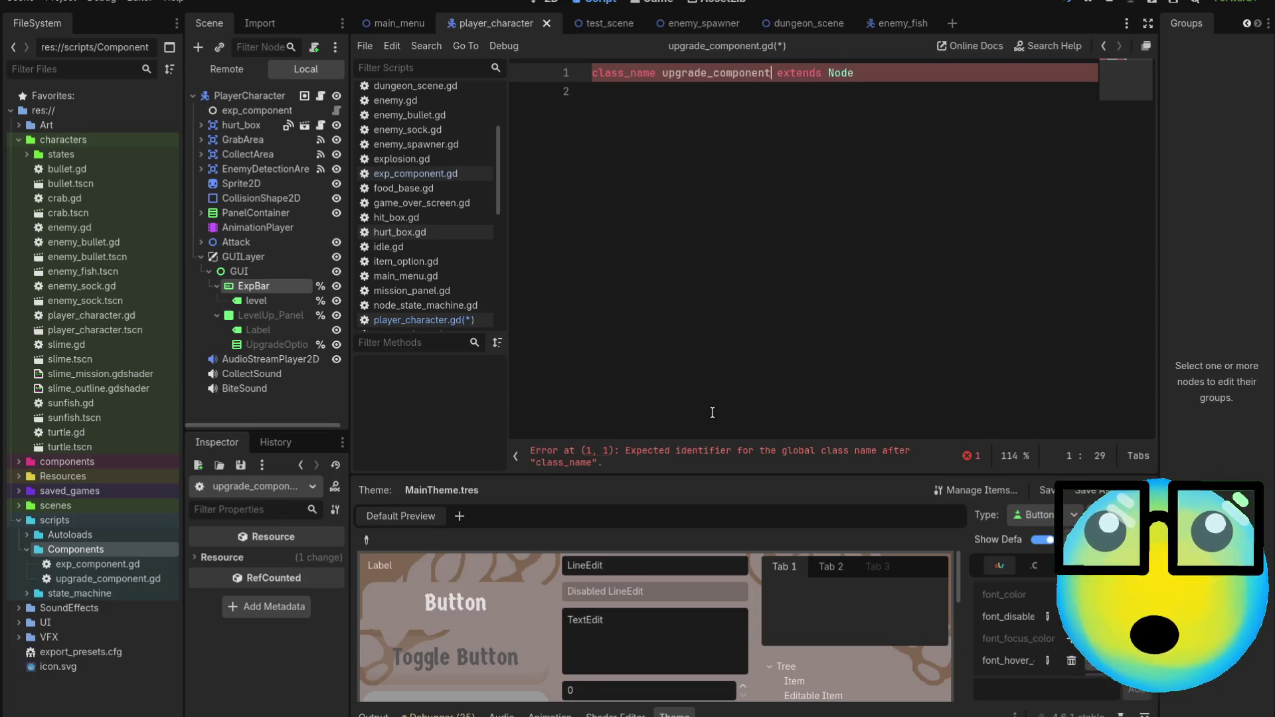
{"action": "key", "text": "ctrl+s"}
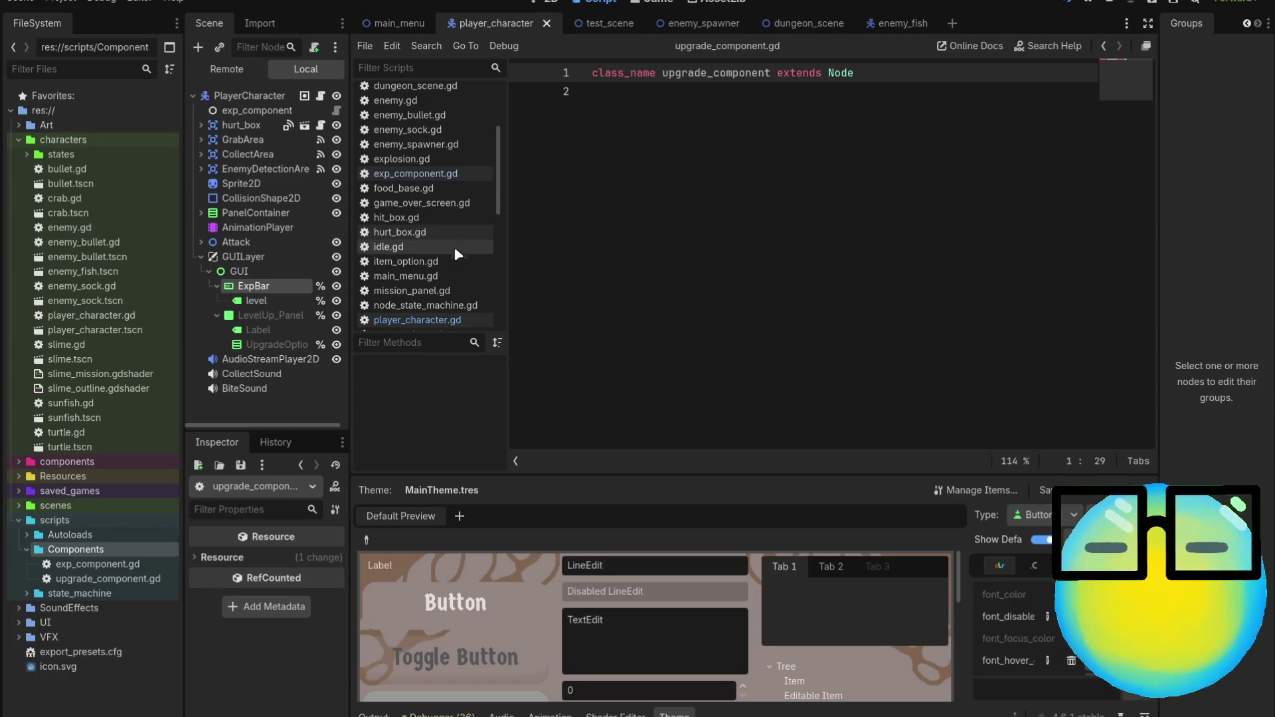
{"action": "scroll", "coordinate": [444, 310], "scroll_direction": "down", "scroll_amount": 2}
- Cut the get_random_item() function out of player_character.gd
{"action": "left_click", "coordinate": [441, 296]}
{"action": "scroll", "coordinate": [833, 312], "scroll_direction": "down", "scroll_amount": 3}
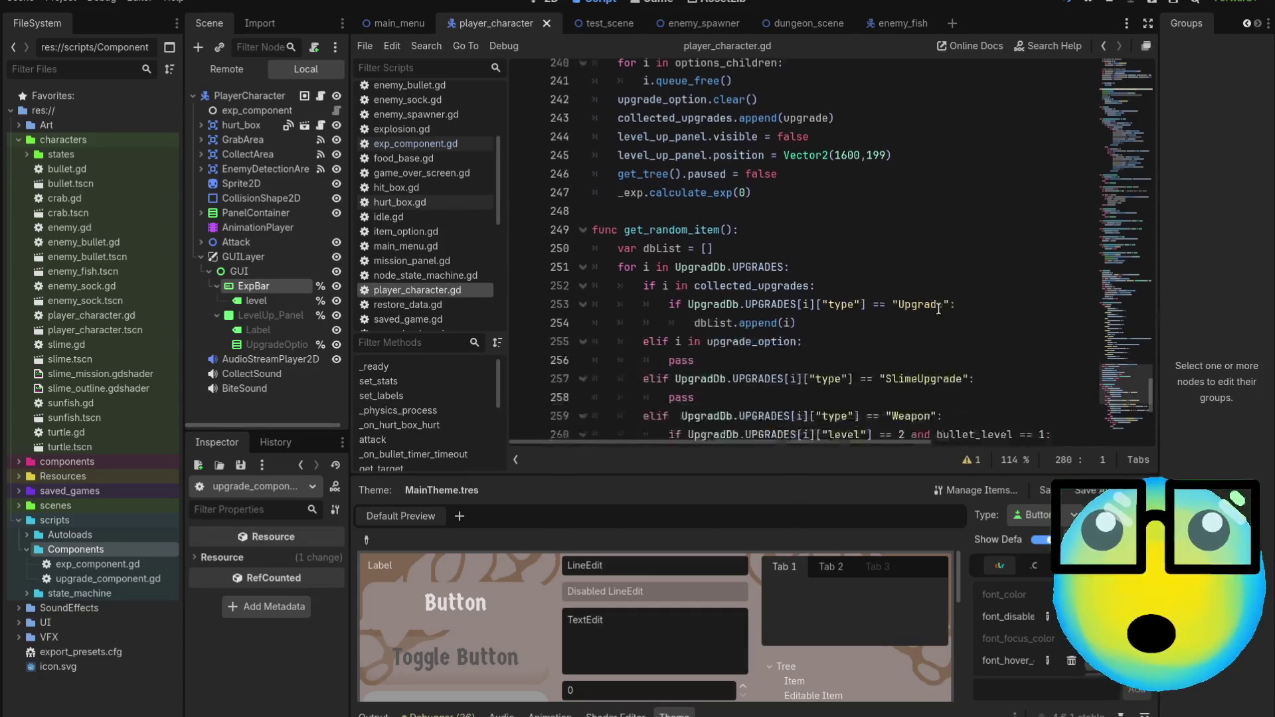
{"action": "scroll", "coordinate": [832, 313], "scroll_direction": "up", "scroll_amount": 2}
{"action": "left_click", "coordinate": [583, 296]}
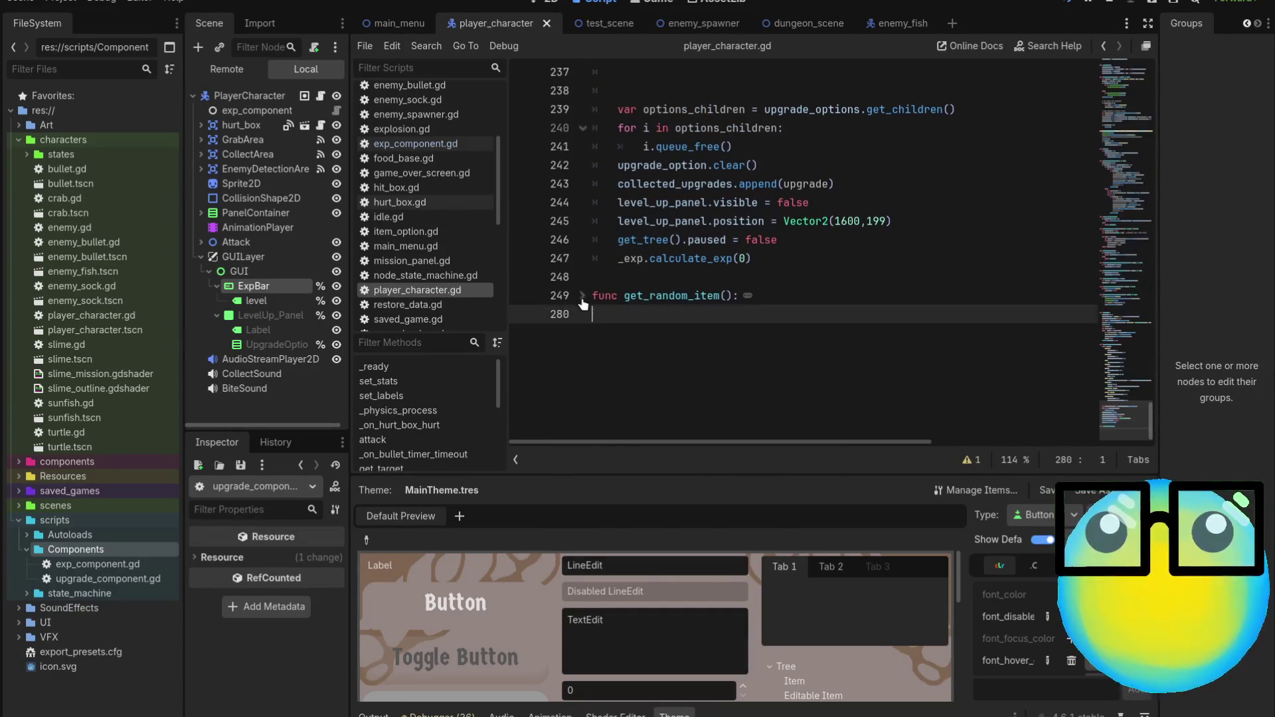
{"action": "left_click", "coordinate": [582, 297]}
{"action": "scroll", "coordinate": [772, 370], "scroll_direction": "down", "scroll_amount": 8}
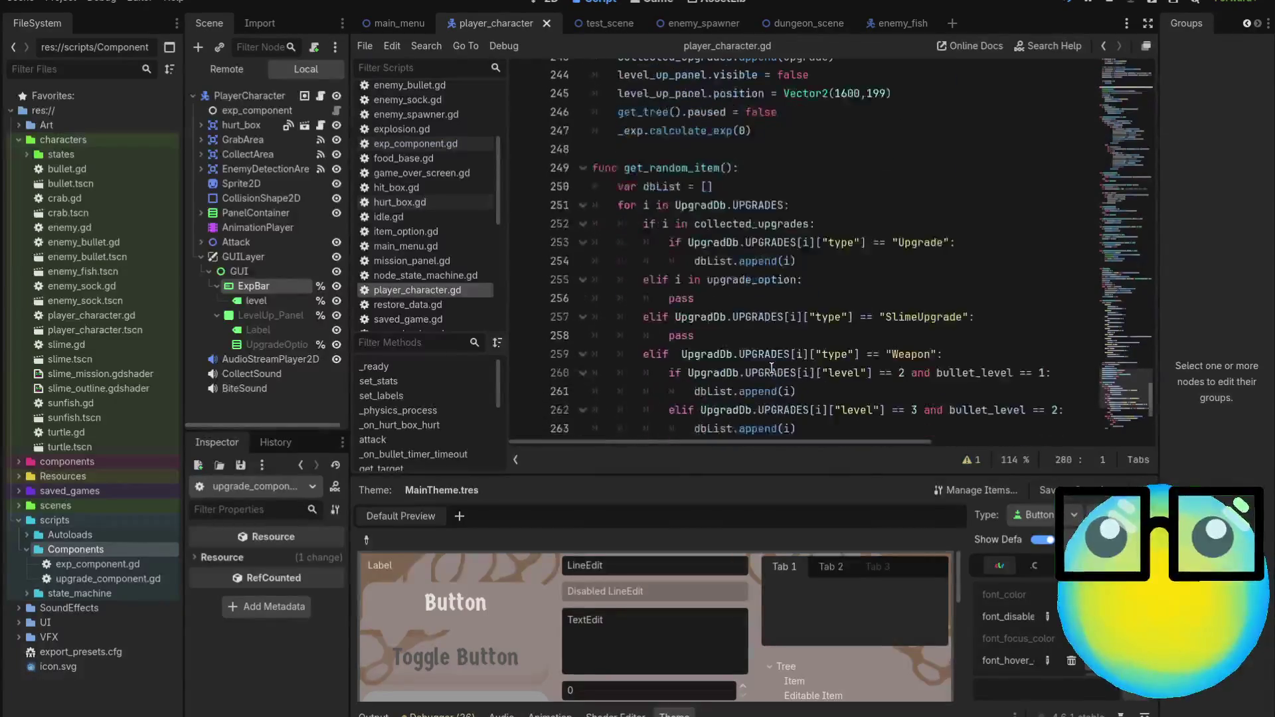
{"action": "mouse_move", "coordinate": [619, 432]}
{"action": "left_mouse_down"}
{"action": "mouse_move", "coordinate": [585, 252]}
{"action": "mouse_move", "coordinate": [577, 66]}
{"action": "mouse_move", "coordinate": [577, 372]}
{"action": "mouse_move", "coordinate": [578, 70]}
{"action": "mouse_move", "coordinate": [571, 252]}
{"action": "mouse_move", "coordinate": [566, 151]}
{"action": "left_mouse_up"}
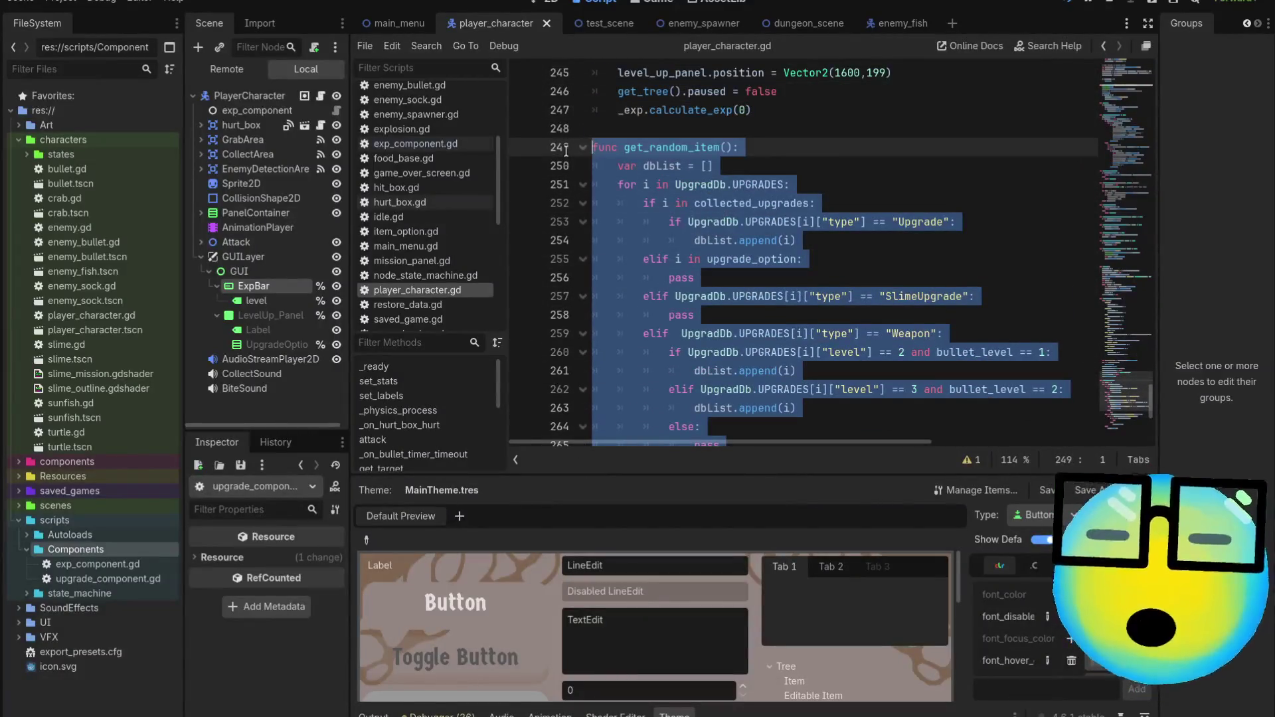
{"action": "key", "text": "ctrl+x"}
- Add empty lines below the class declaration in upgrade_component.gd
{"action": "left_click", "coordinate": [428, 145]}
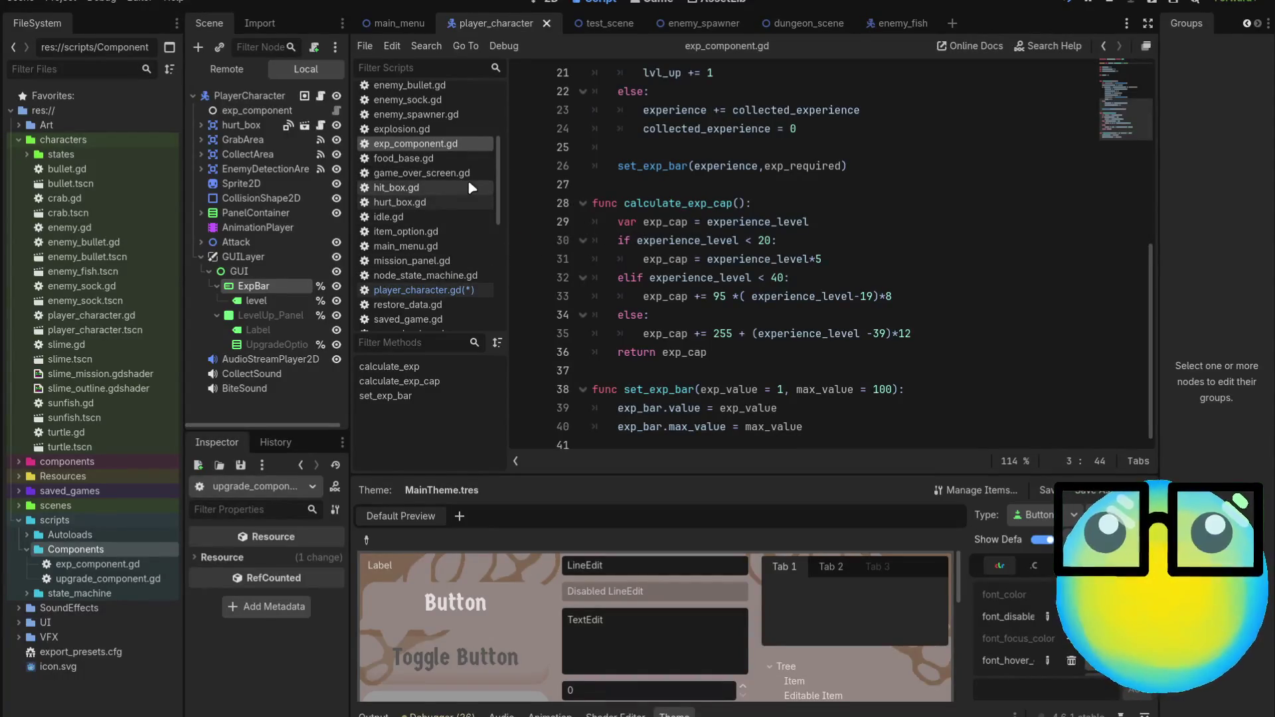
{"action": "scroll", "coordinate": [469, 181], "scroll_direction": "up", "scroll_amount": 2}
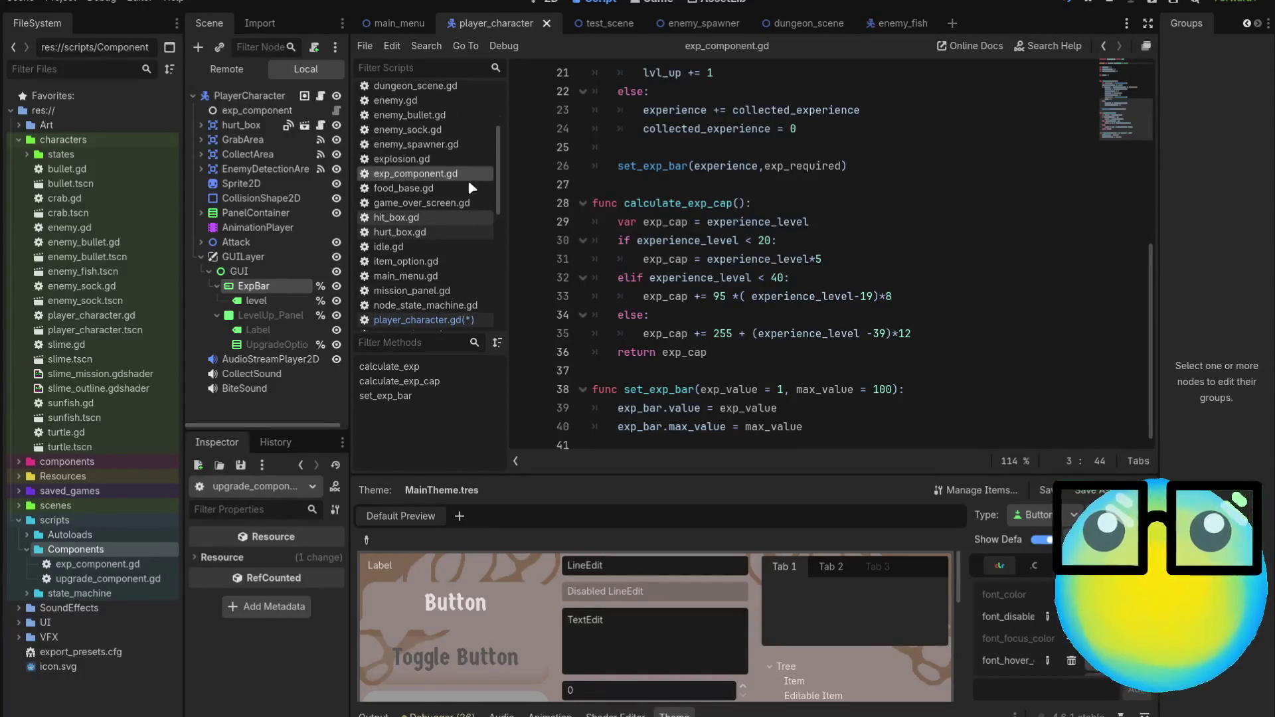
{"action": "double_click", "coordinate": [82, 581]}
{"action": "left_click", "coordinate": [606, 92]}
{"action": "key", "text": "Return"}
{"action": "key", "text": "Return"}
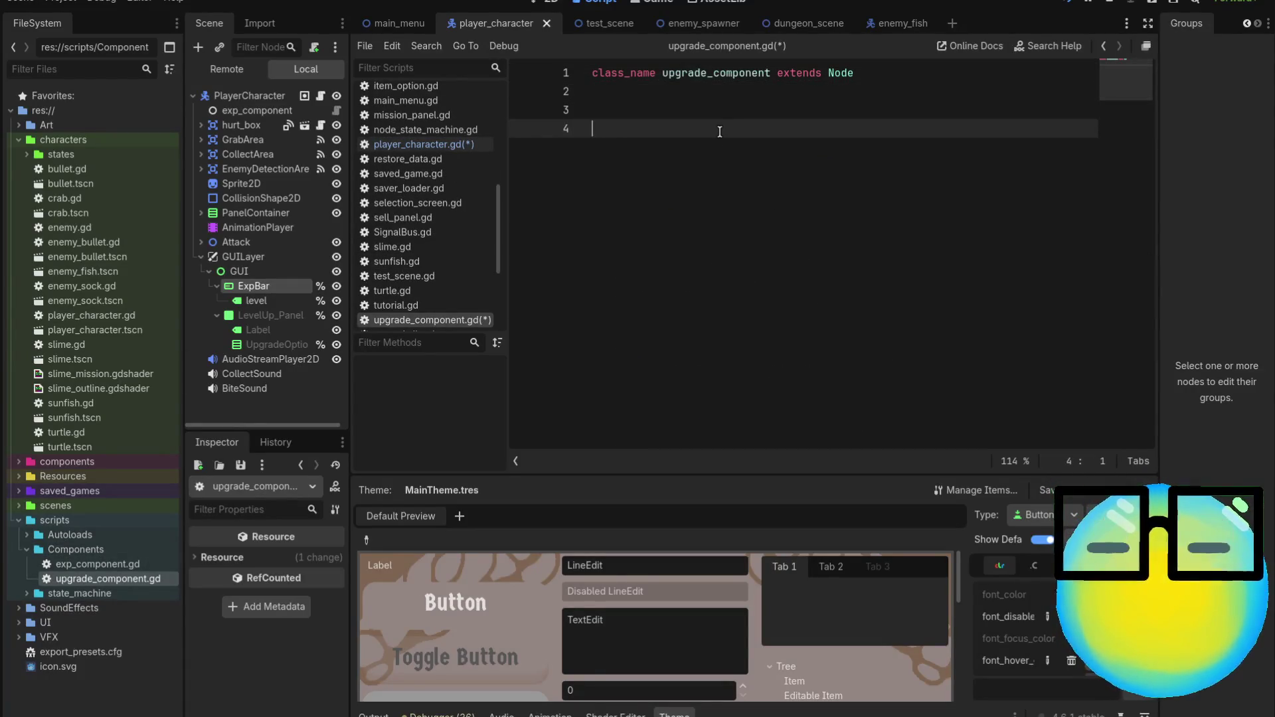
{"action": "key", "text": "Return"}
{"action": "key", "text": "BackSpace"}
{"action": "key", "text": "BackSpace"}
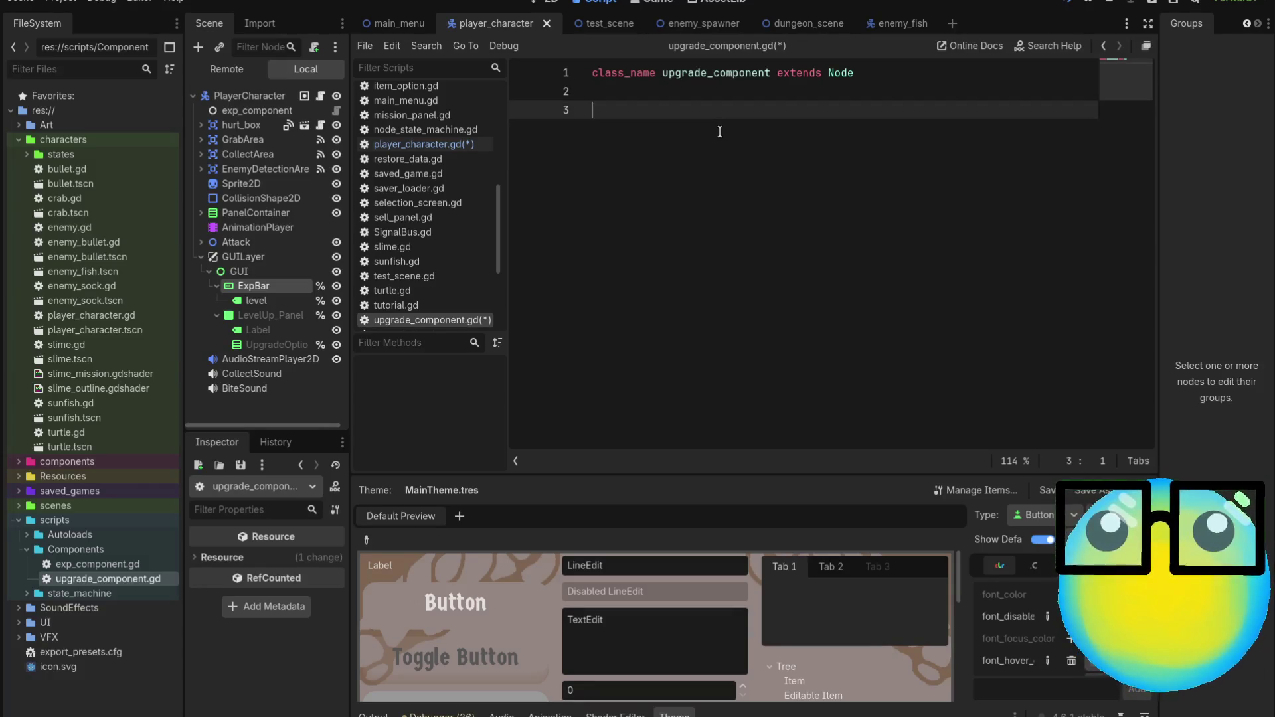
{"action": "key", "text": "Return"}
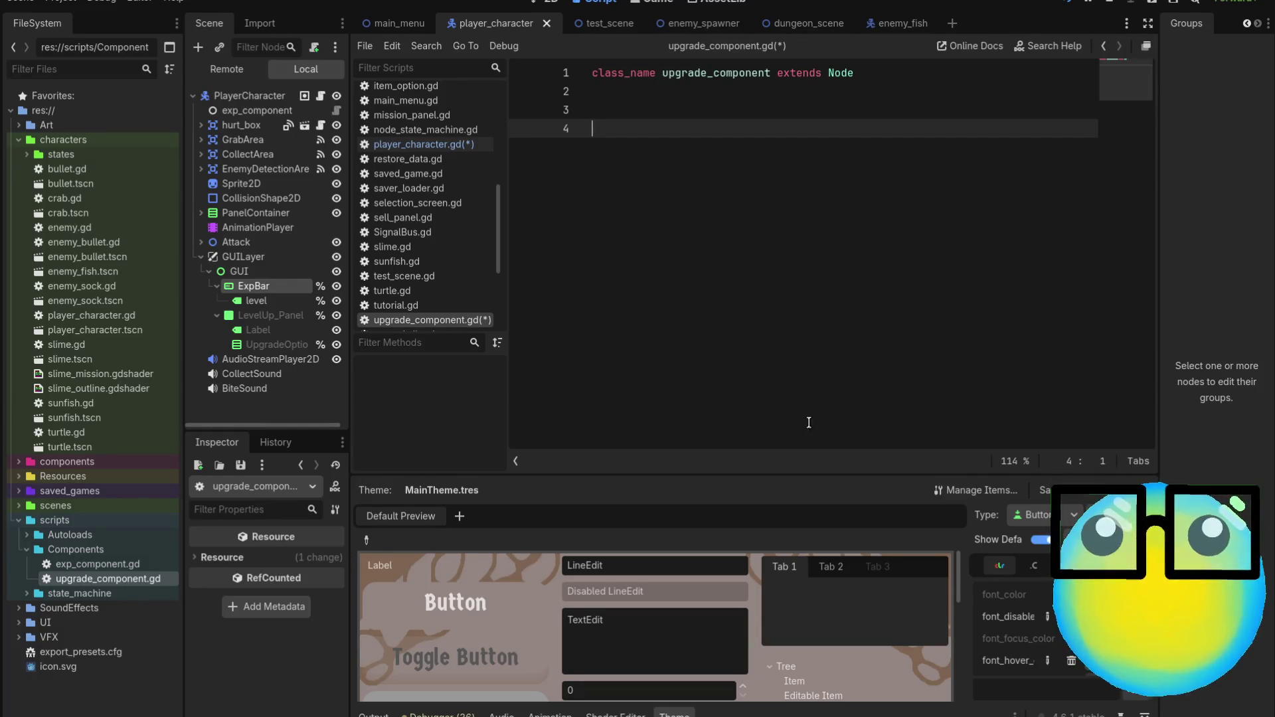
{"action": "type", "text": "V"}
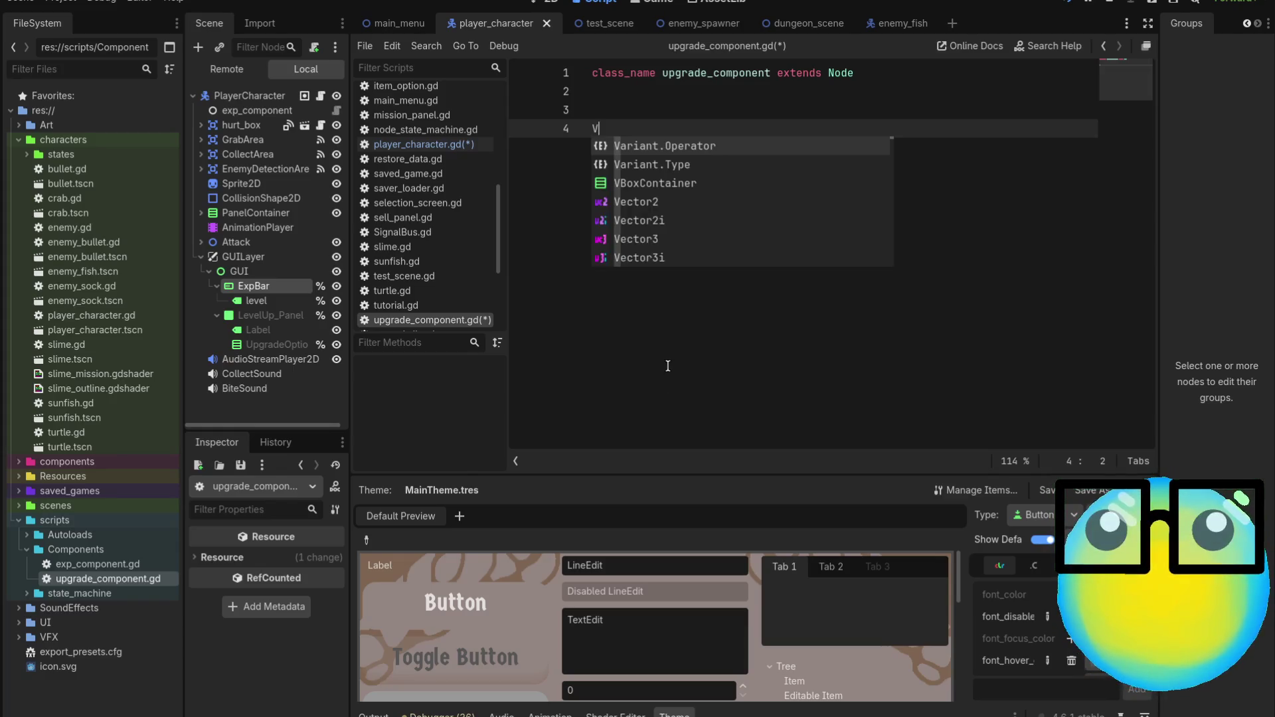
{"action": "key", "text": "BackSpace"}
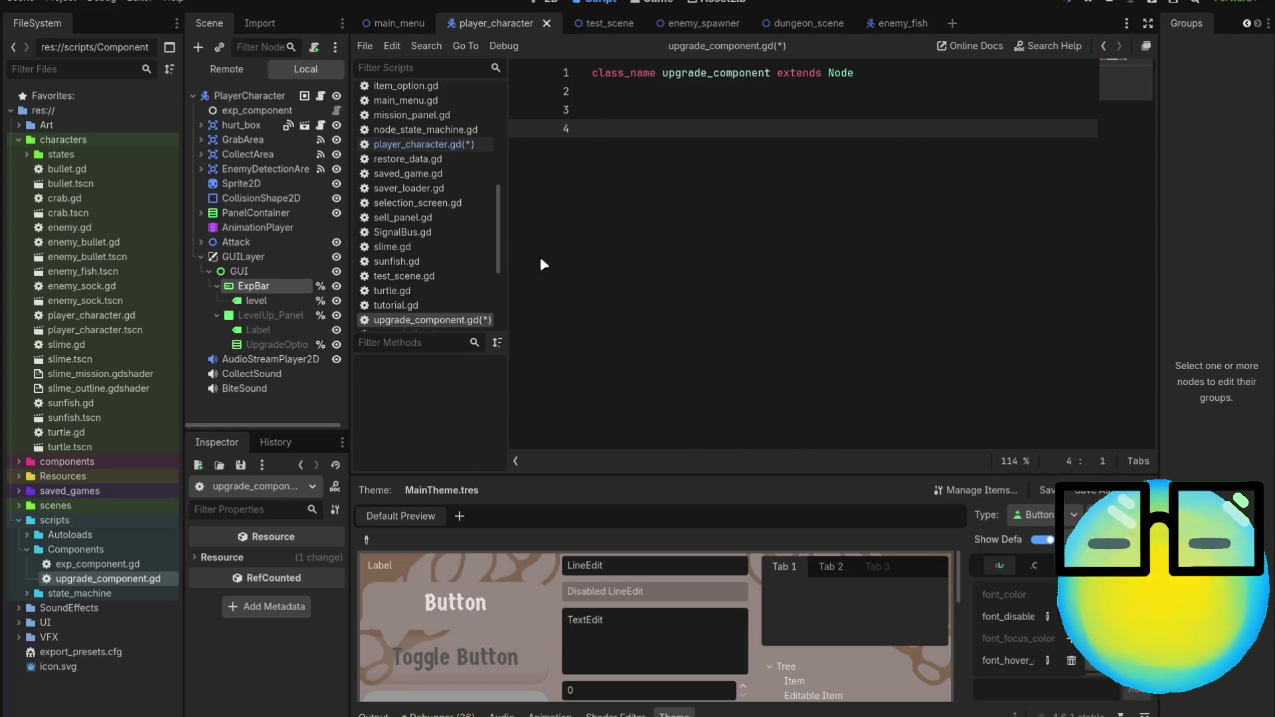
{"action": "left_click", "coordinate": [424, 144]}
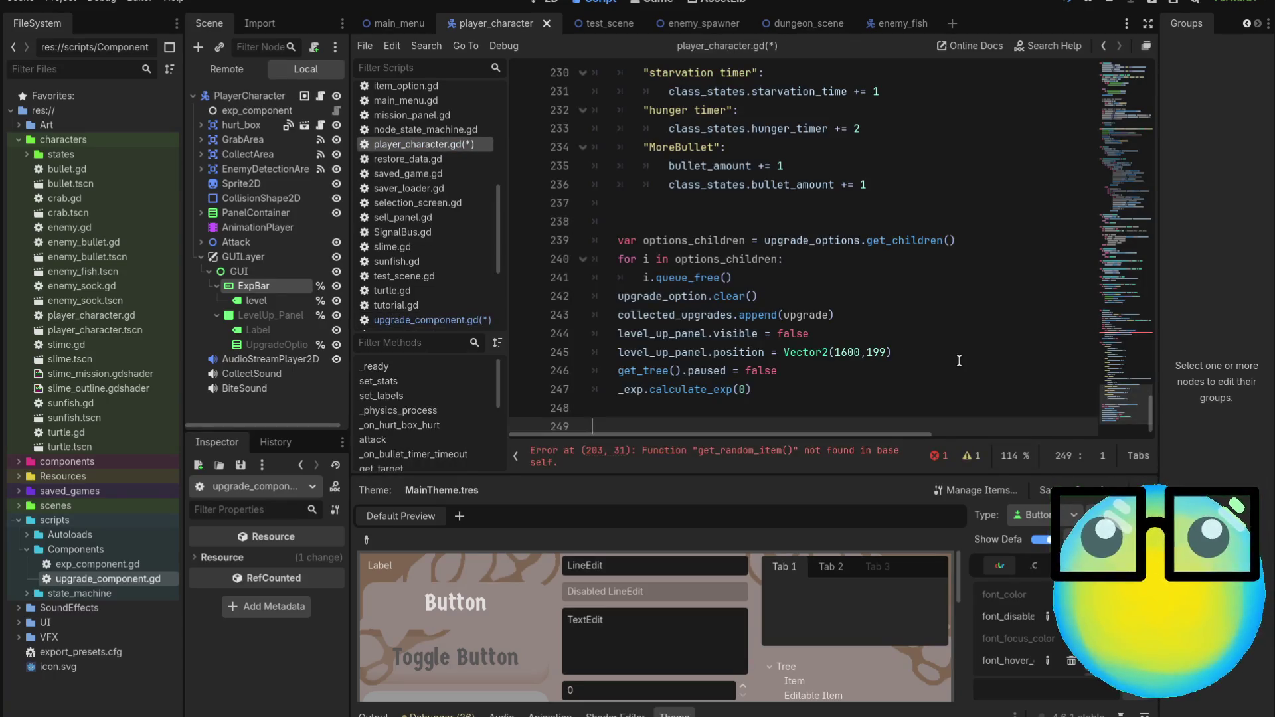
- Move get_random_item() from player_character.gd into upgrade_component.gd
{"action": "key", "text": "ctrl+v"}
{"action": "key", "text": "ctrl+s"}
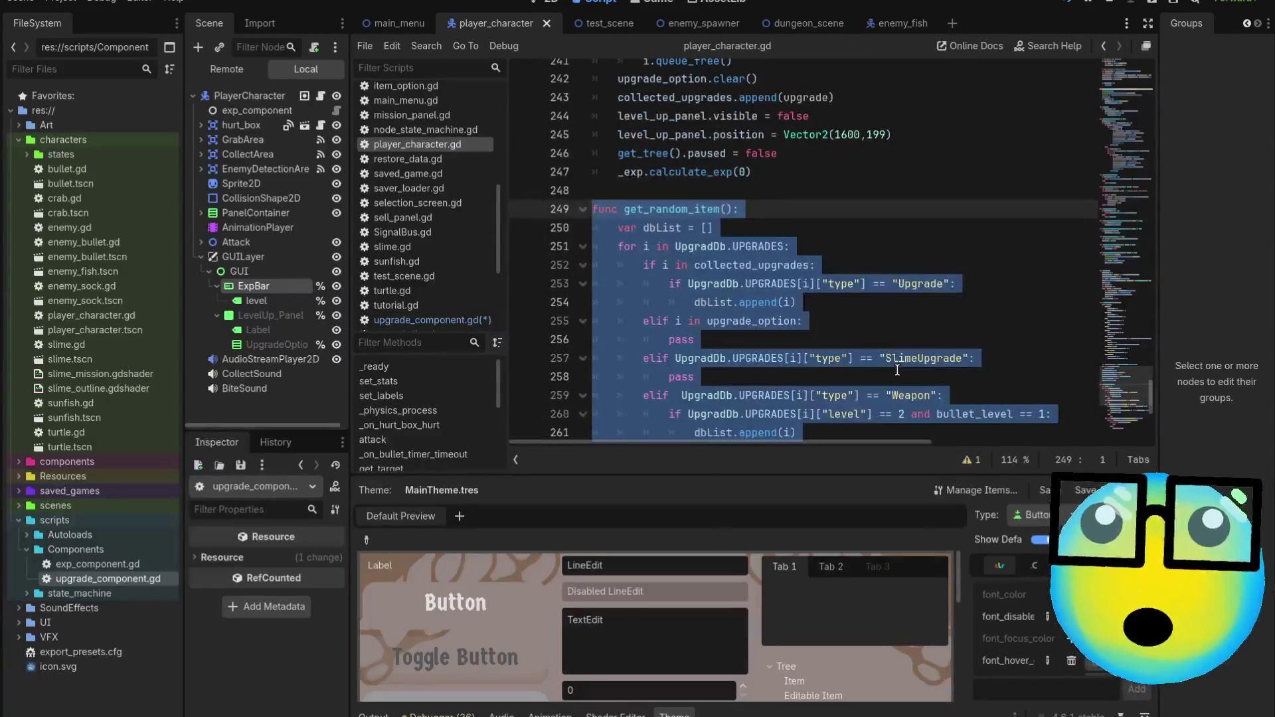
{"action": "key", "text": "ctrl+x"}
{"action": "left_click", "coordinate": [425, 319]}
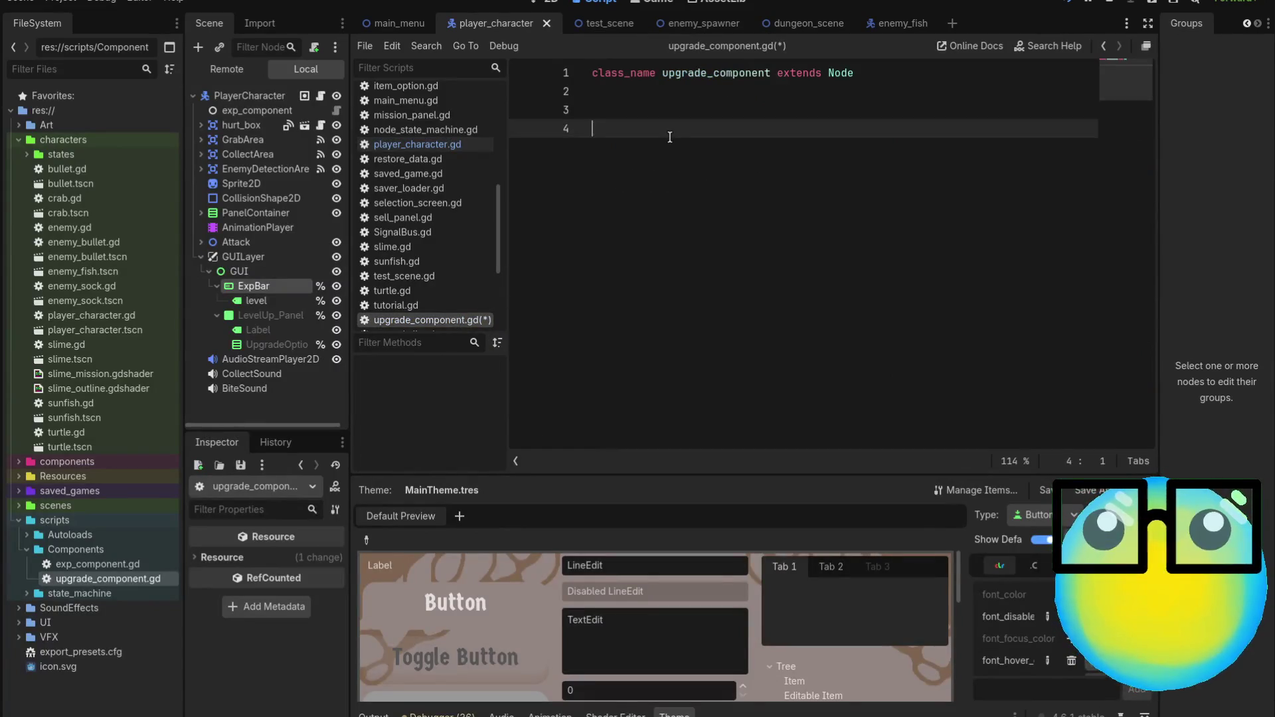
{"action": "key", "text": "ctrl+v"}
{"action": "scroll", "coordinate": [921, 320], "scroll_direction": "up", "scroll_amount": 5}
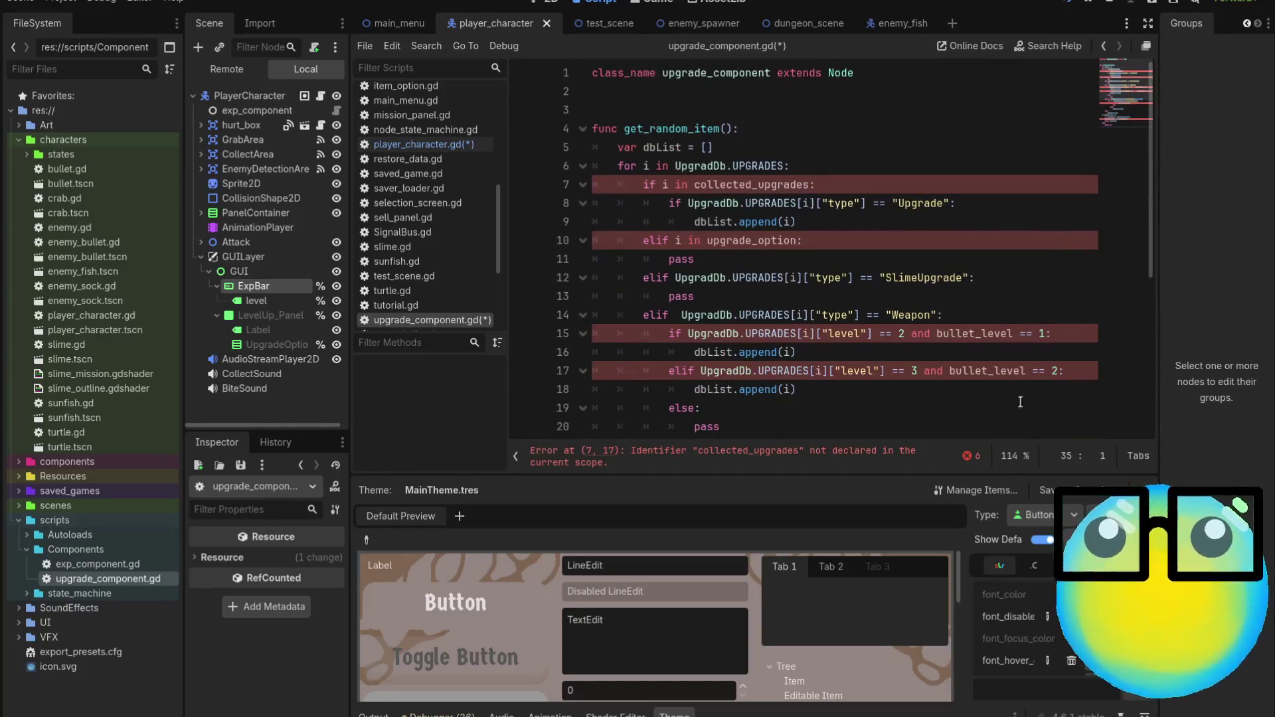
- Cut the level_up() function out of player_character.gd
{"action": "left_click", "coordinate": [449, 147]}
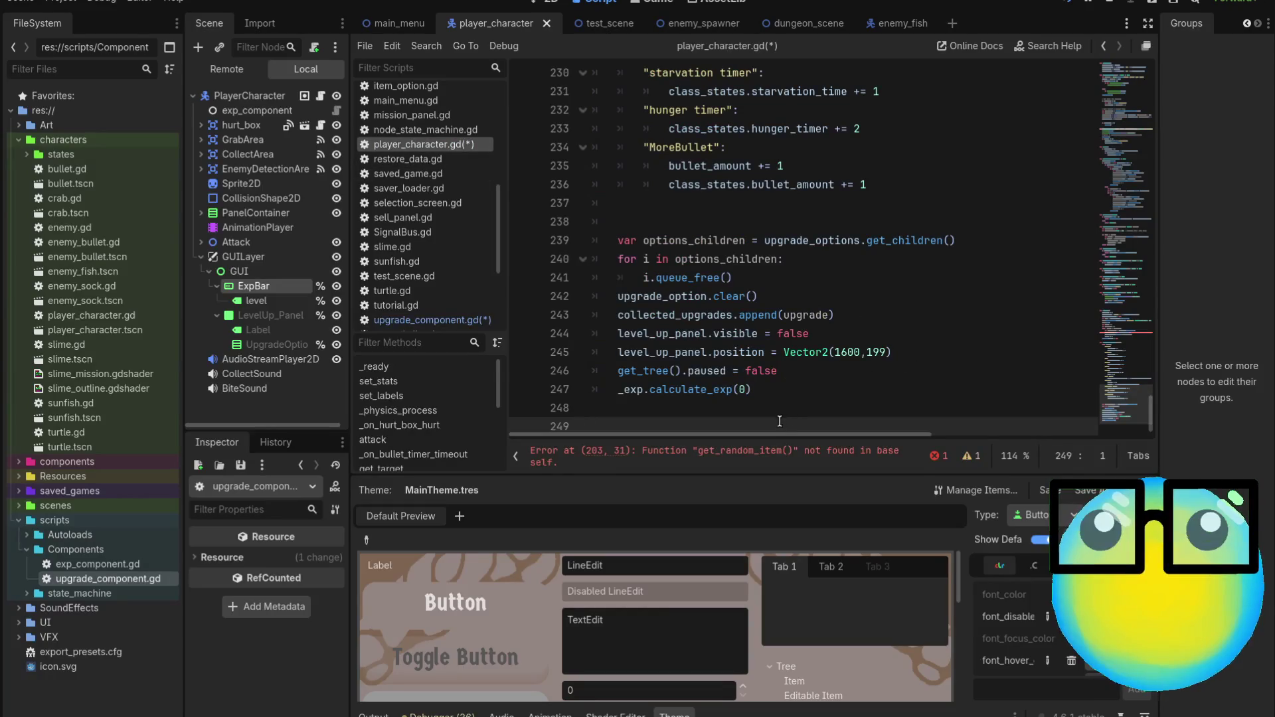
{"action": "left_click", "coordinate": [742, 456]}
{"action": "scroll", "coordinate": [753, 359], "scroll_direction": "up", "scroll_amount": 1}
{"action": "scroll", "coordinate": [753, 359], "scroll_direction": "down", "scroll_amount": 2}
{"action": "scroll", "coordinate": [753, 358], "scroll_direction": "up", "scroll_amount": 2}
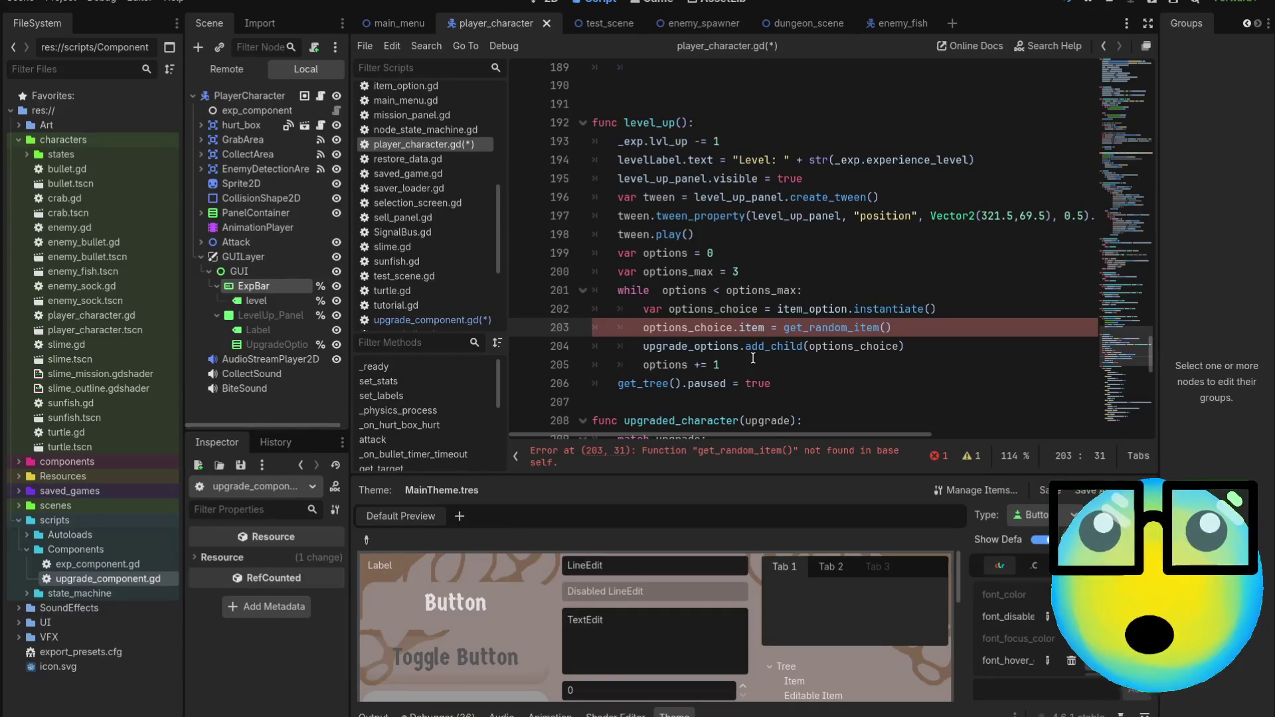
{"action": "scroll", "coordinate": [662, 352], "scroll_direction": "down", "scroll_amount": 3}
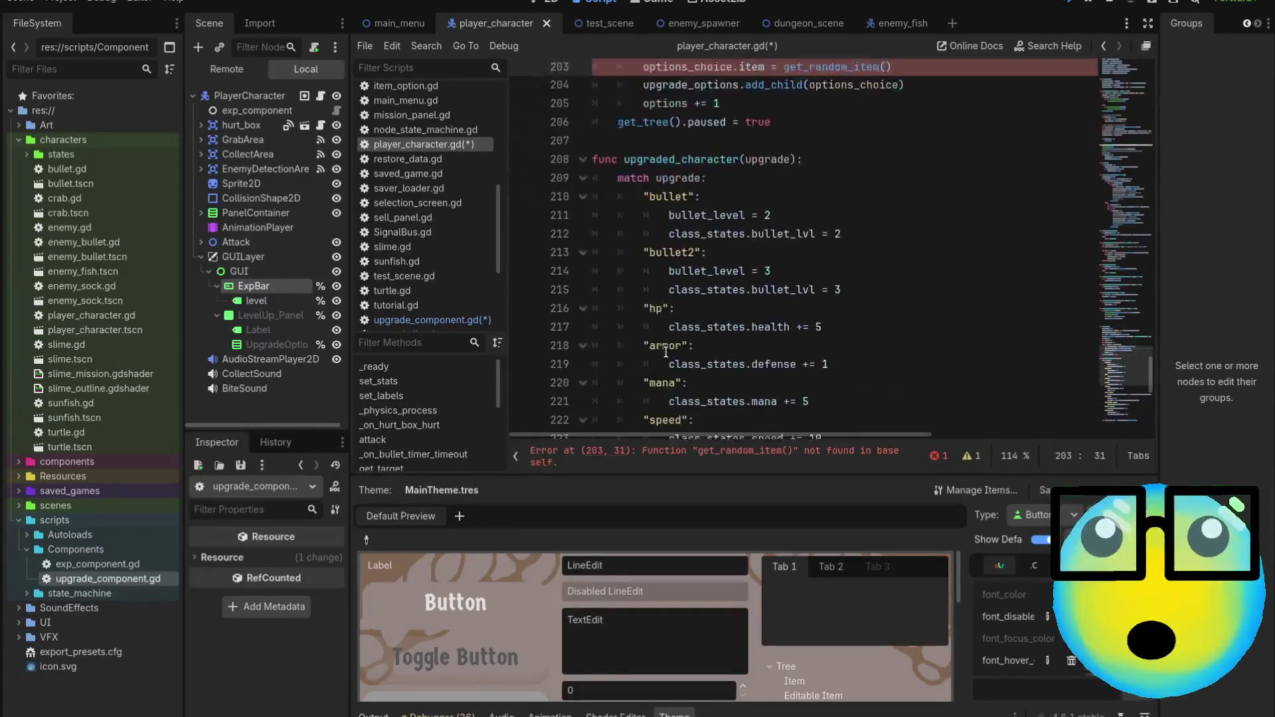
{"action": "scroll", "coordinate": [697, 364], "scroll_direction": "up", "scroll_amount": 3}
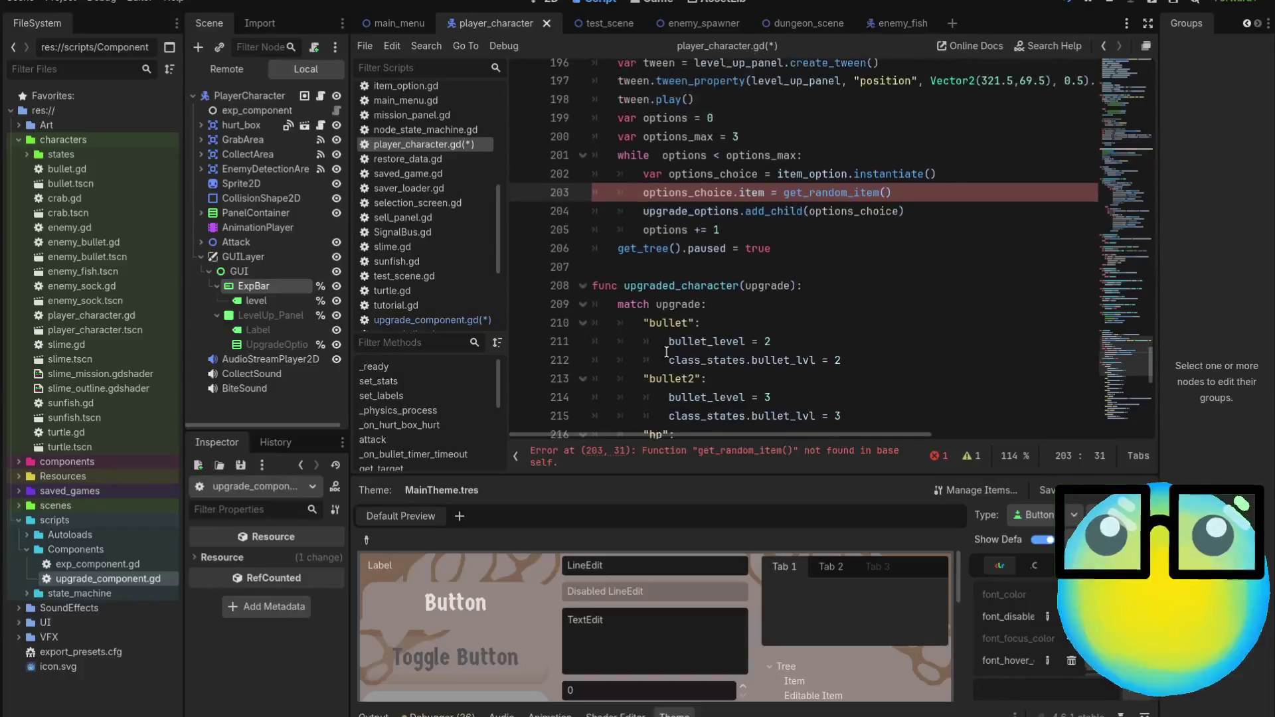
{"action": "mouse_move", "coordinate": [799, 367]}
{"action": "left_mouse_down"}
{"action": "mouse_move", "coordinate": [717, 304]}
{"action": "mouse_move", "coordinate": [598, 136]}
{"action": "mouse_move", "coordinate": [538, 101]}
{"action": "left_mouse_up"}
{"action": "key", "text": "ctrl+x"}
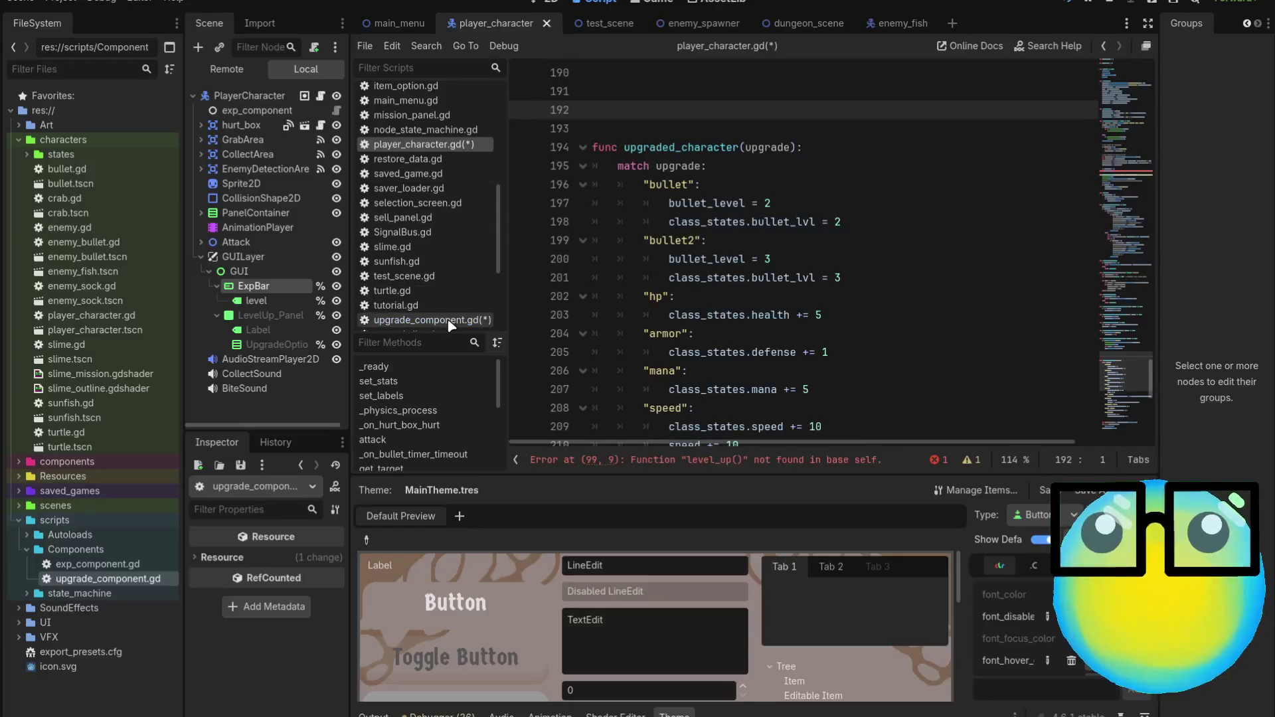
- Paste level_up() into upgrade_component.gd above get_random_item()
{"action": "left_click", "coordinate": [445, 320]}
{"action": "left_click", "coordinate": [611, 106]}
{"action": "key", "text": "Return"}
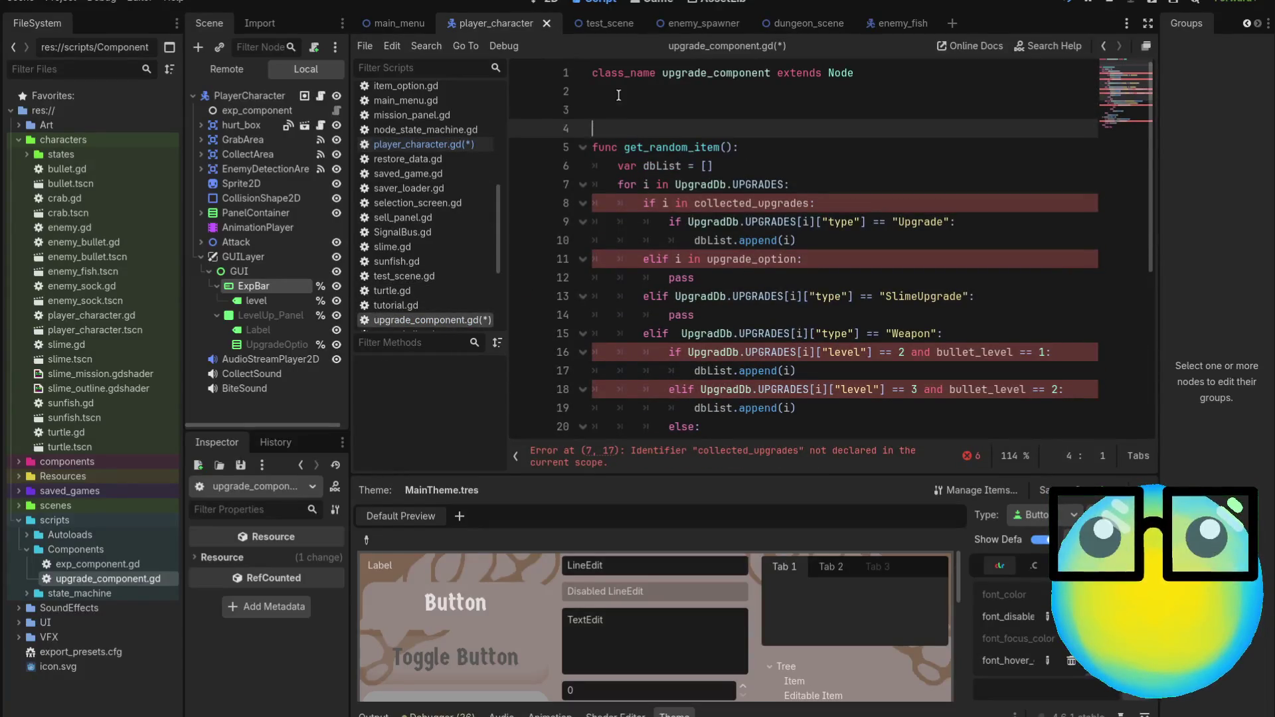
{"action": "key", "text": "ctrl+v"}
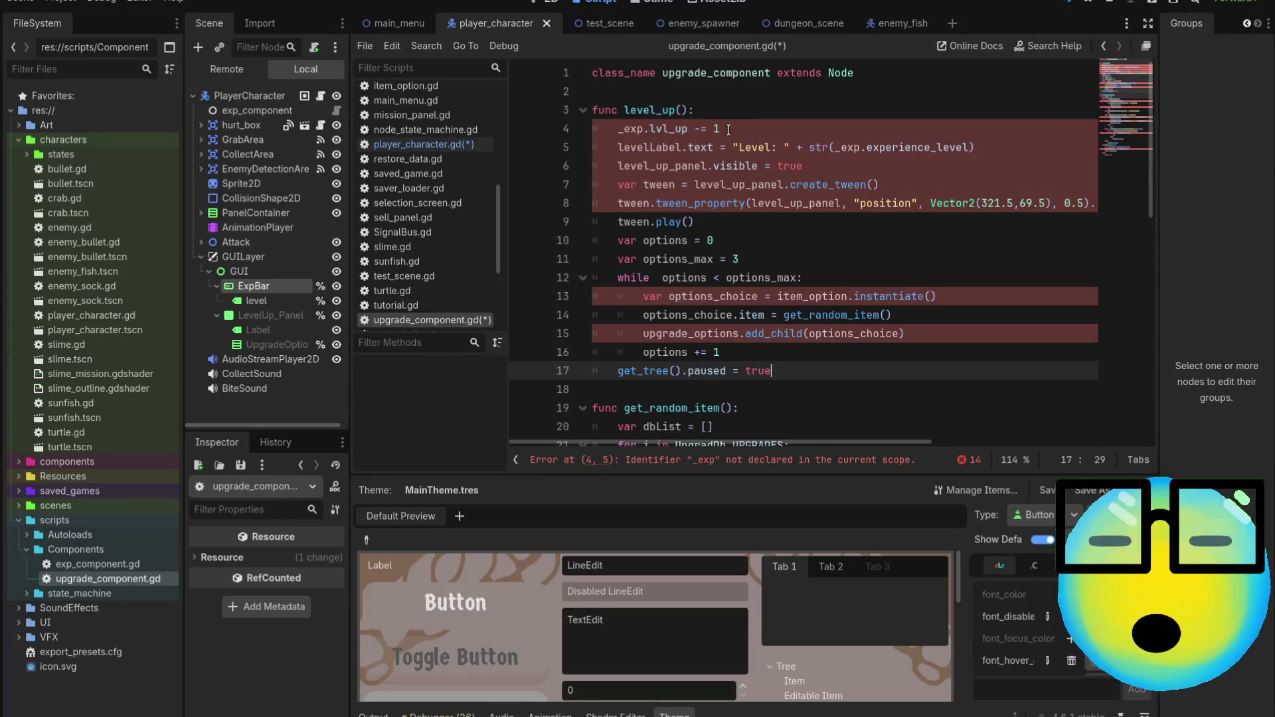
{"action": "left_click", "coordinate": [419, 144]}
{"action": "left_click_drag", "start_coordinate": [1121, 350], "coordinate": [1134, 108]}
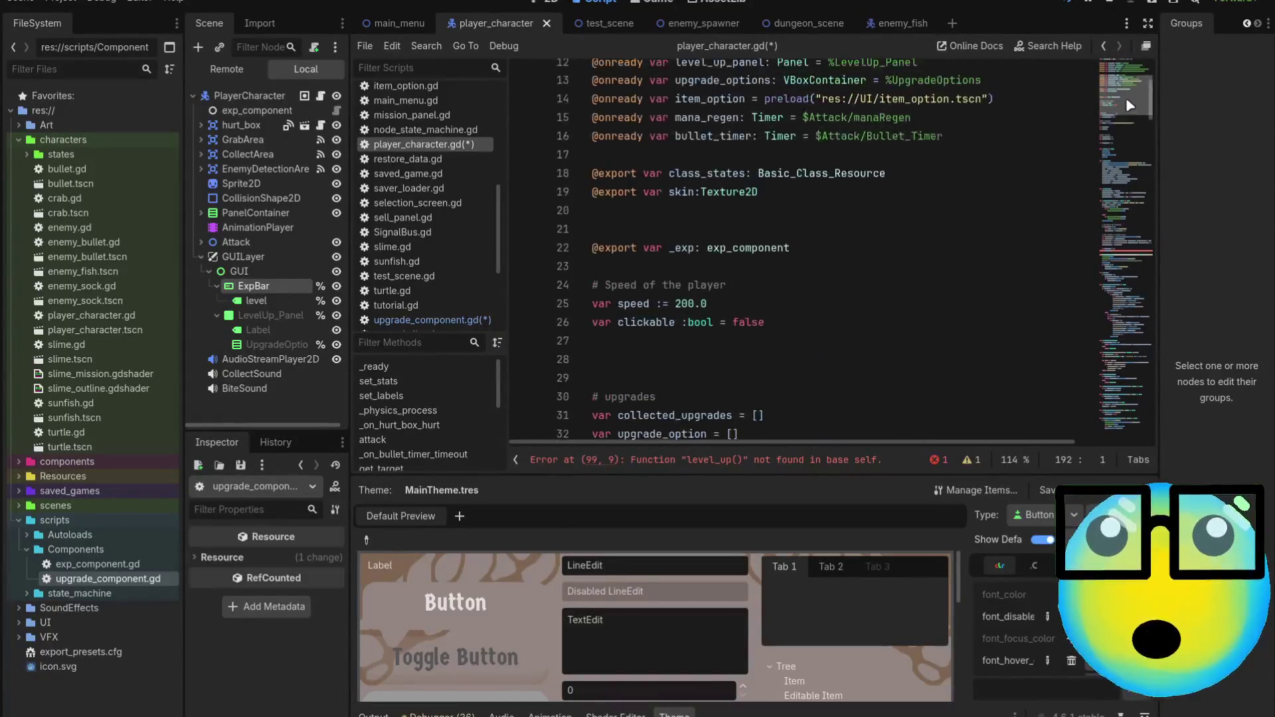
{"action": "left_click_drag", "start_coordinate": [792, 256], "coordinate": [576, 258]}
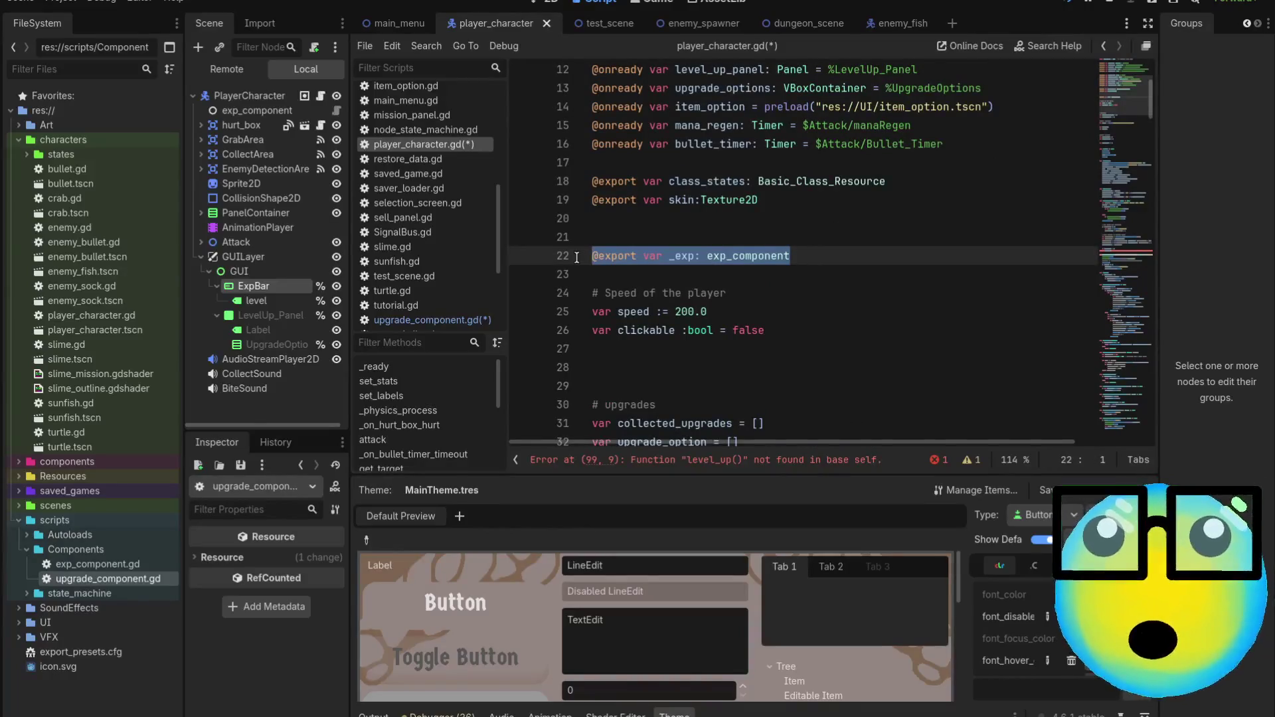
{"action": "left_click", "coordinate": [425, 320]}
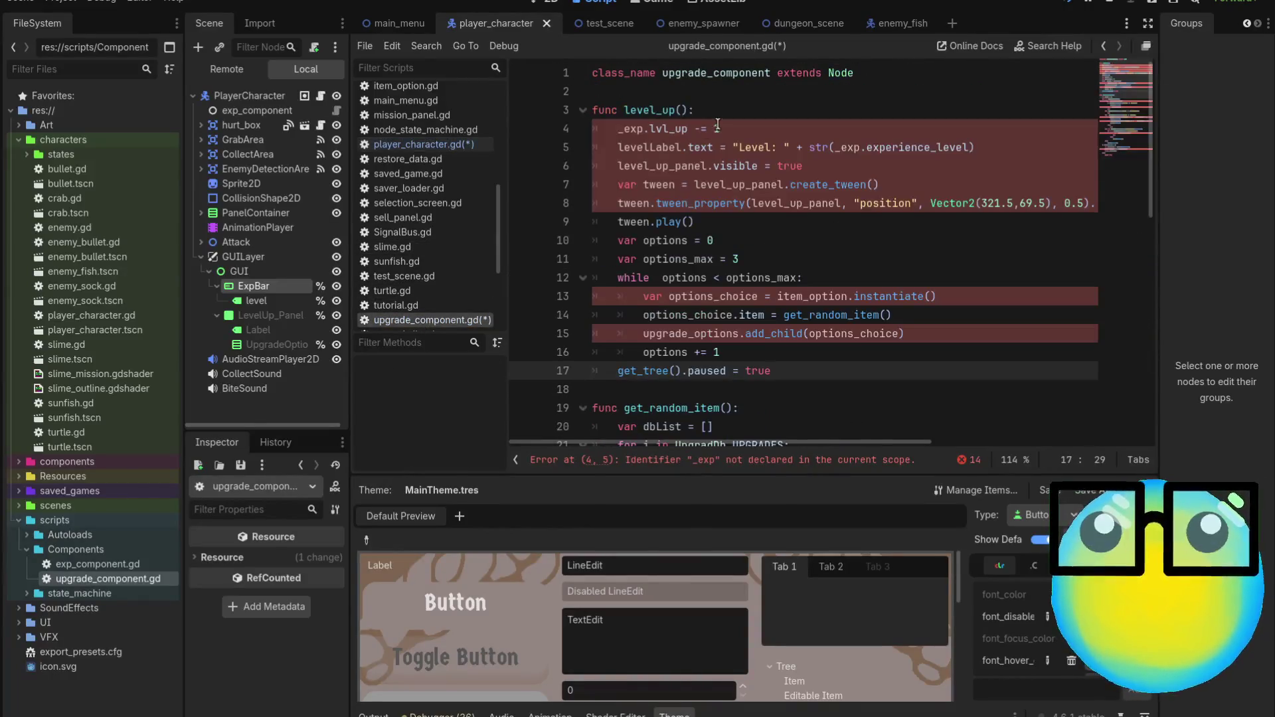
{"action": "left_click", "coordinate": [685, 93]}
{"action": "key", "text": "Return"}
{"action": "key", "text": "Return"}
{"action": "key", "text": "Up"}
{"action": "key", "text": "Up"}
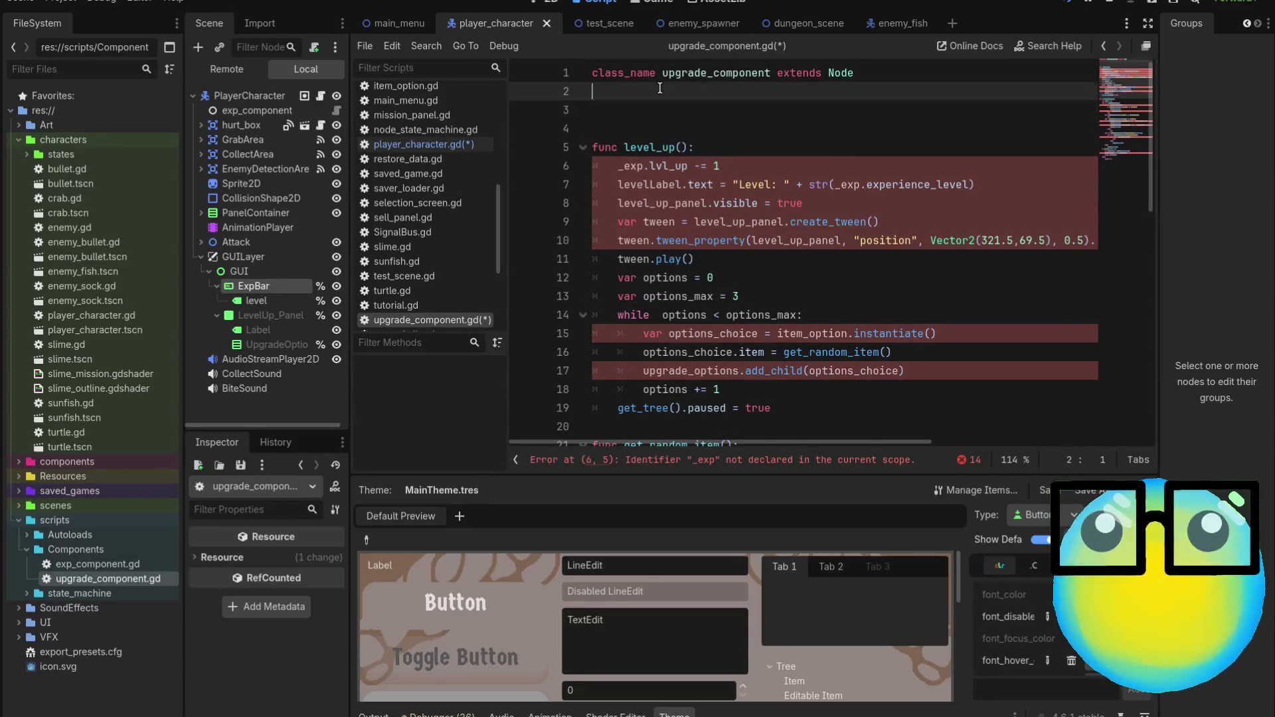
{"action": "key", "text": "Return"}
{"action": "key", "text": "ctrl+v"}
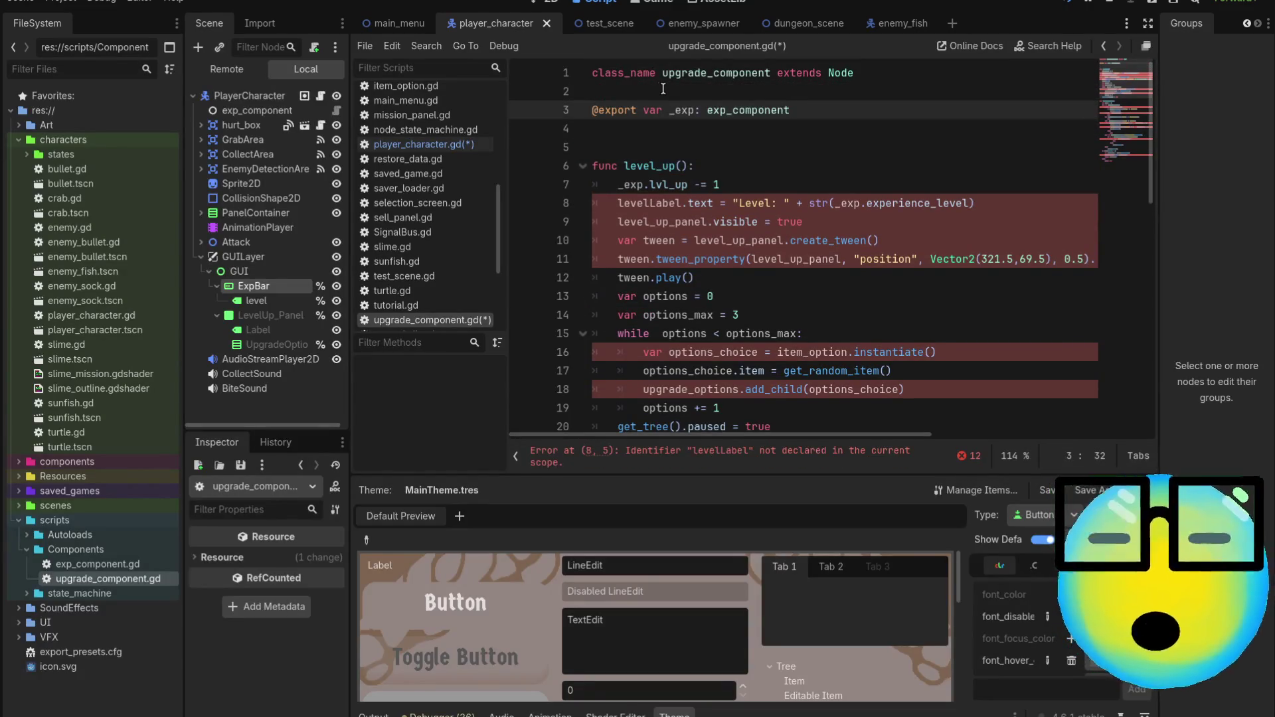
{"action": "left_click", "coordinate": [465, 145]}
- Move the levelLabel and level_up_panel declarations into upgrade_component.gd
{"action": "scroll", "coordinate": [951, 207], "scroll_direction": "up", "scroll_amount": 2}
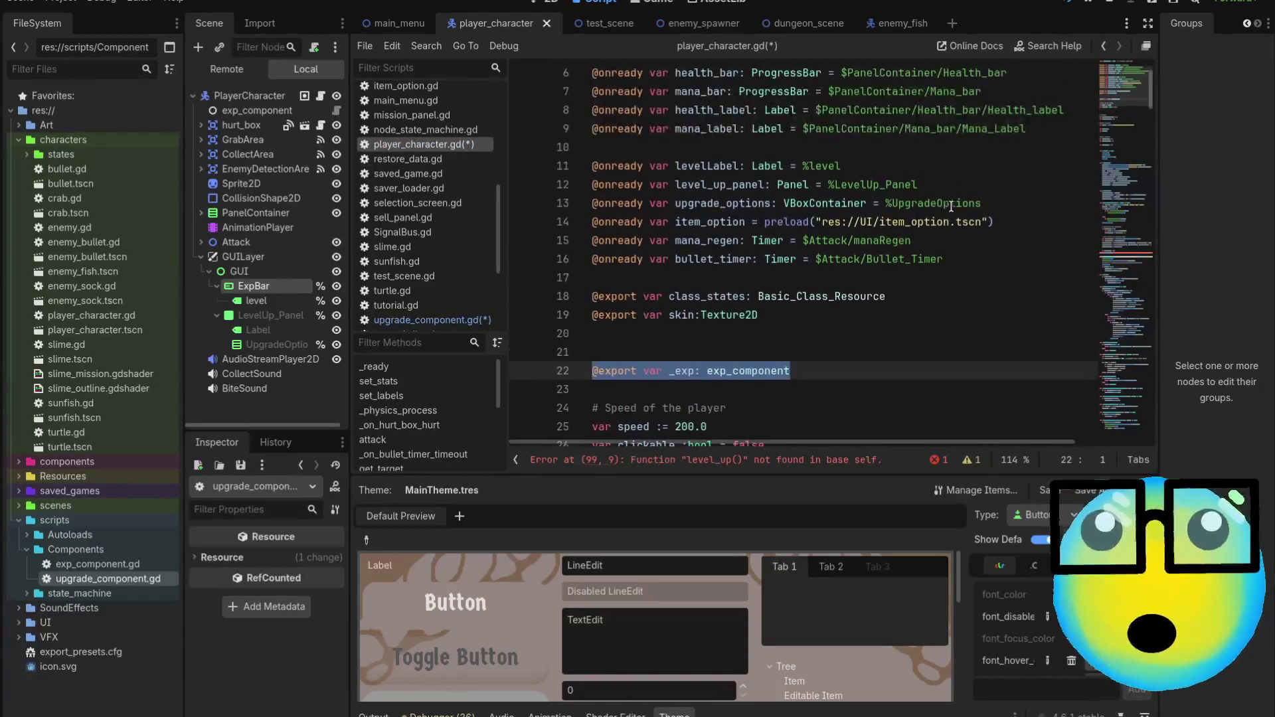
{"action": "mouse_move", "coordinate": [1000, 181]}
{"action": "left_mouse_down"}
{"action": "mouse_move", "coordinate": [588, 184]}
{"action": "mouse_move", "coordinate": [538, 166]}
{"action": "left_mouse_up"}
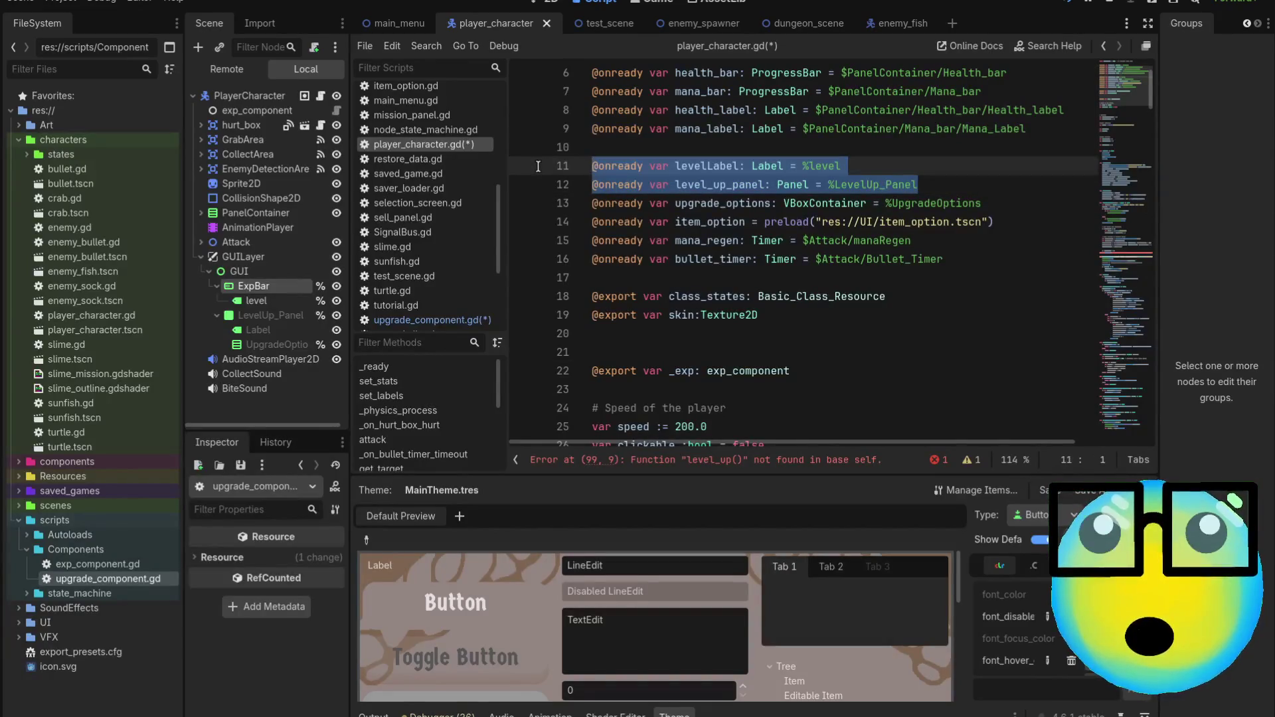
{"action": "key", "text": "ctrl+x"}
{"action": "left_click", "coordinate": [449, 321]}
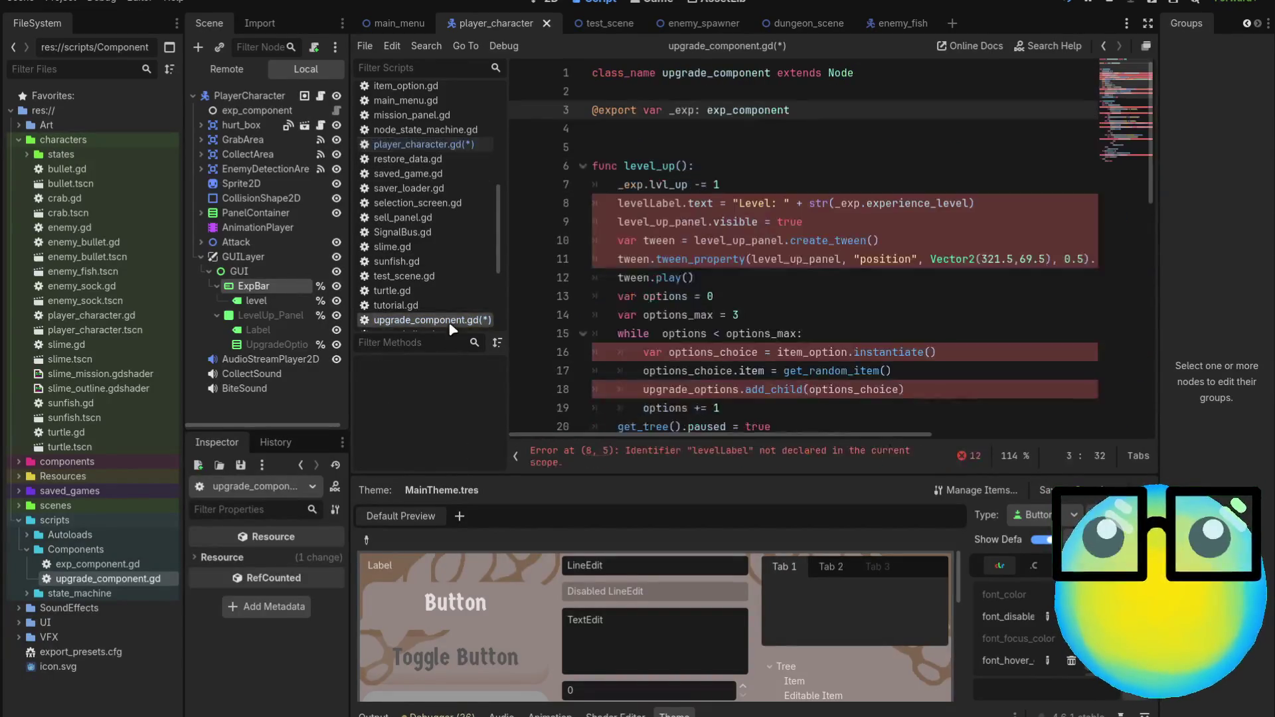
{"action": "key", "text": "Up"}
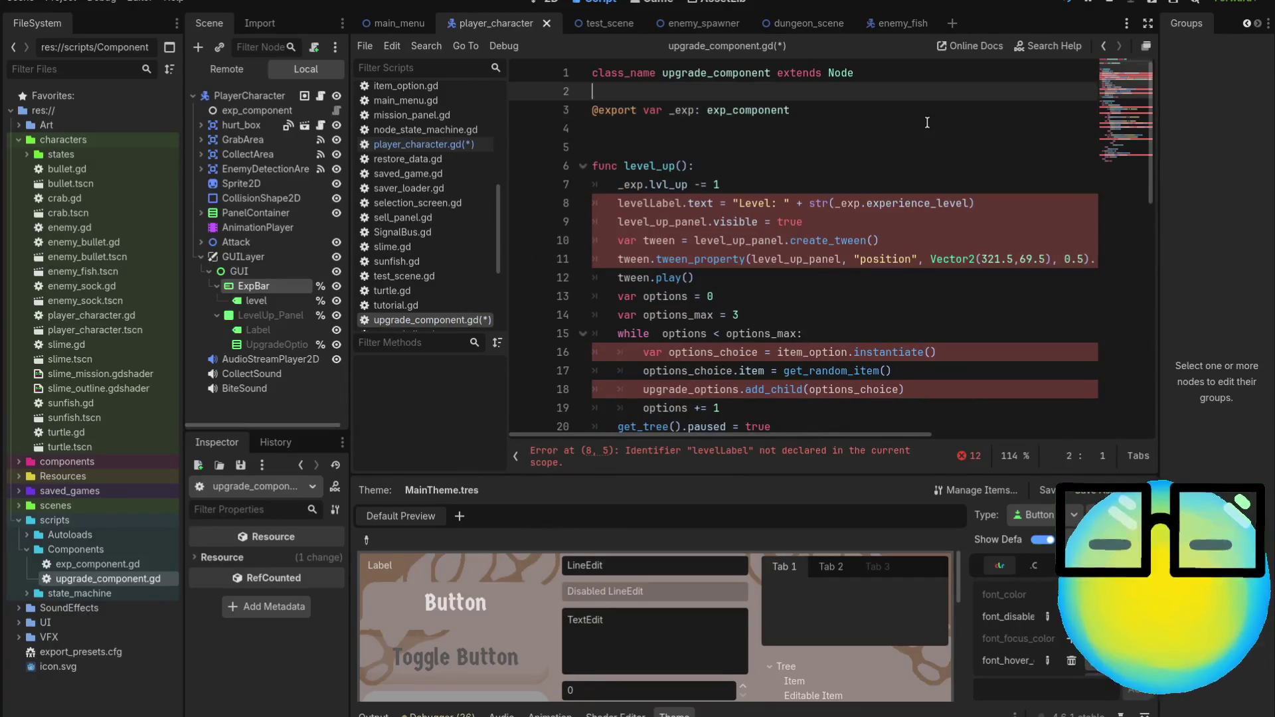
{"action": "key", "text": "Return"}
{"action": "key", "text": "ctrl+v"}
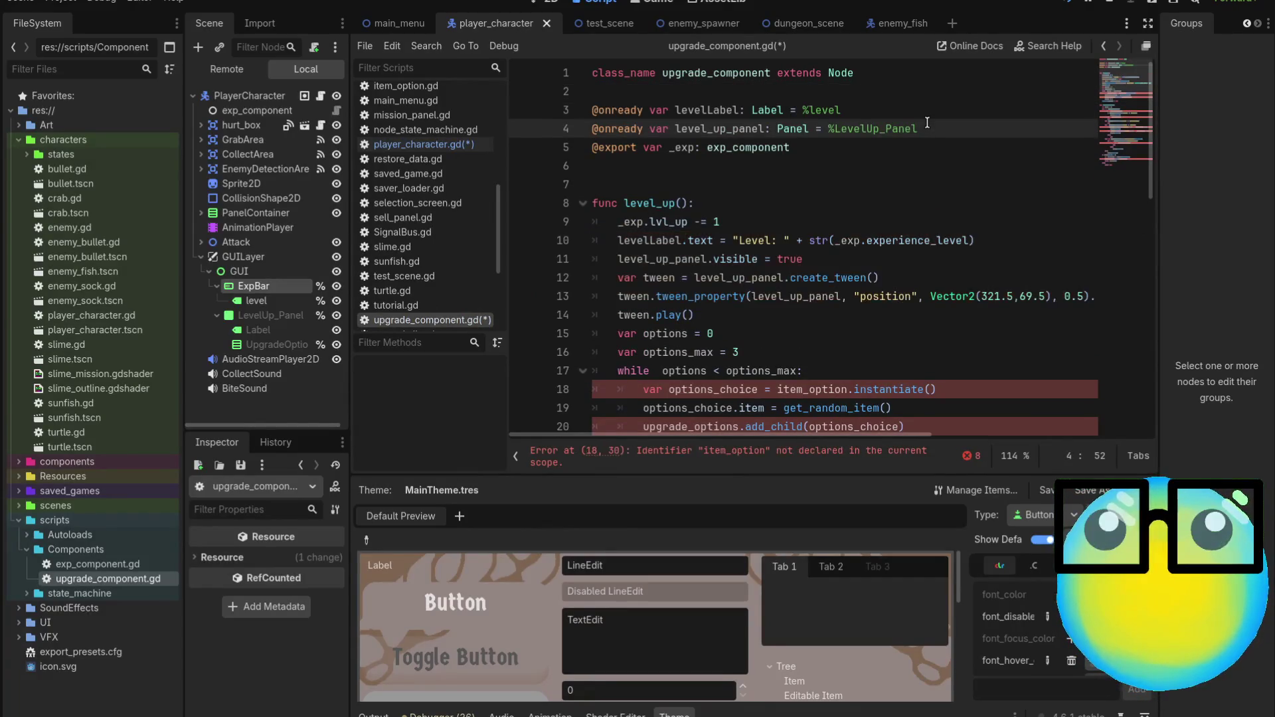
{"action": "key", "text": "Return"}
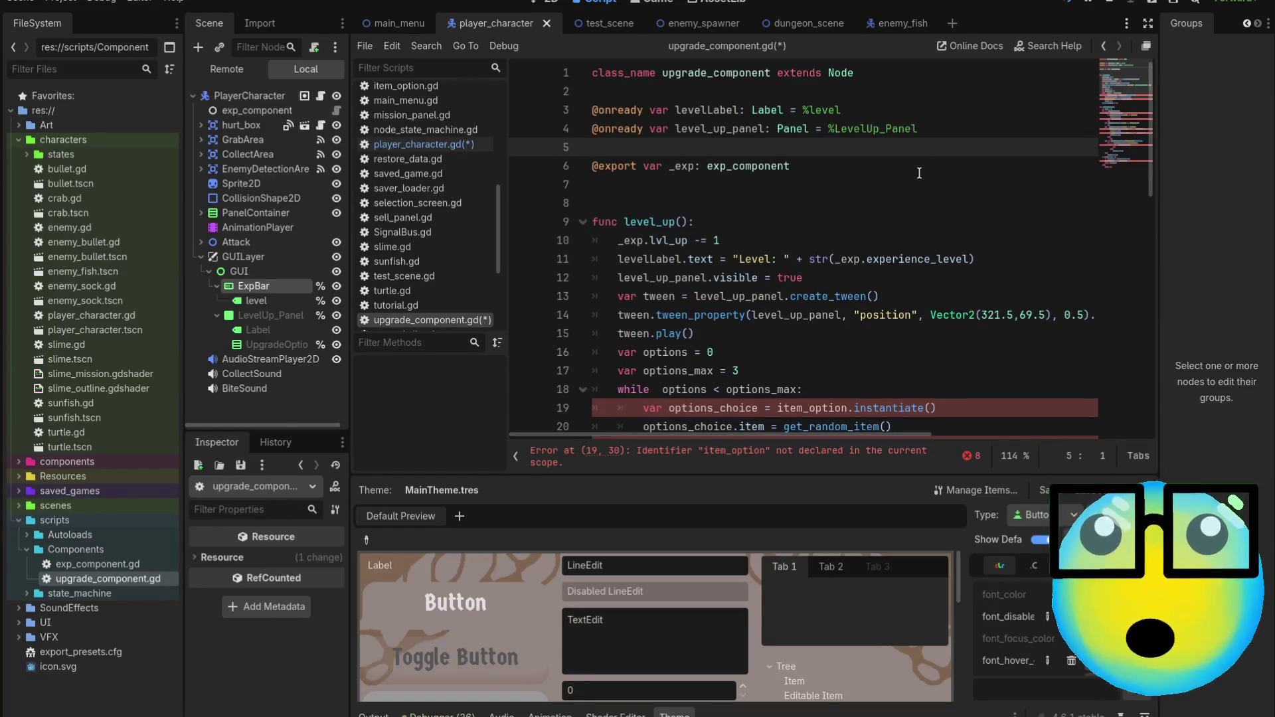
{"action": "left_click", "coordinate": [459, 145]}
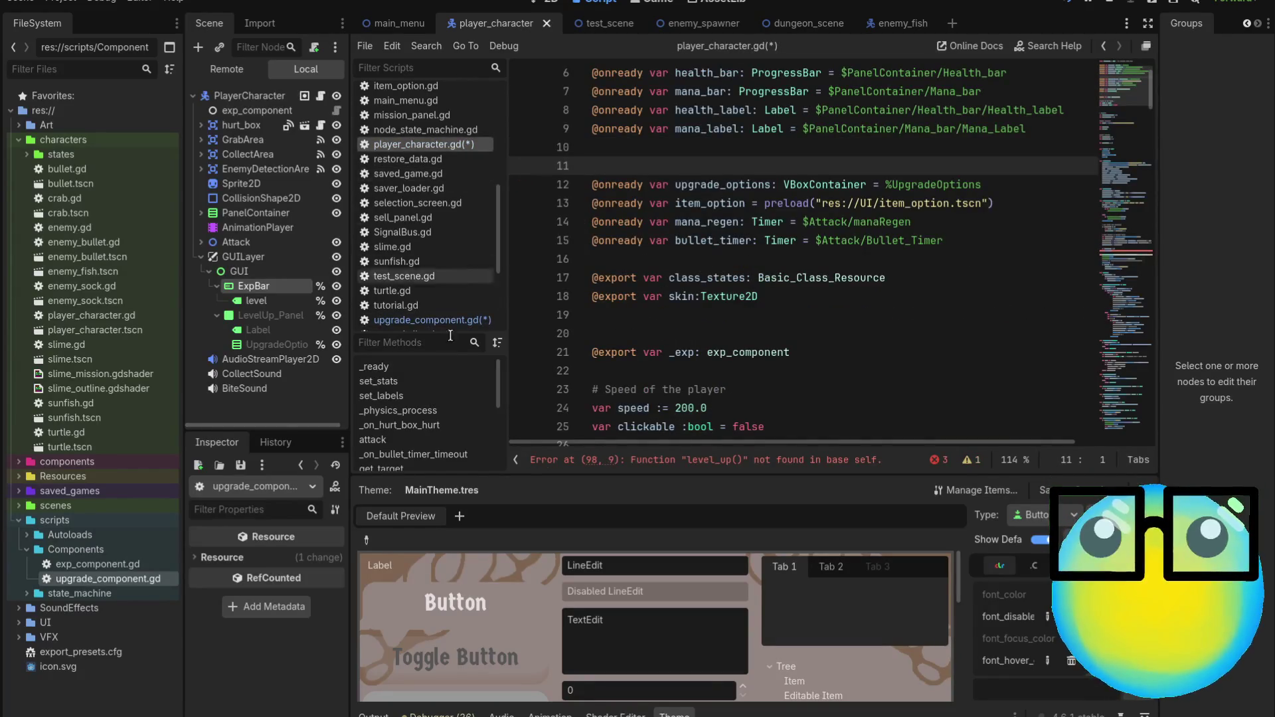
{"action": "left_click", "coordinate": [428, 320]}
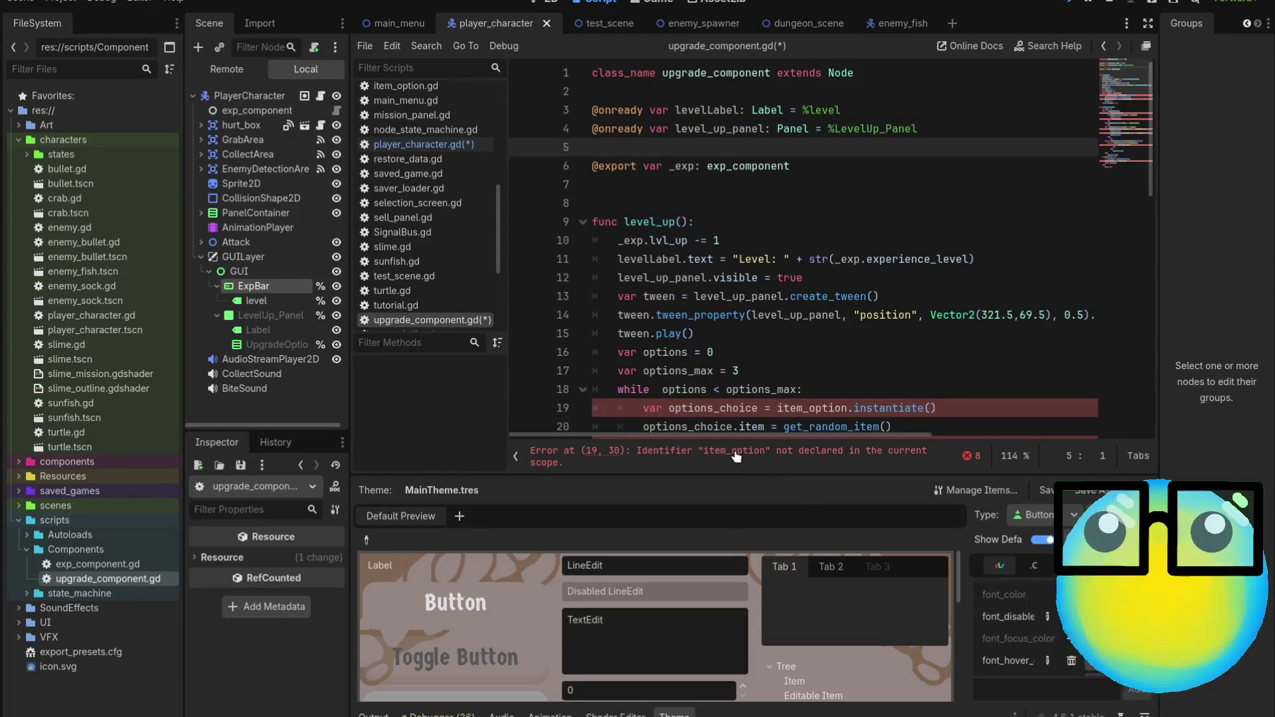
{"action": "left_click", "coordinate": [424, 145]}
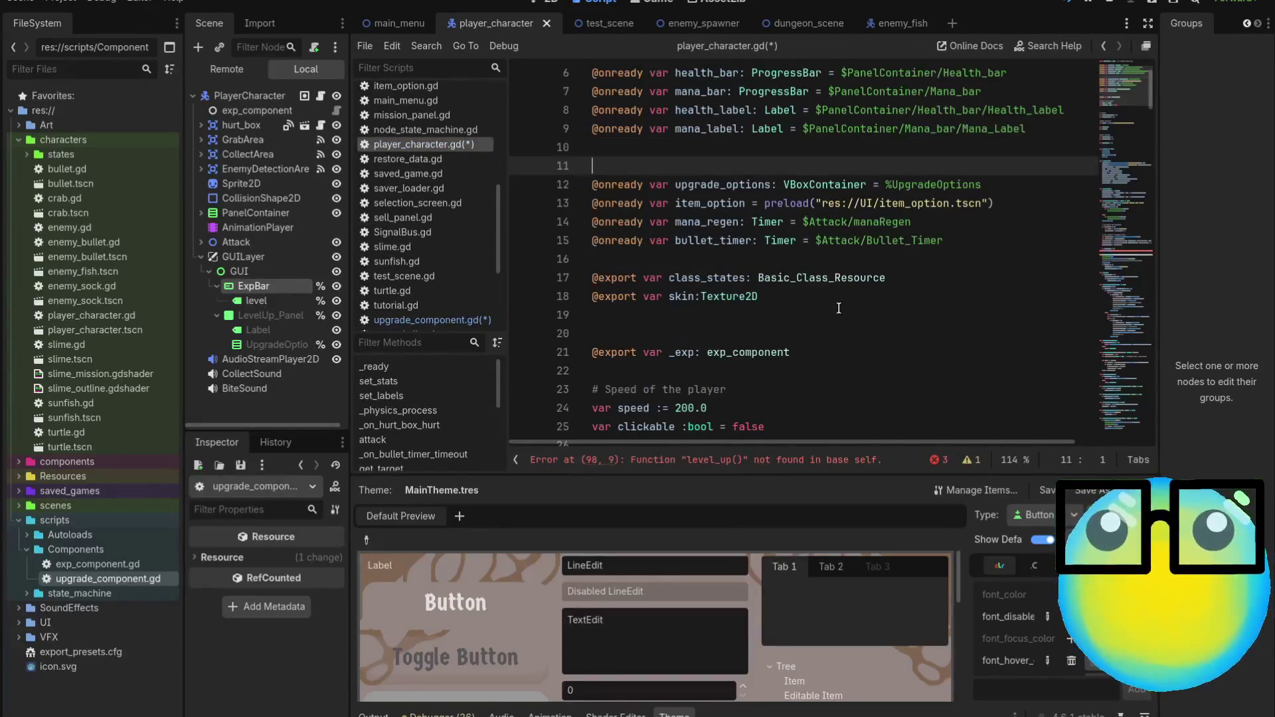
- Move the upgrades variable lines into upgrade_component.gd below the _exp export line
{"action": "scroll", "coordinate": [839, 308], "scroll_direction": "down", "scroll_amount": 5}
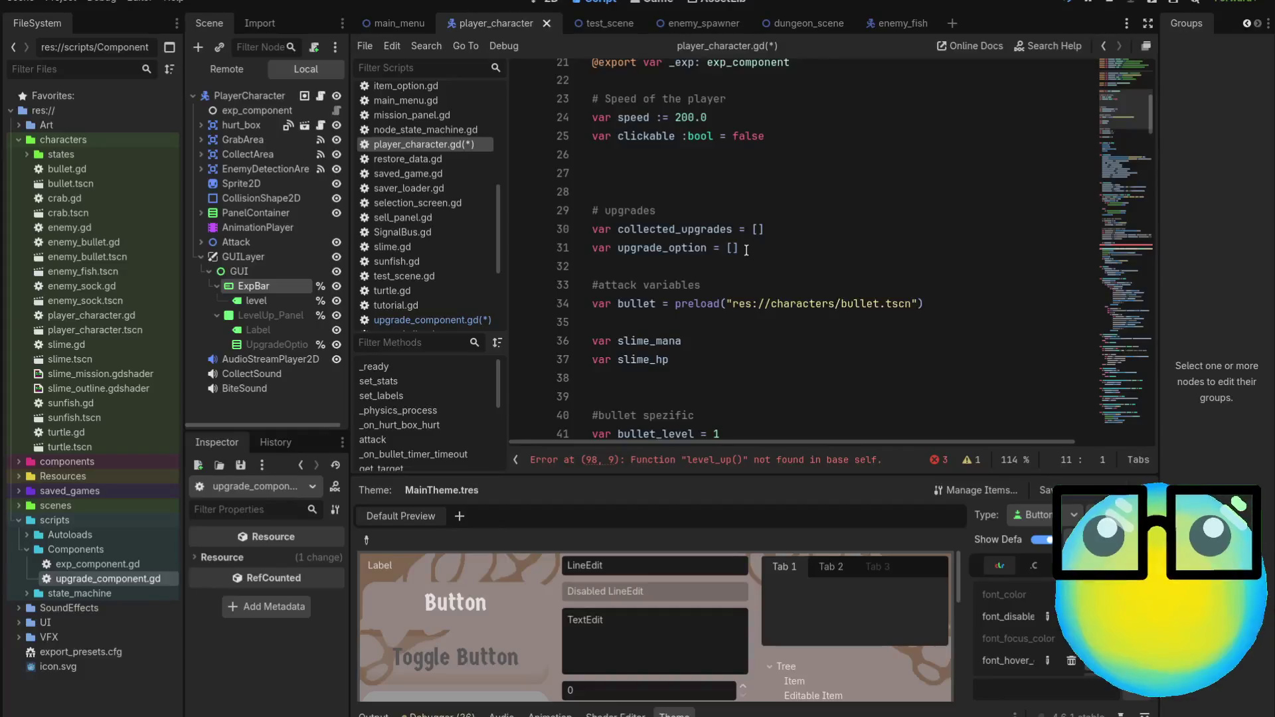
{"action": "scroll", "coordinate": [738, 265], "scroll_direction": "down", "scroll_amount": 1}
{"action": "left_click_drag", "start_coordinate": [737, 227], "coordinate": [550, 192]}
{"action": "key", "text": "ctrl+x"}
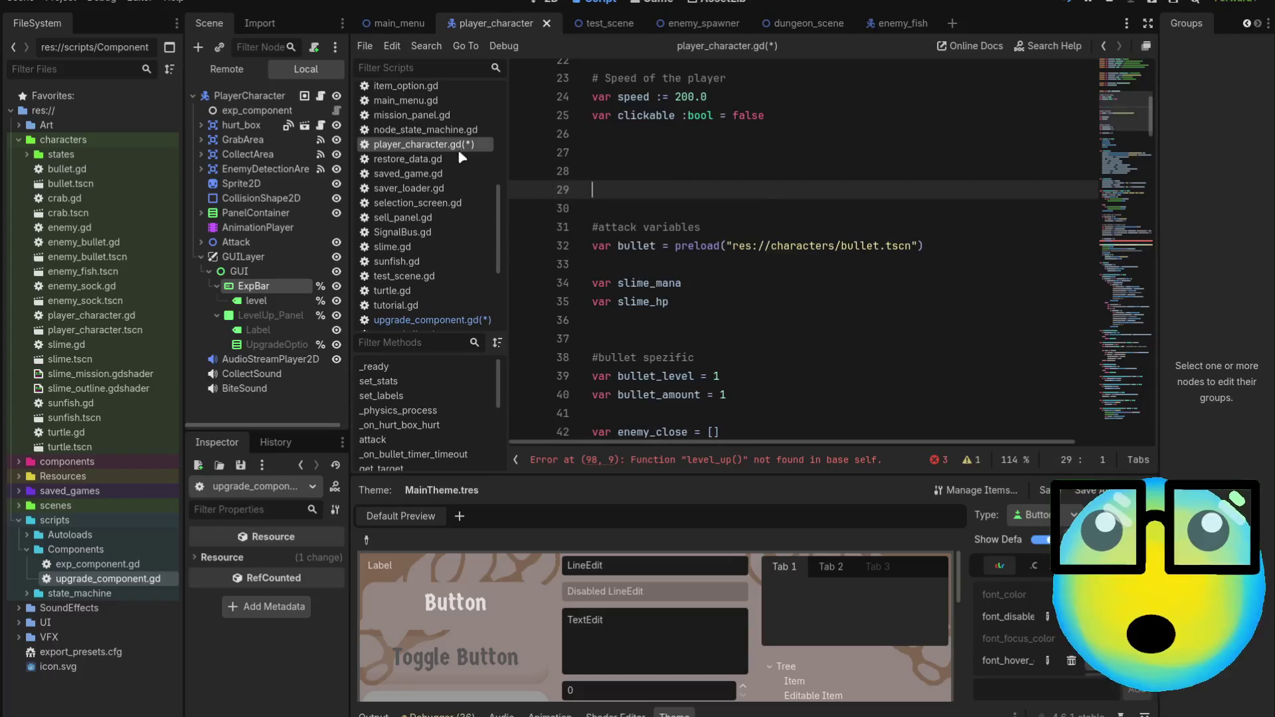
{"action": "left_click", "coordinate": [432, 320]}
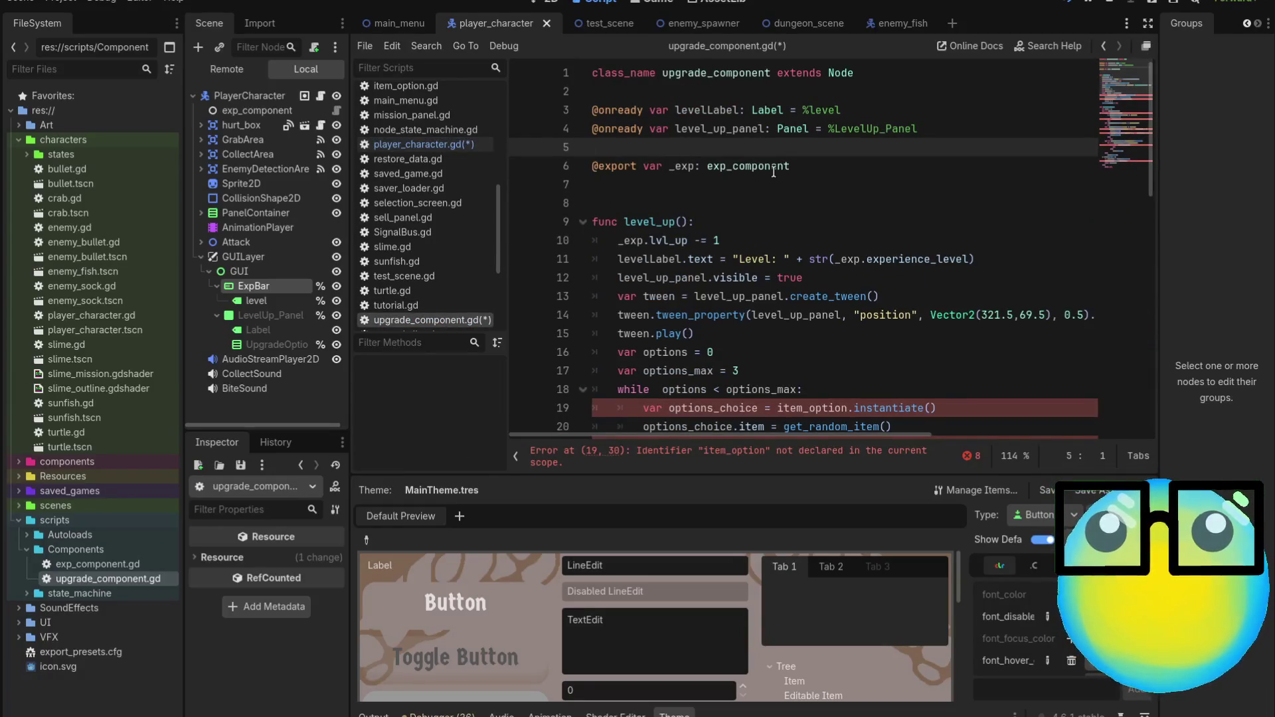
{"action": "key", "text": "Return"}
{"action": "key", "text": "Up"}
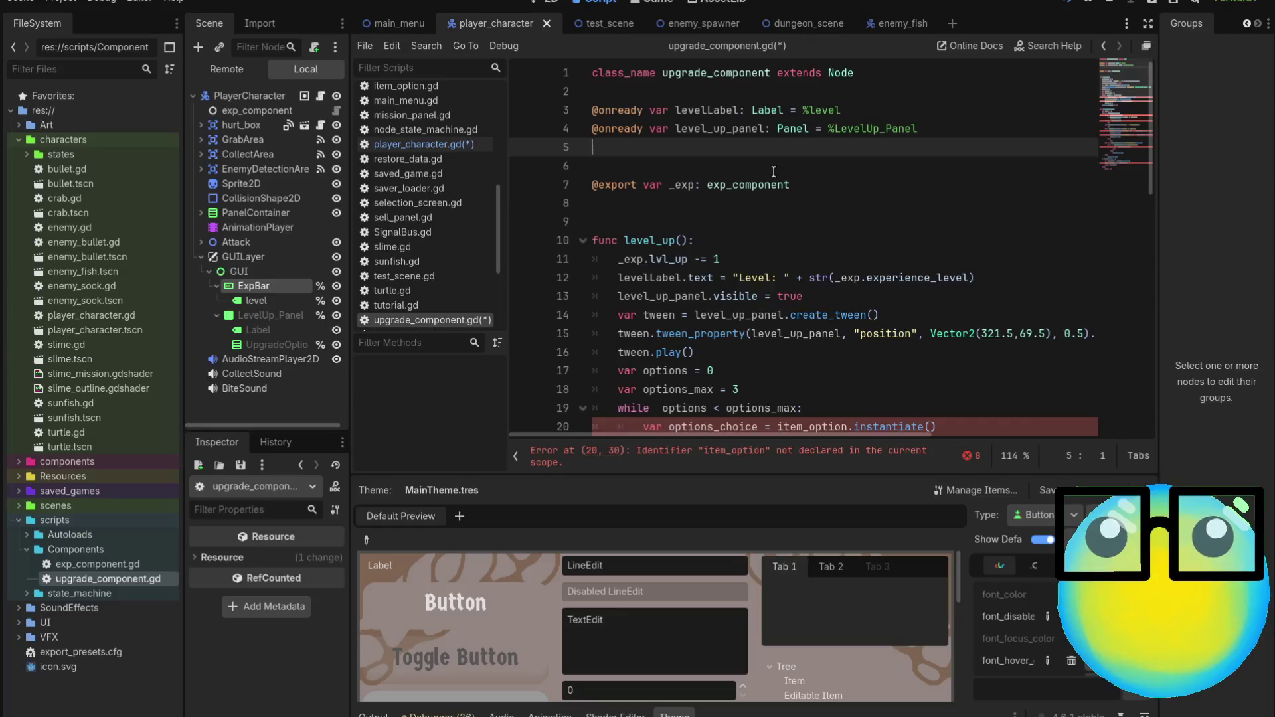
{"action": "key", "text": "ctrl+v"}
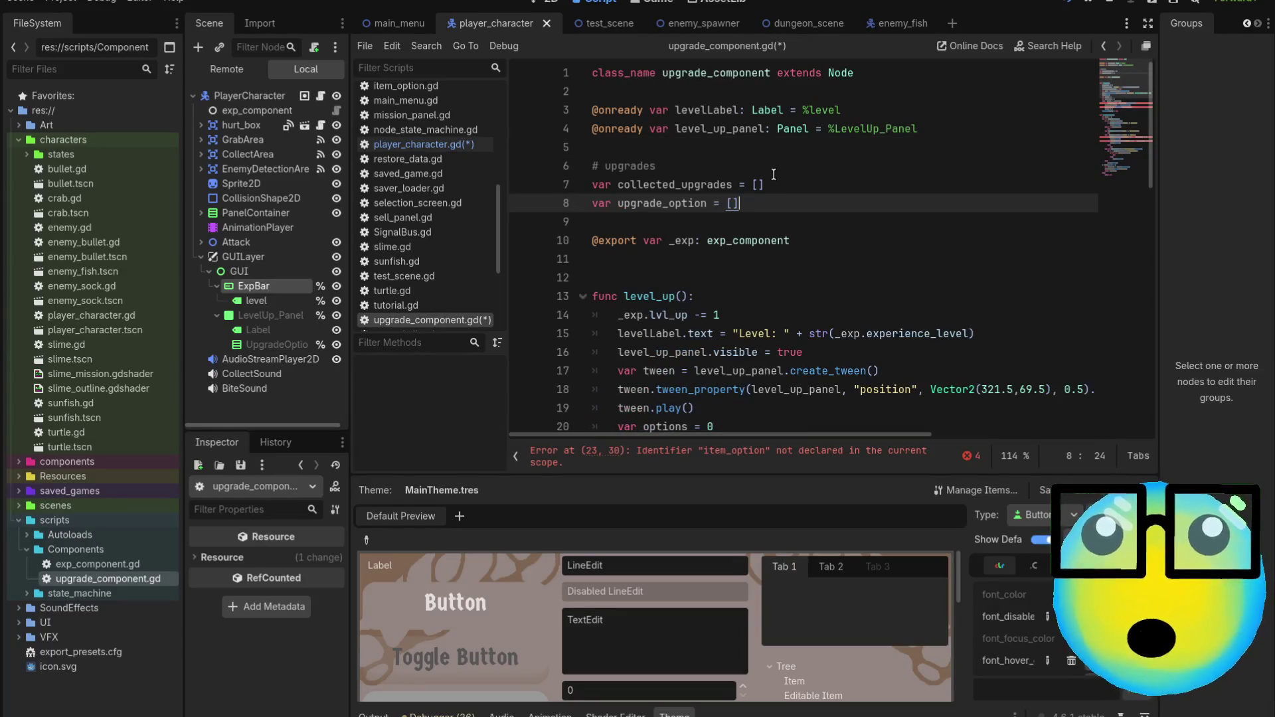
{"action": "key", "text": "ctrl+z"}
{"action": "key", "text": "ctrl+z"}
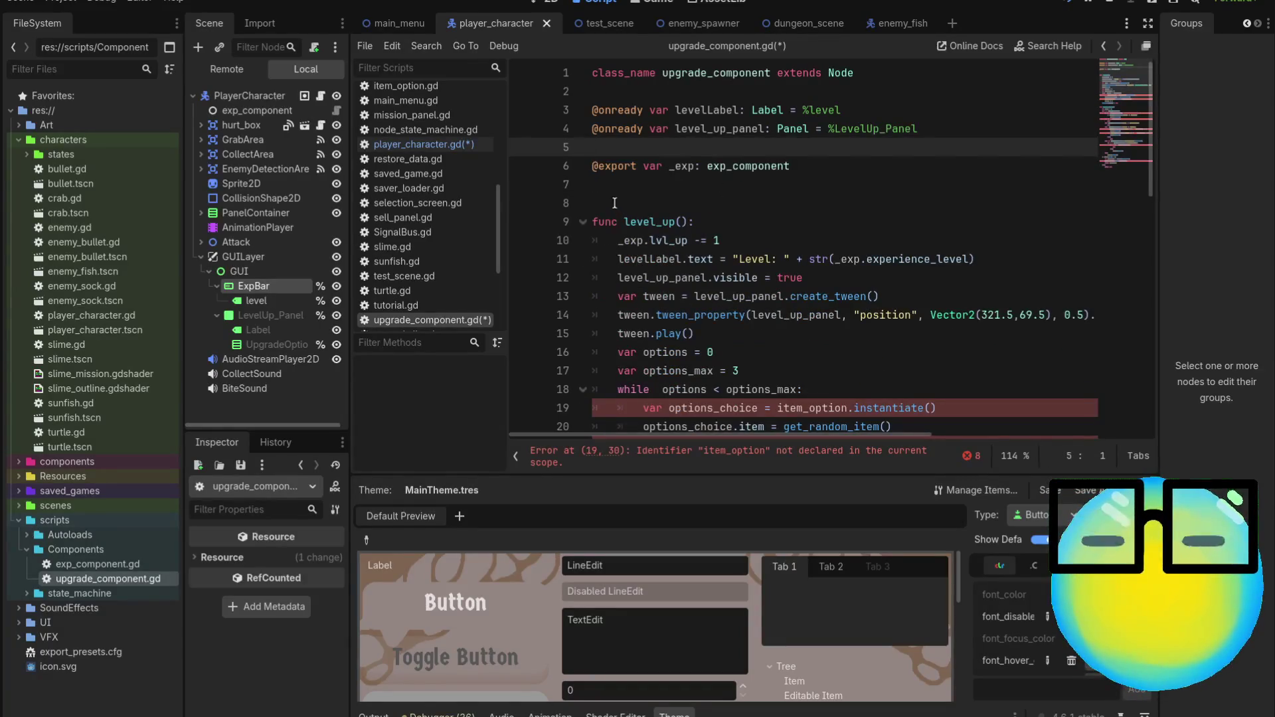
{"action": "left_click", "coordinate": [605, 189]}
{"action": "key", "text": "Return"}
{"action": "key", "text": "ctrl+v"}
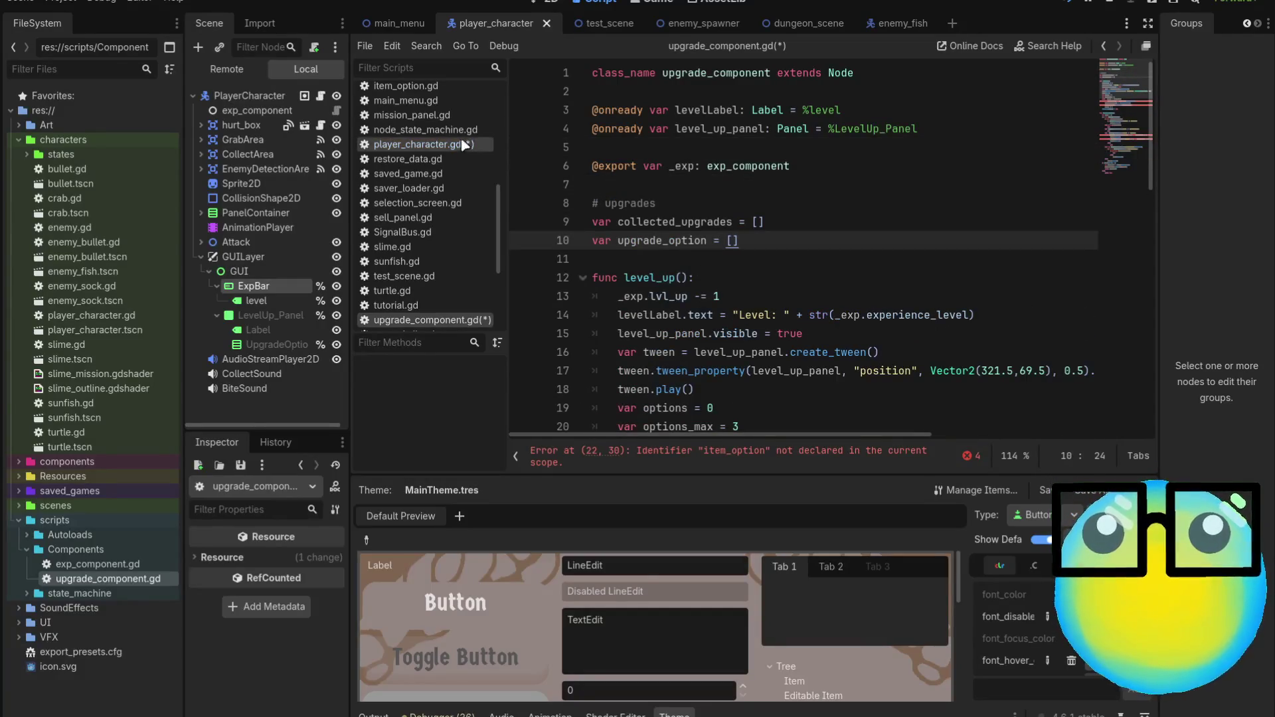
{"action": "left_click", "coordinate": [457, 145]}
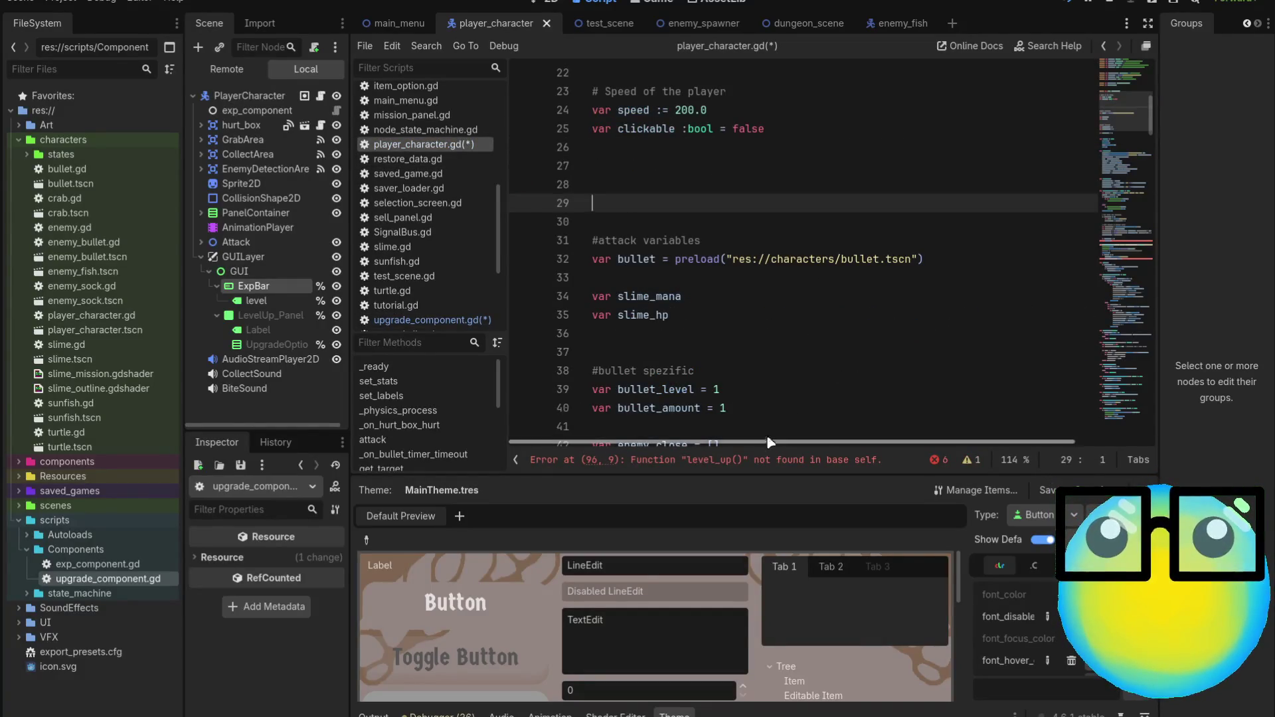
{"action": "left_click", "coordinate": [454, 321]}
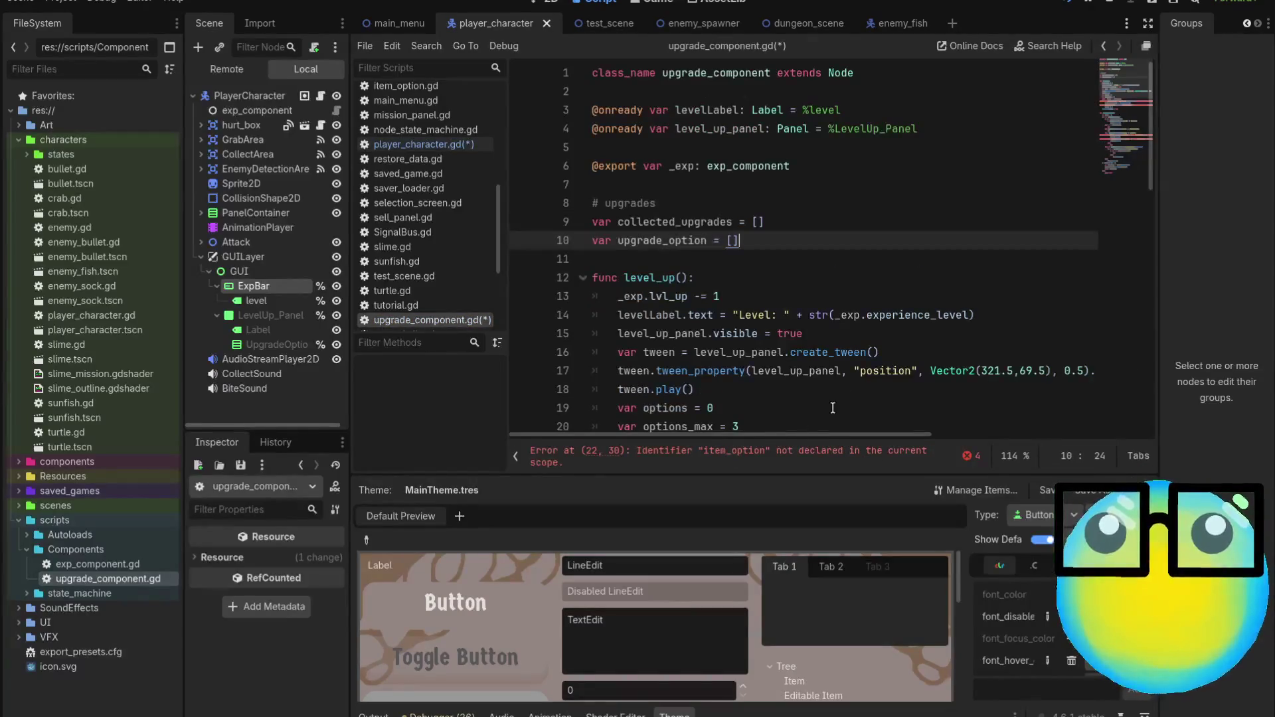
{"action": "left_click", "coordinate": [736, 460]}
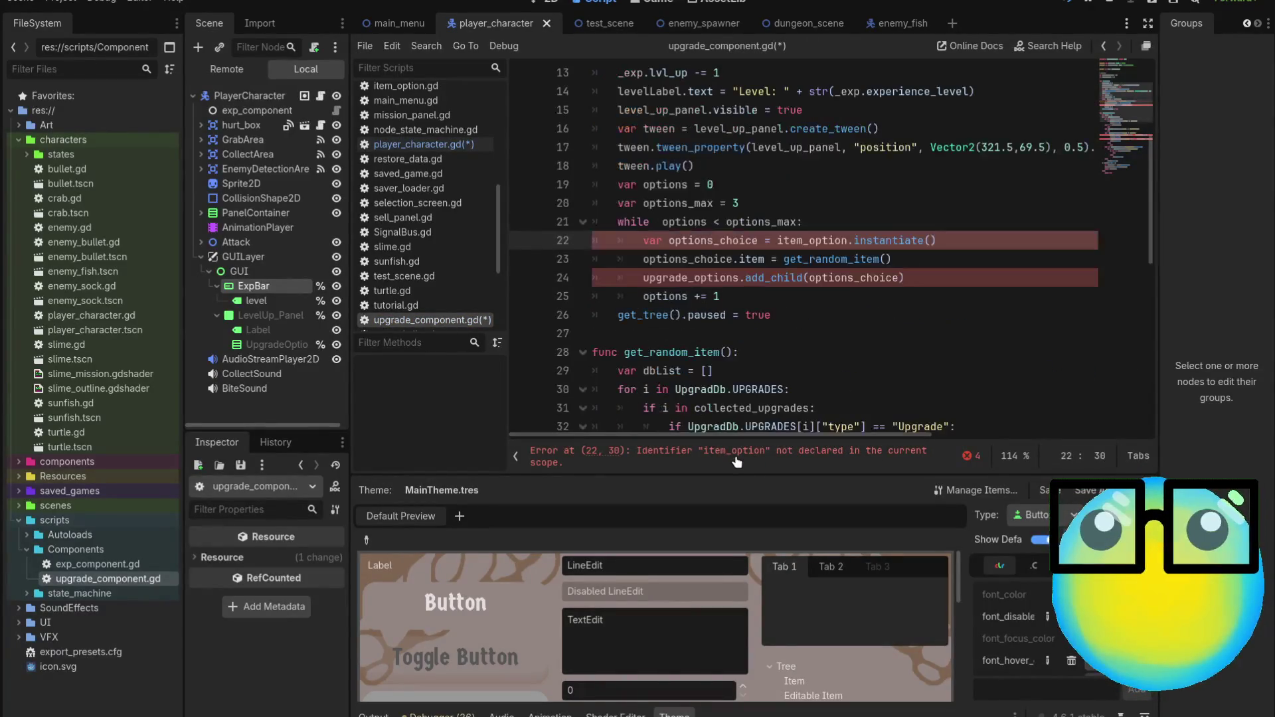
- Move the upgrade_options and item_option declarations below level_up_panel in upgrade_component.gd
{"action": "left_click", "coordinate": [451, 152]}
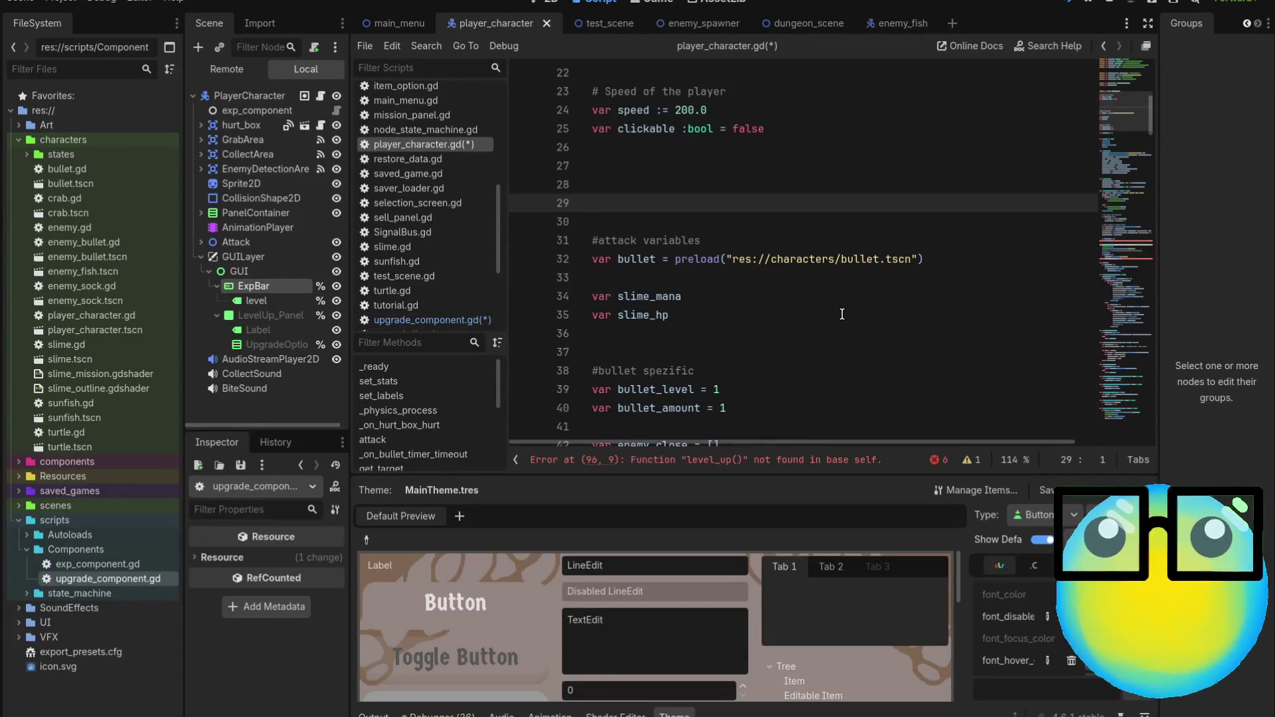
{"action": "scroll", "coordinate": [842, 315], "scroll_direction": "down", "scroll_amount": 3}
{"action": "scroll", "coordinate": [842, 314], "scroll_direction": "up", "scroll_amount": 4}
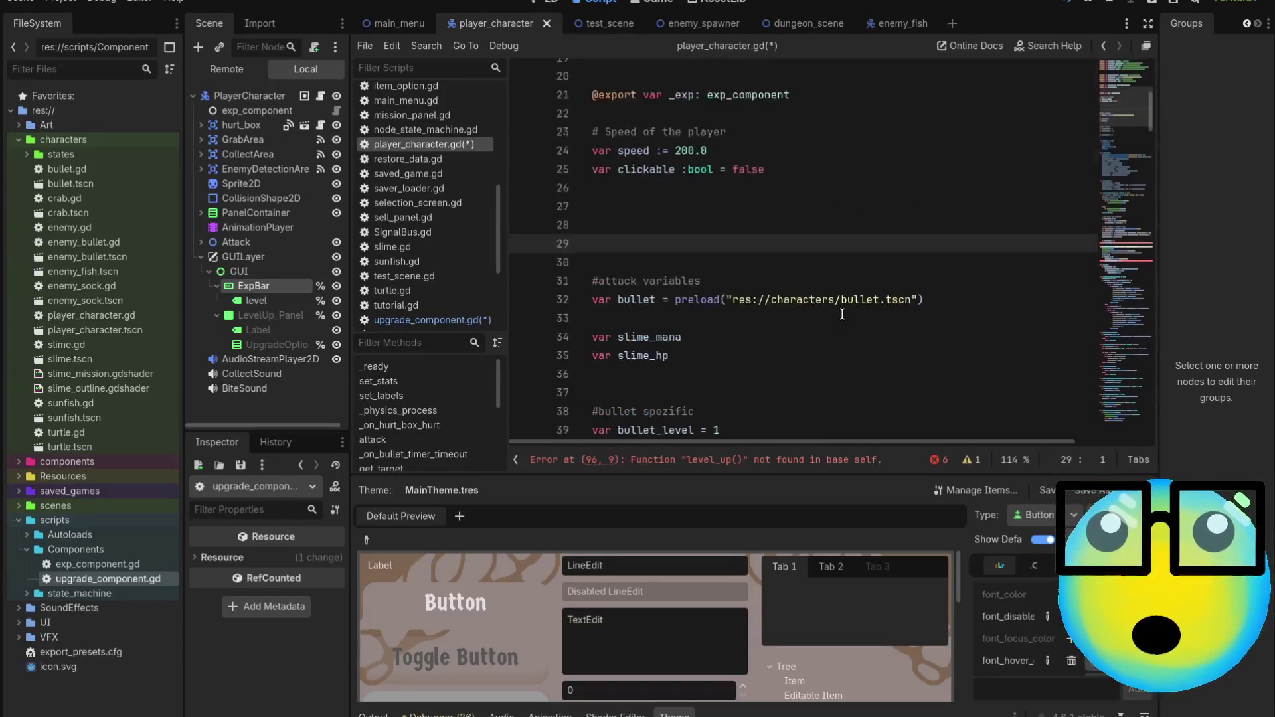
{"action": "scroll", "coordinate": [842, 314], "scroll_direction": "up", "scroll_amount": 4}
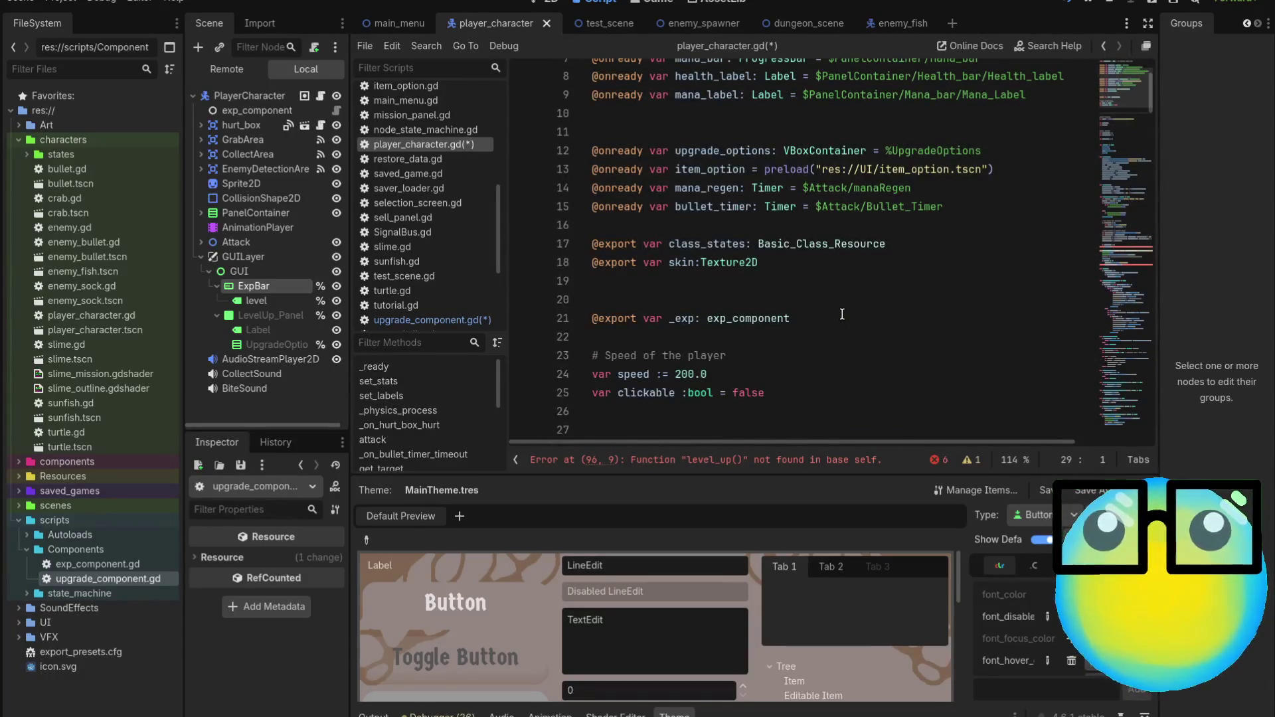
{"action": "mouse_move", "coordinate": [1029, 174]}
{"action": "left_mouse_down"}
{"action": "mouse_move", "coordinate": [555, 177]}
{"action": "mouse_move", "coordinate": [547, 151]}
{"action": "left_mouse_up"}
{"action": "key", "text": "ctrl+x"}
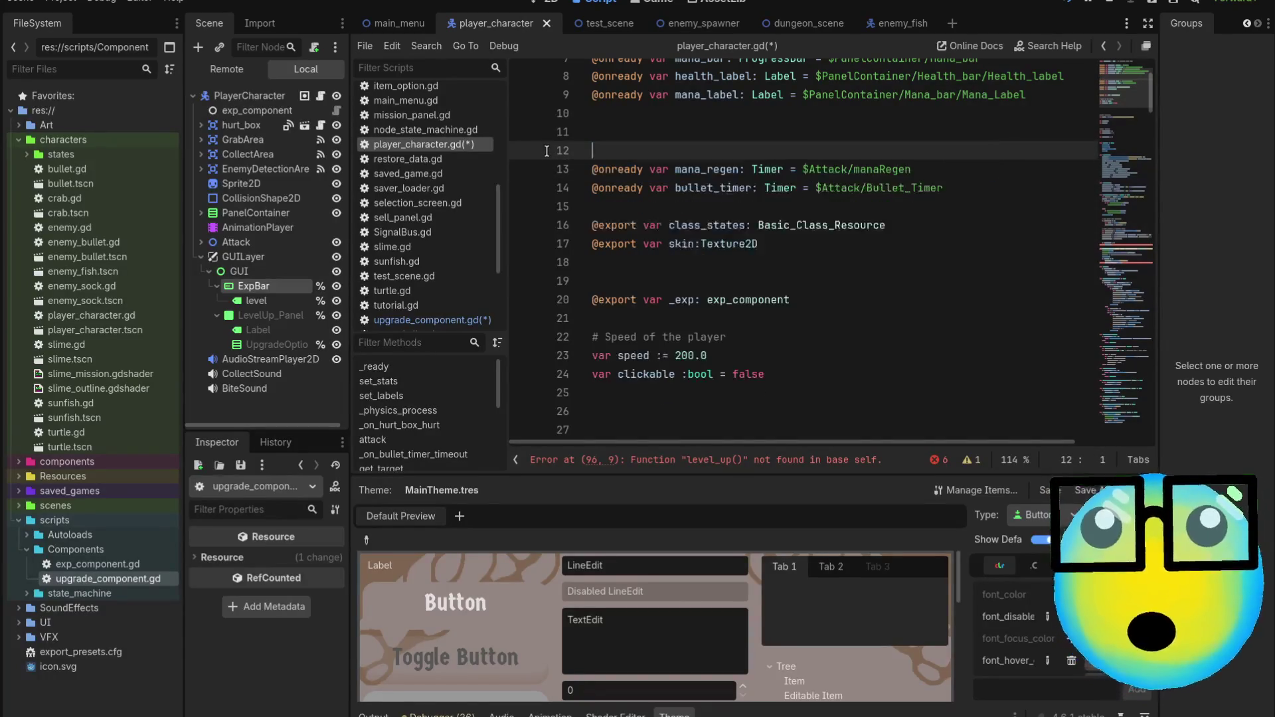
{"action": "left_click", "coordinate": [465, 319]}
{"action": "scroll", "coordinate": [745, 244], "scroll_direction": "up", "scroll_amount": 4}
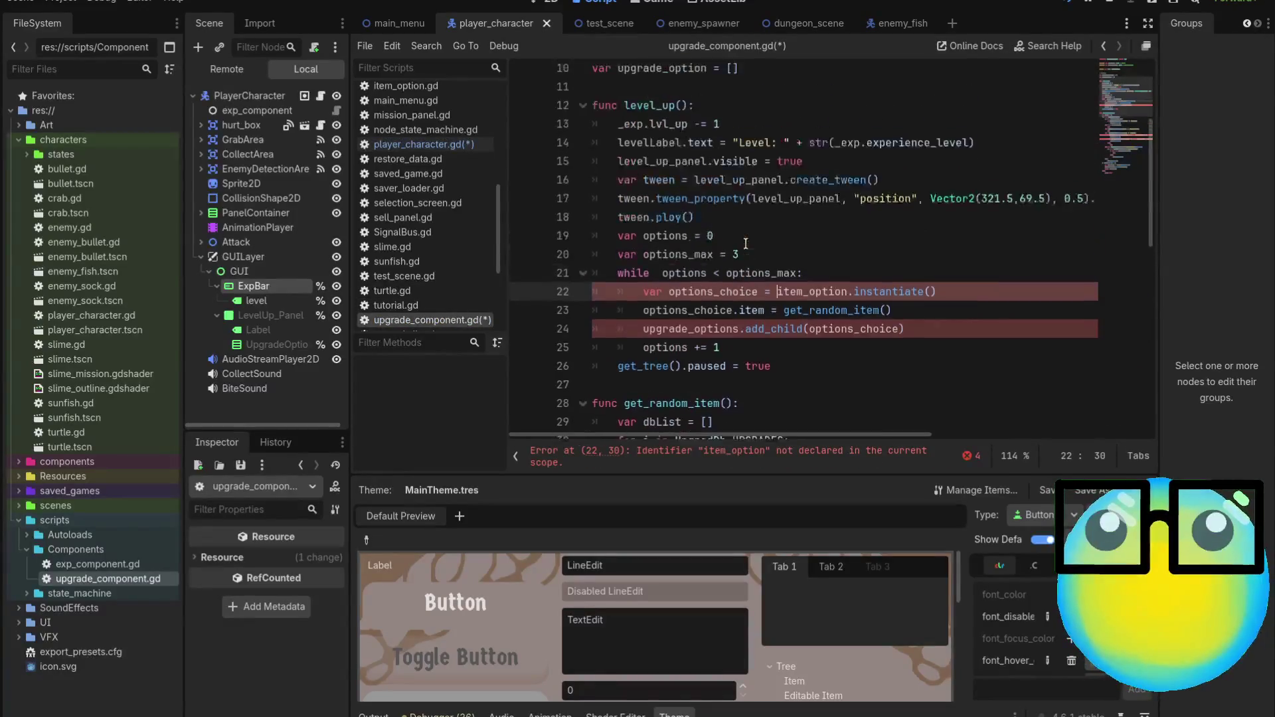
{"action": "left_click", "coordinate": [856, 164]}
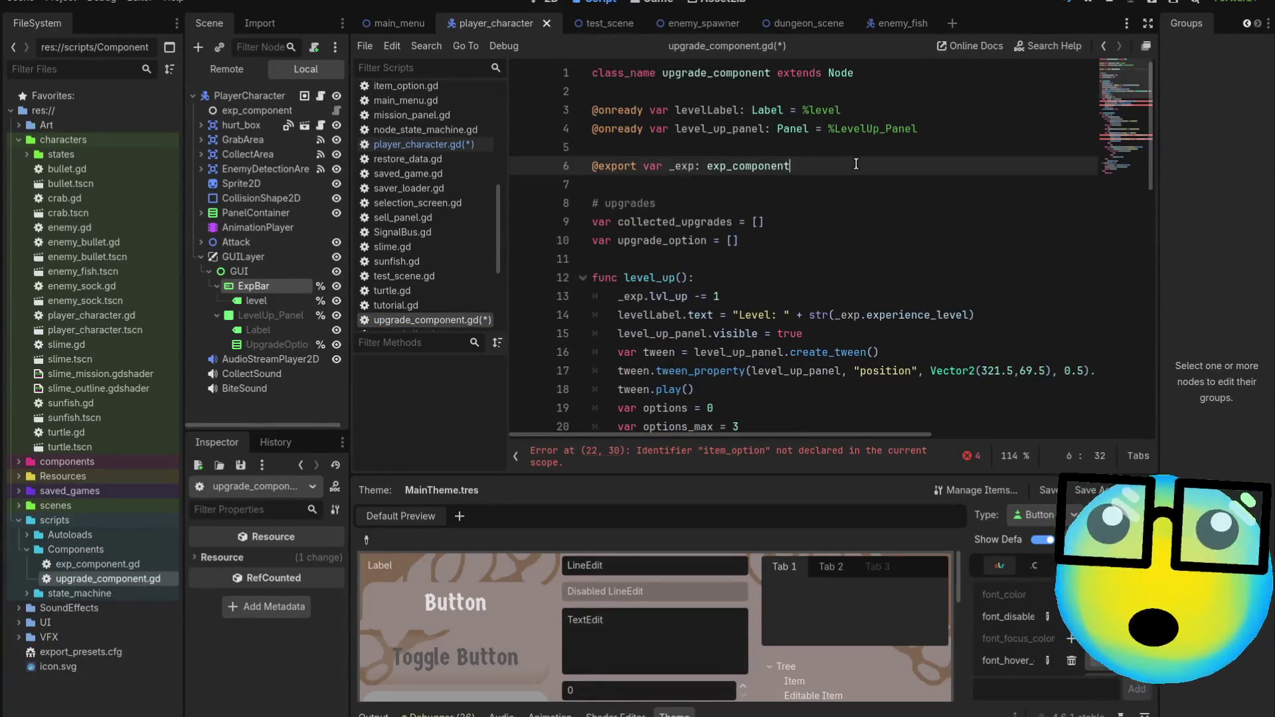
{"action": "left_click", "coordinate": [957, 130]}
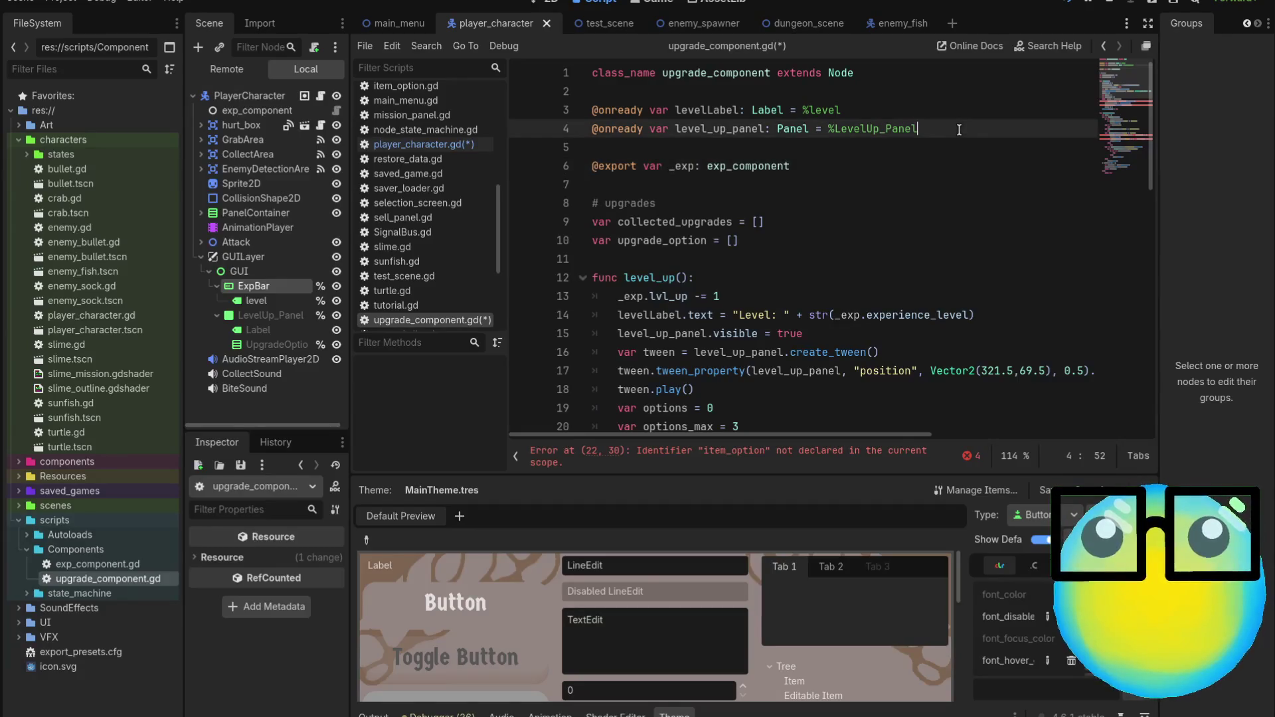
{"action": "key", "text": "Return"}
{"action": "key", "text": "ctrl+v"}
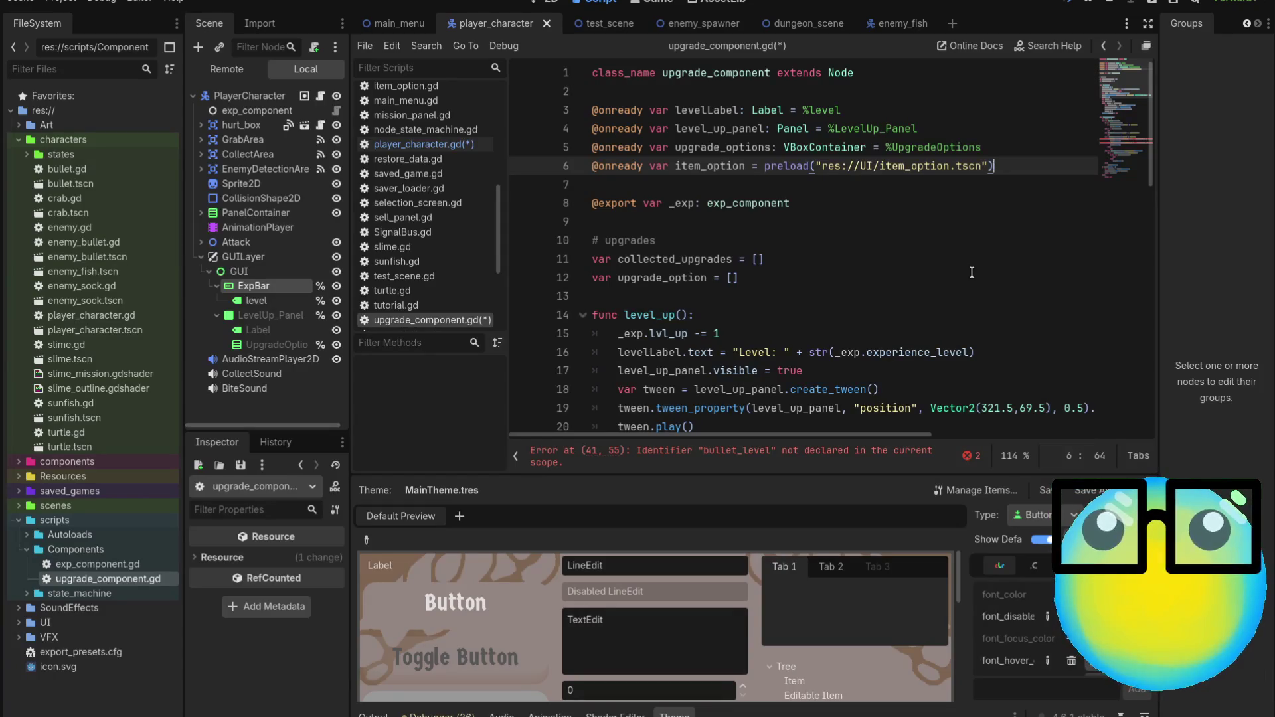
{"action": "left_click", "coordinate": [412, 144]}
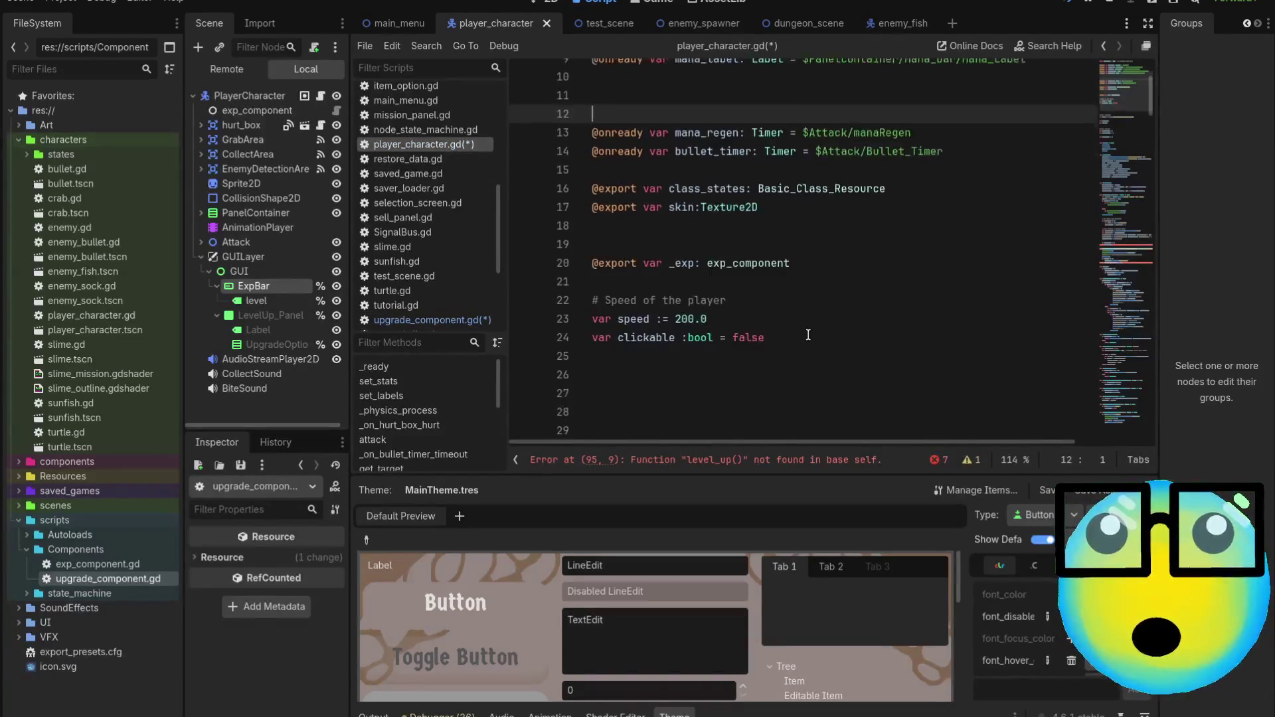
- Declare 'var bullet_level = 1' and 'var bullet_amount = 1' in upgrade_component.gd
{"action": "scroll", "coordinate": [808, 335], "scroll_direction": "down", "scroll_amount": 2}
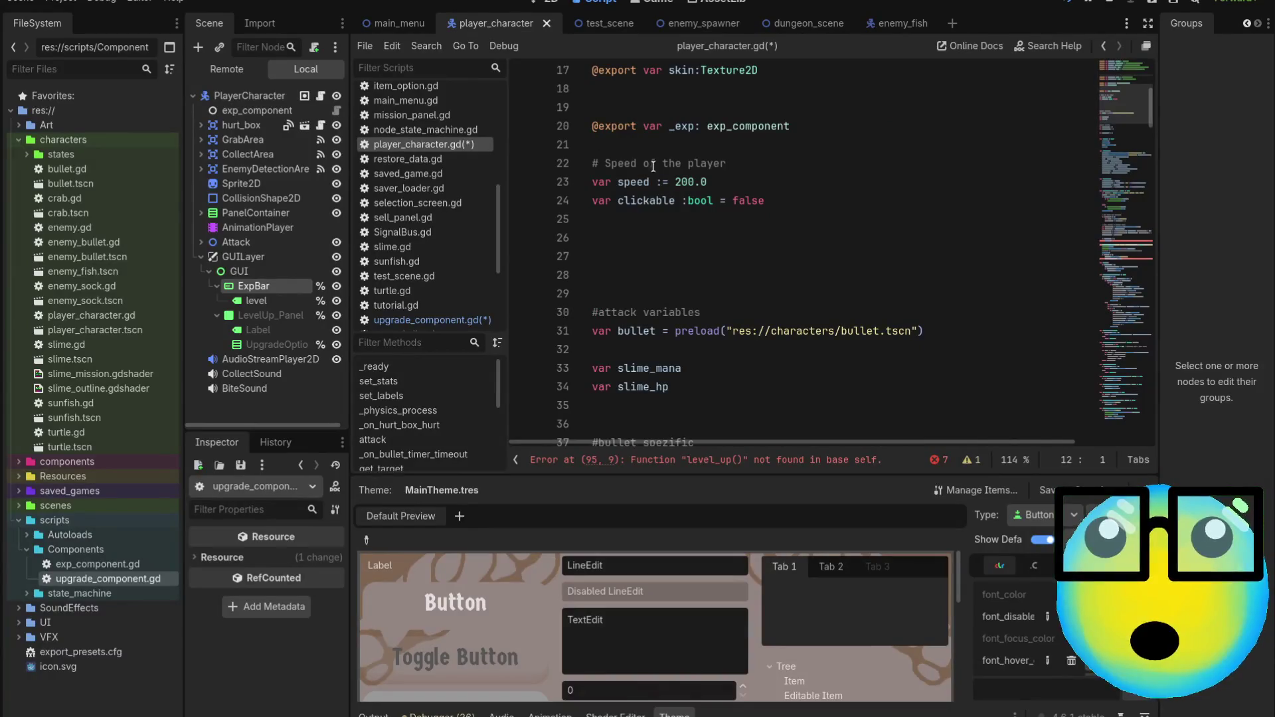
{"action": "scroll", "coordinate": [652, 394], "scroll_direction": "down", "scroll_amount": 2}
{"action": "scroll", "coordinate": [654, 393], "scroll_direction": "up", "scroll_amount": 2}
{"action": "scroll", "coordinate": [661, 392], "scroll_direction": "down", "scroll_amount": 3}
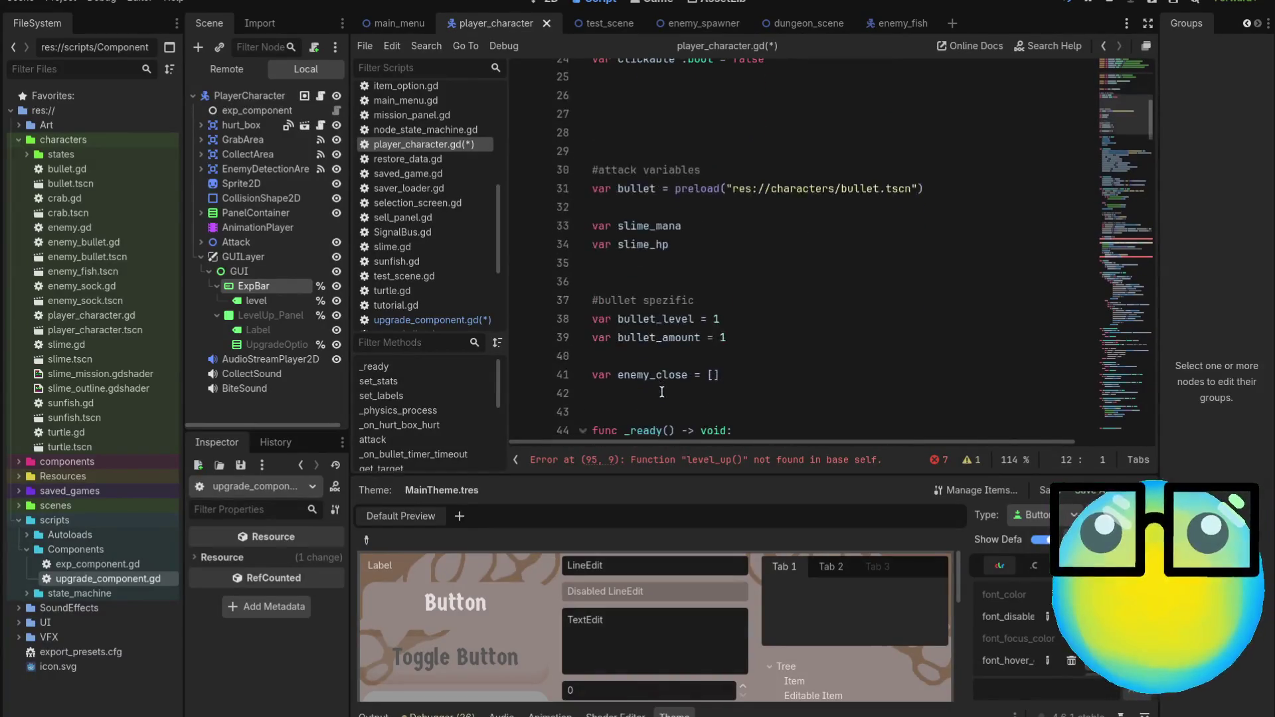
{"action": "mouse_move", "coordinate": [748, 340]}
{"action": "left_mouse_down"}
{"action": "mouse_move", "coordinate": [564, 300]}
{"action": "mouse_move", "coordinate": [523, 323]}
{"action": "left_mouse_up"}
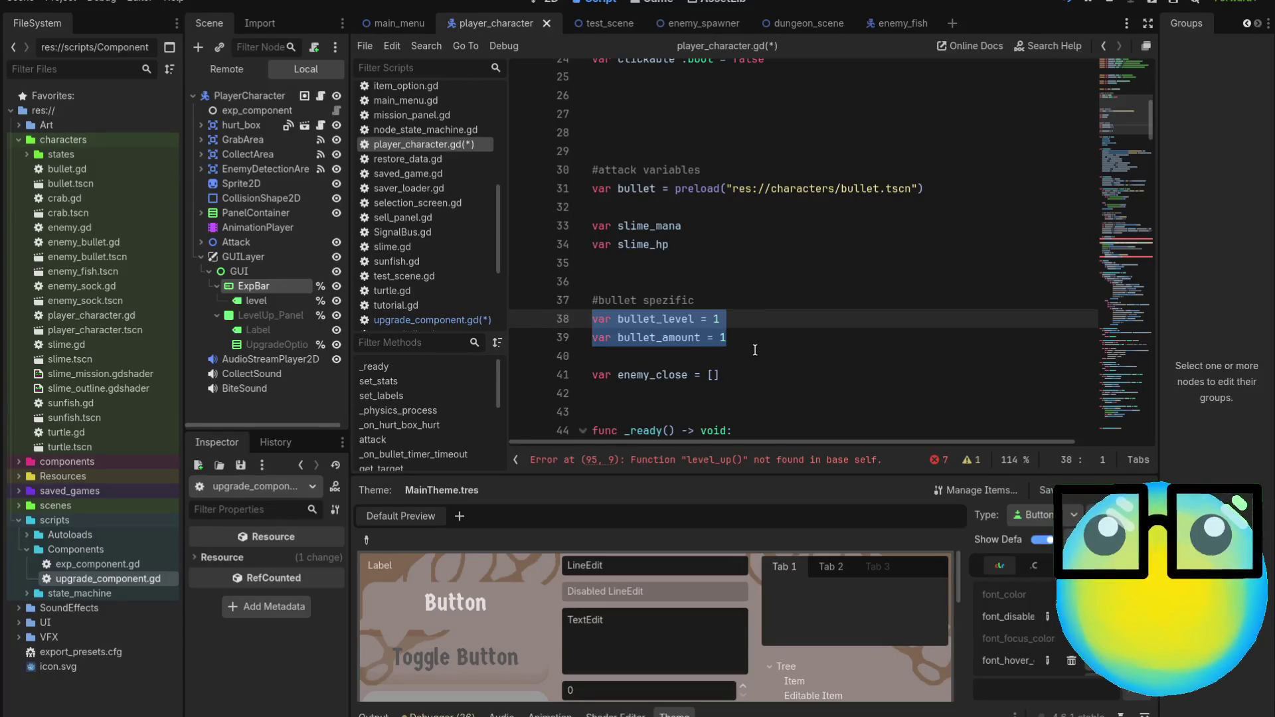
{"action": "left_click", "coordinate": [442, 321]}
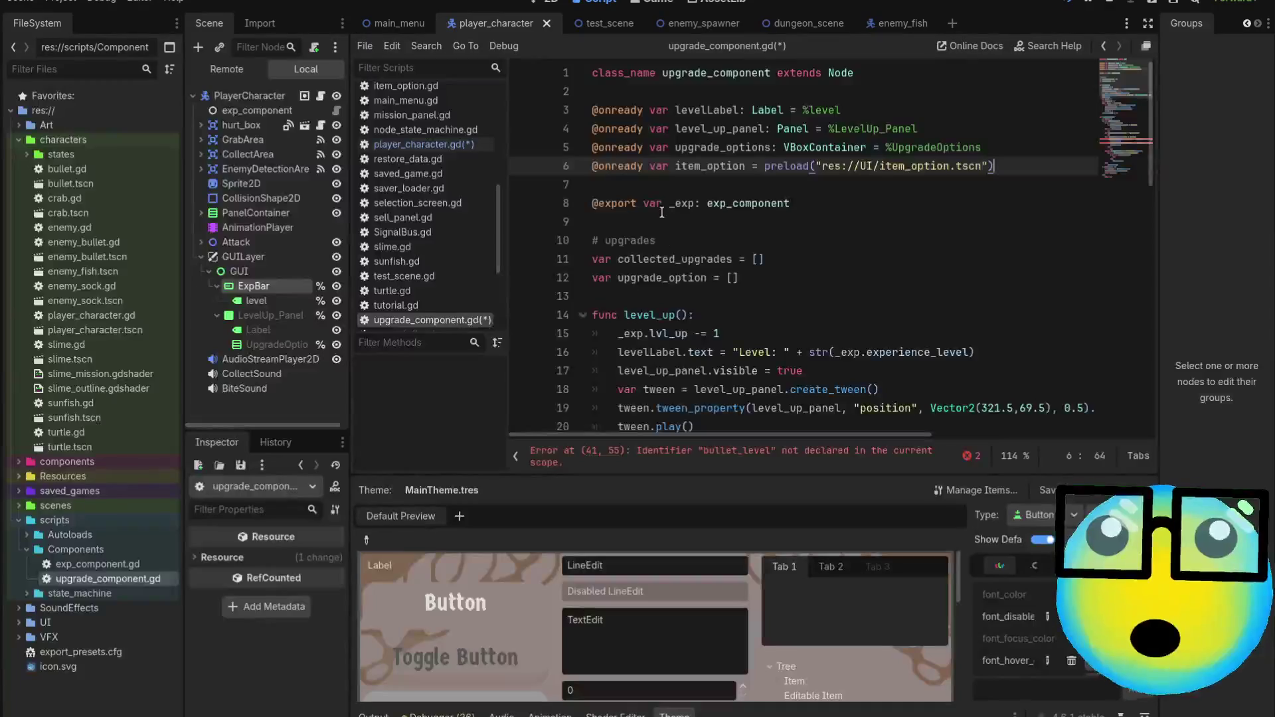
{"action": "left_click", "coordinate": [772, 276]}
{"action": "key", "text": "Return"}
{"action": "type", "text": "var bullet_level = 1"}
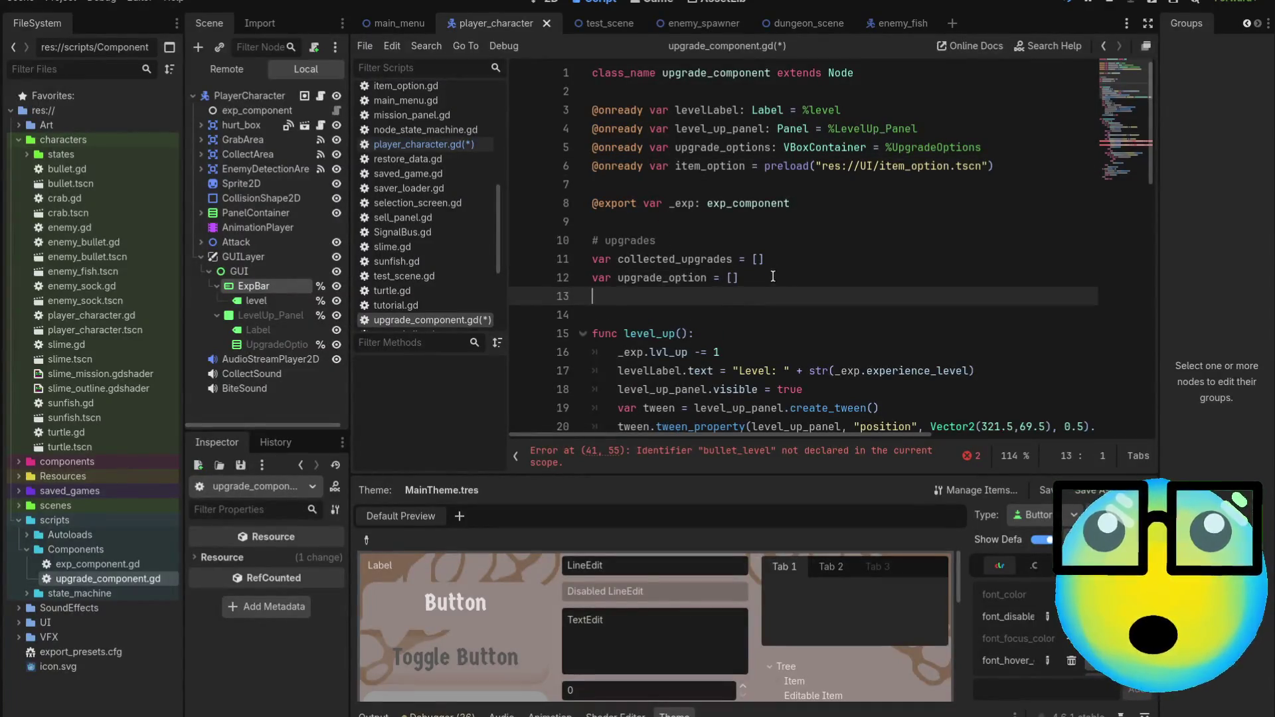
{"action": "key", "text": "Return"}
{"action": "type", "text": "var bullet_amount = 1"}
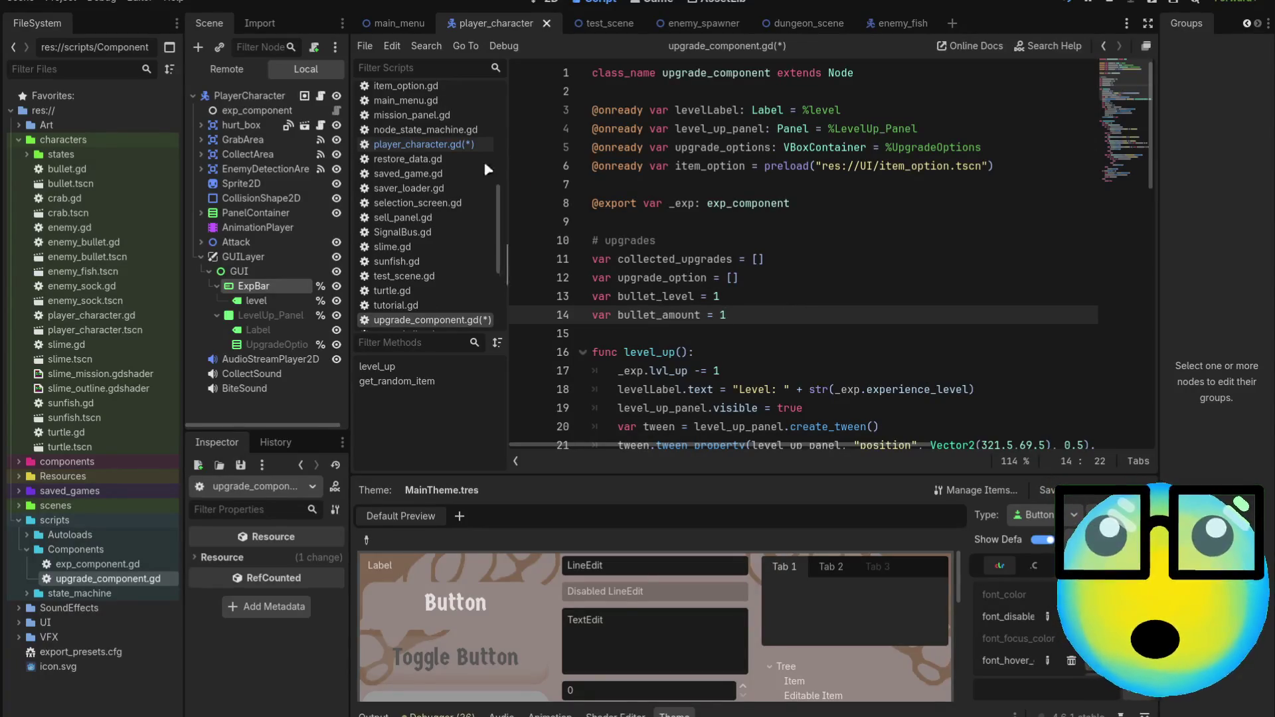
- Delete the #bullet spezific block and extra blank lines from player_character.gd
{"action": "left_click", "coordinate": [425, 144]}
{"action": "mouse_move", "coordinate": [730, 352]}
{"action": "left_mouse_down"}
{"action": "mouse_move", "coordinate": [555, 344]}
{"action": "mouse_move", "coordinate": [549, 328]}
{"action": "left_mouse_up"}
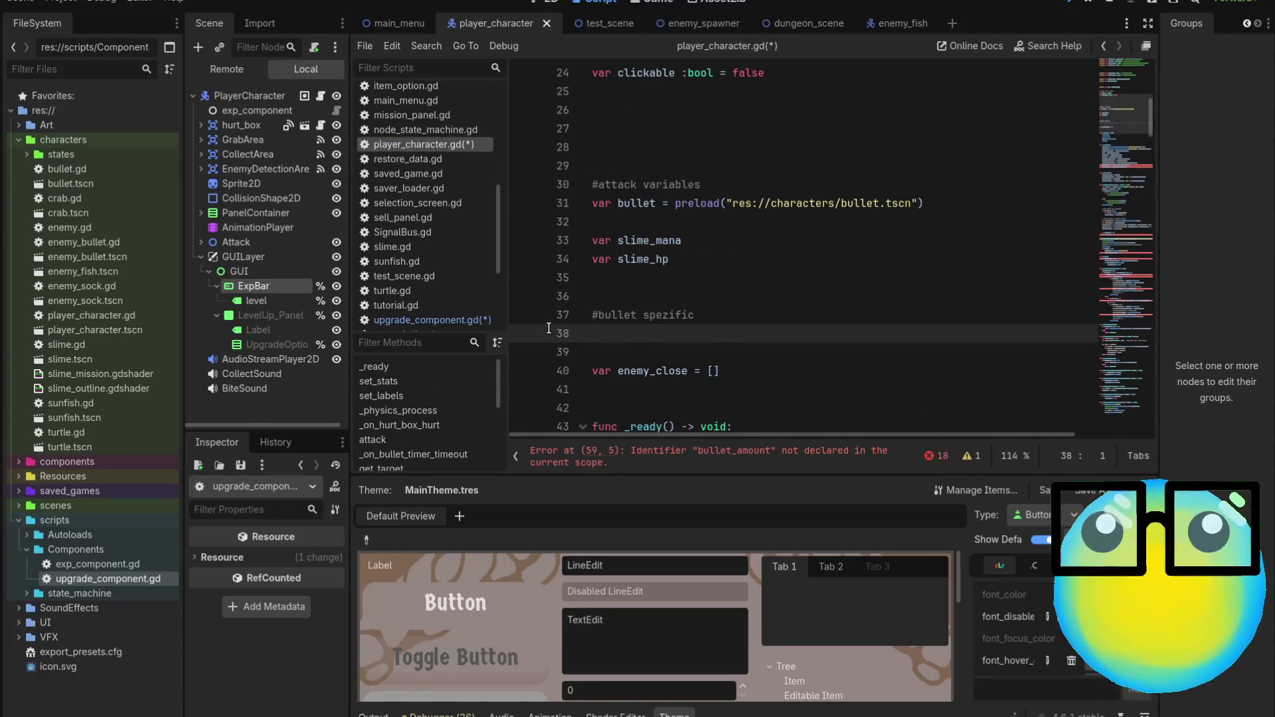
{"action": "key", "text": "BackSpace"}
{"action": "key", "text": "BackSpace"}
{"action": "key", "text": "BackSpace"}
{"action": "key", "text": "BackSpace"}
{"action": "key", "text": "BackSpace"}
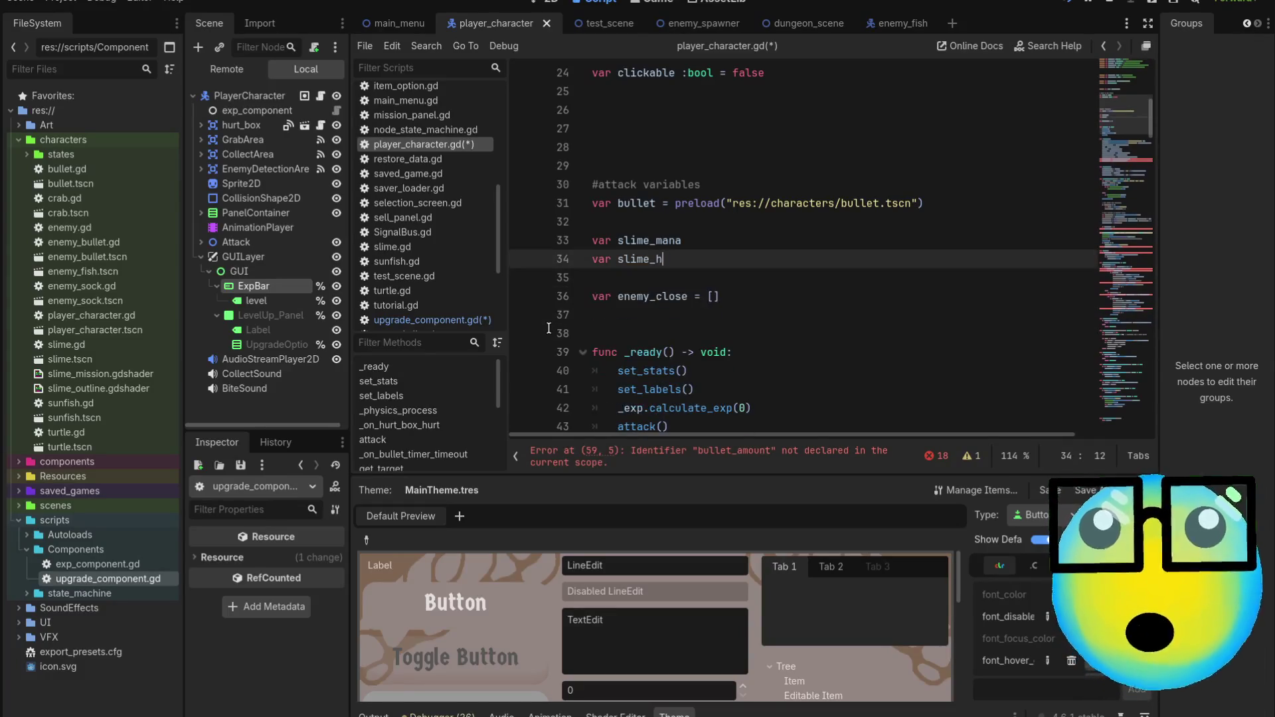
{"action": "key", "text": "ctrl+z"}
{"action": "key", "text": "ctrl+z"}
{"action": "key", "text": "ctrl+z"}
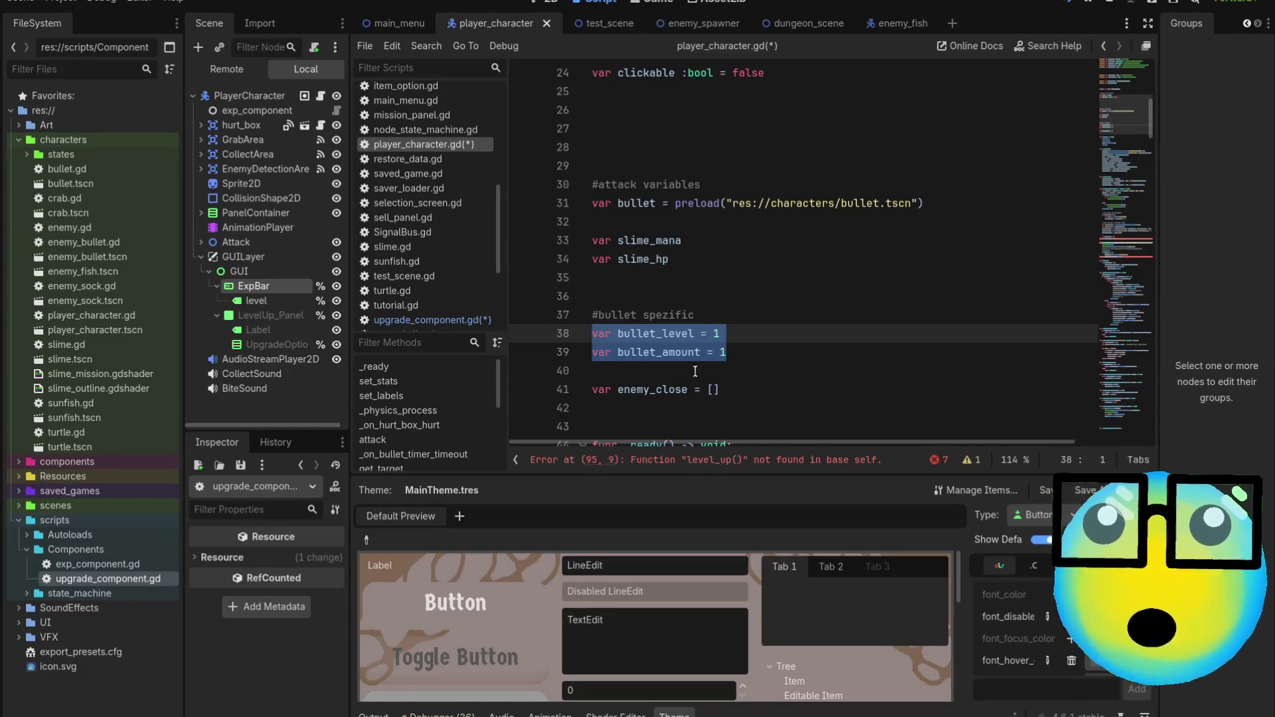
{"action": "left_click", "coordinate": [559, 290], "text": "shift"}
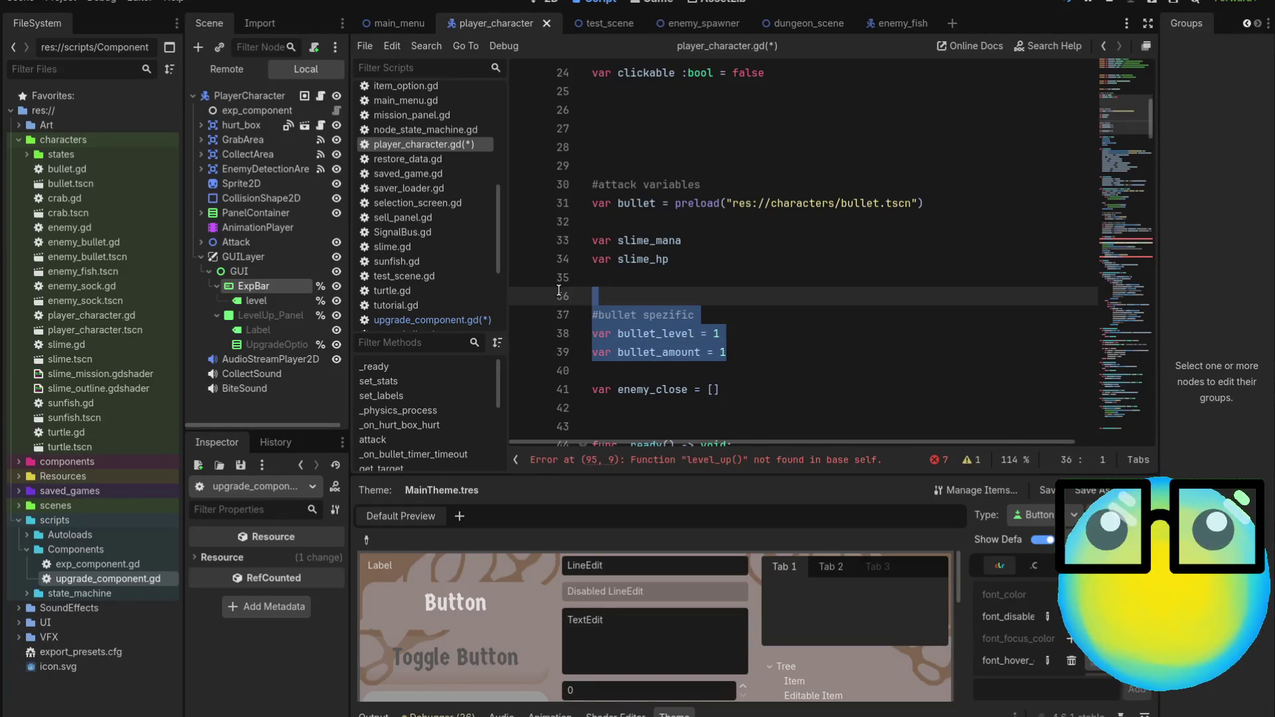
{"action": "key", "text": "BackSpace"}
{"action": "key", "text": "BackSpace"}
{"action": "key", "text": "BackSpace"}
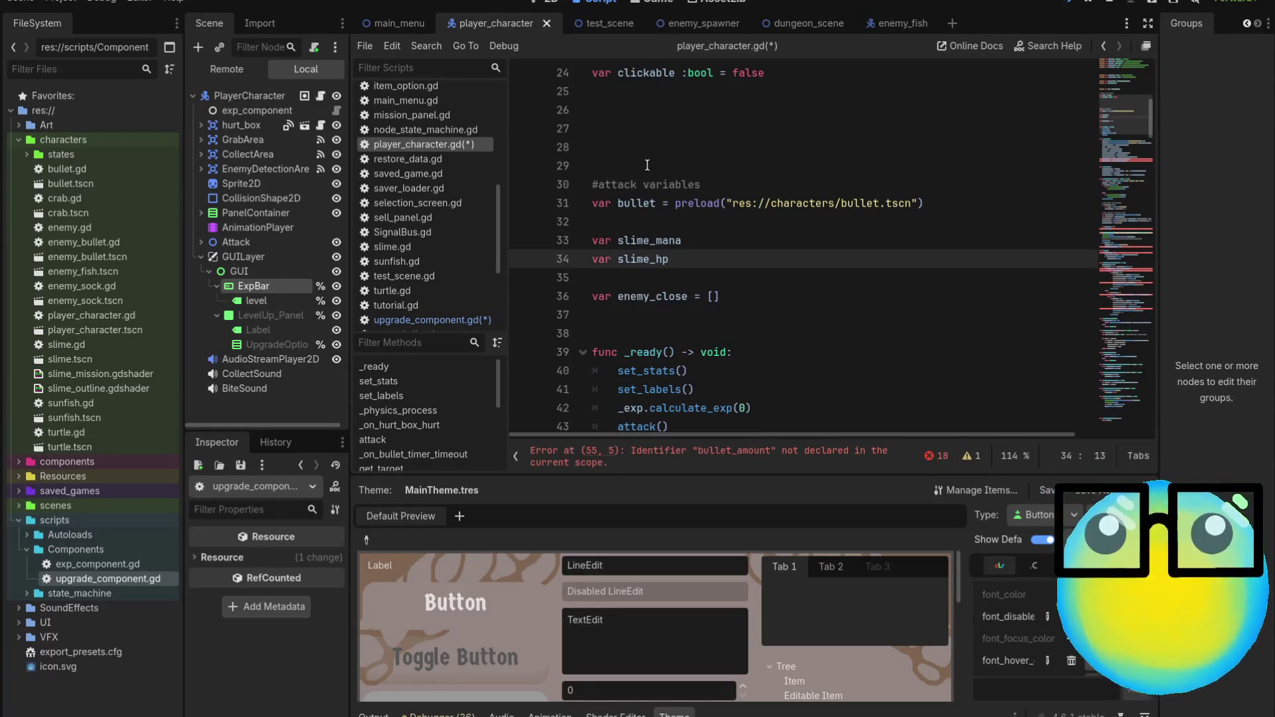
{"action": "left_click", "coordinate": [647, 164]}
{"action": "key", "text": "BackSpace"}
{"action": "key", "text": "BackSpace"}
{"action": "key", "text": "BackSpace"}
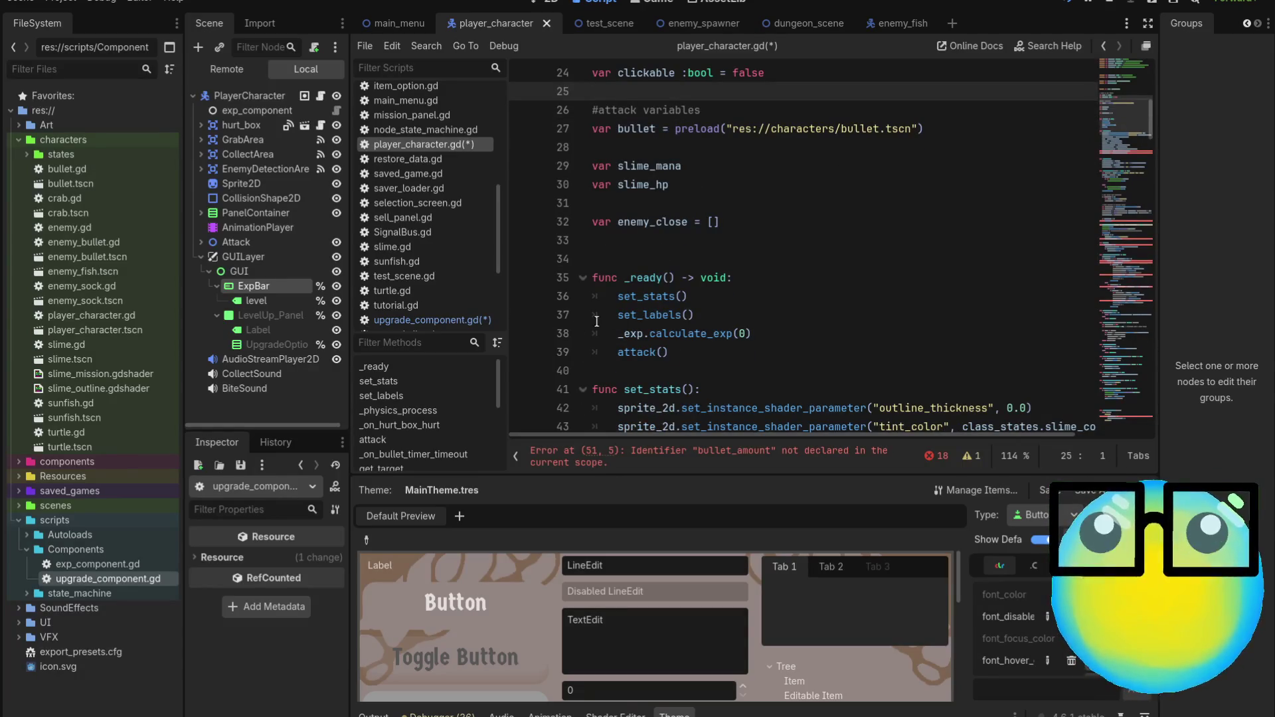
{"action": "left_click", "coordinate": [458, 321]}
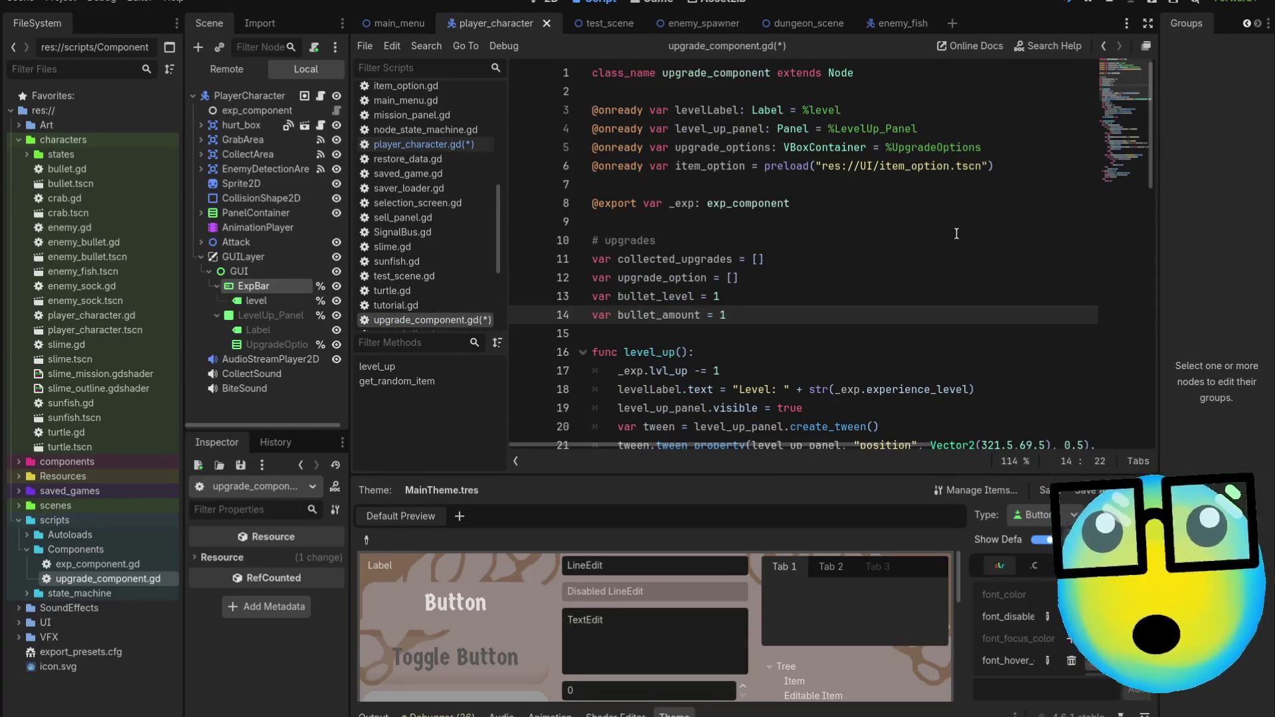
{"action": "left_click", "coordinate": [424, 144]}
{"action": "scroll", "coordinate": [703, 208], "scroll_direction": "down", "scroll_amount": 2}
{"action": "scroll", "coordinate": [703, 209], "scroll_direction": "up", "scroll_amount": 5}
{"action": "scroll", "coordinate": [704, 209], "scroll_direction": "up", "scroll_amount": 2}
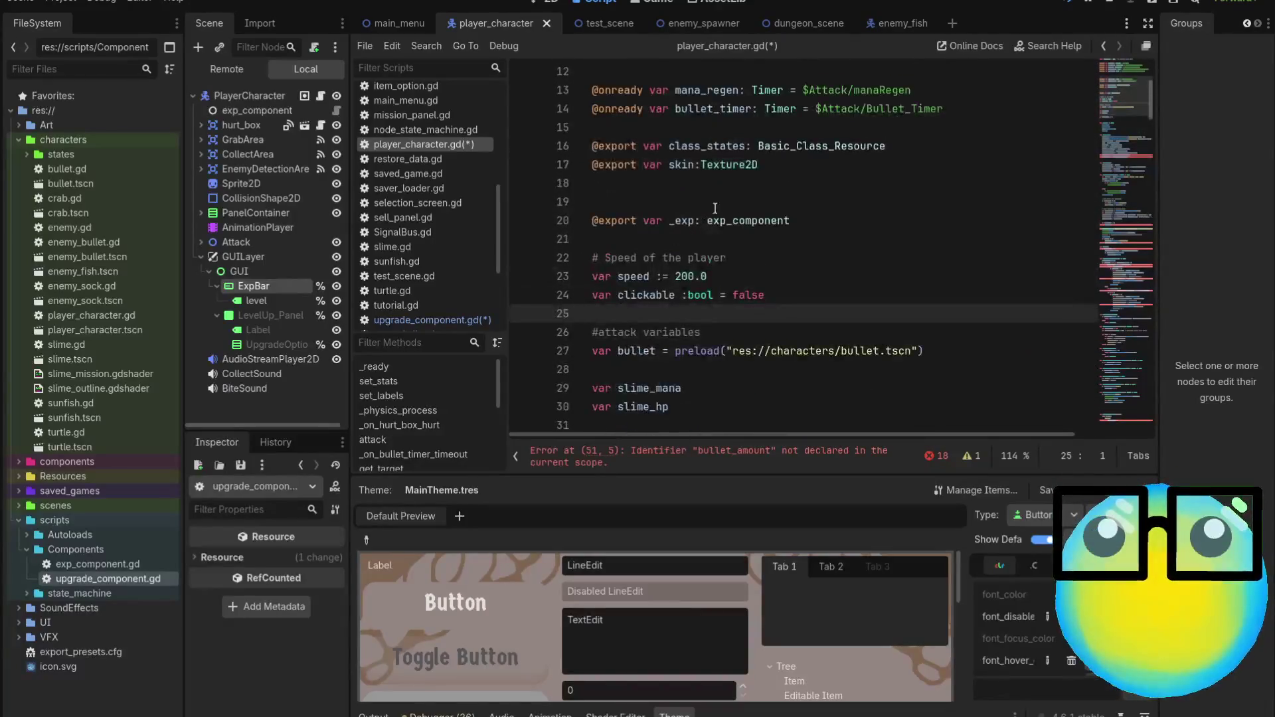
{"action": "left_click", "coordinate": [846, 226]}
{"action": "key", "text": "Return"}
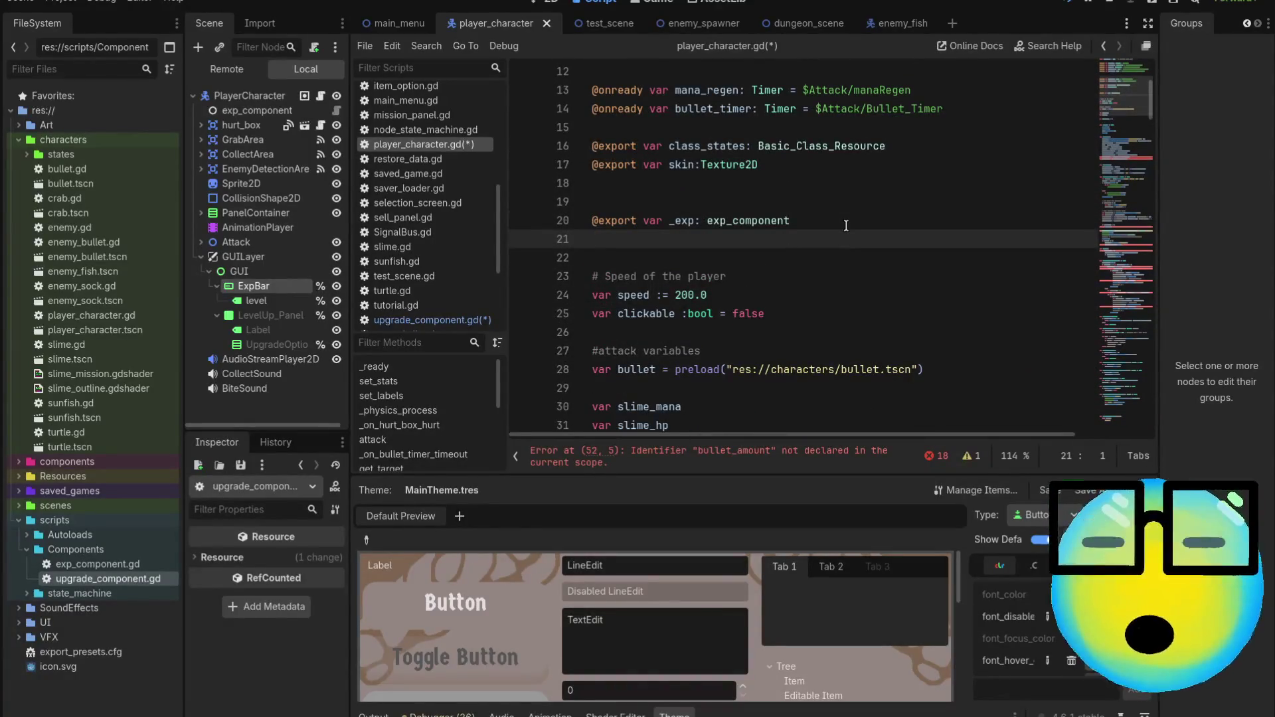
{"action": "type", "text": "@"}
{"action": "key", "text": "Return"}
{"action": "type", "text": "va"}
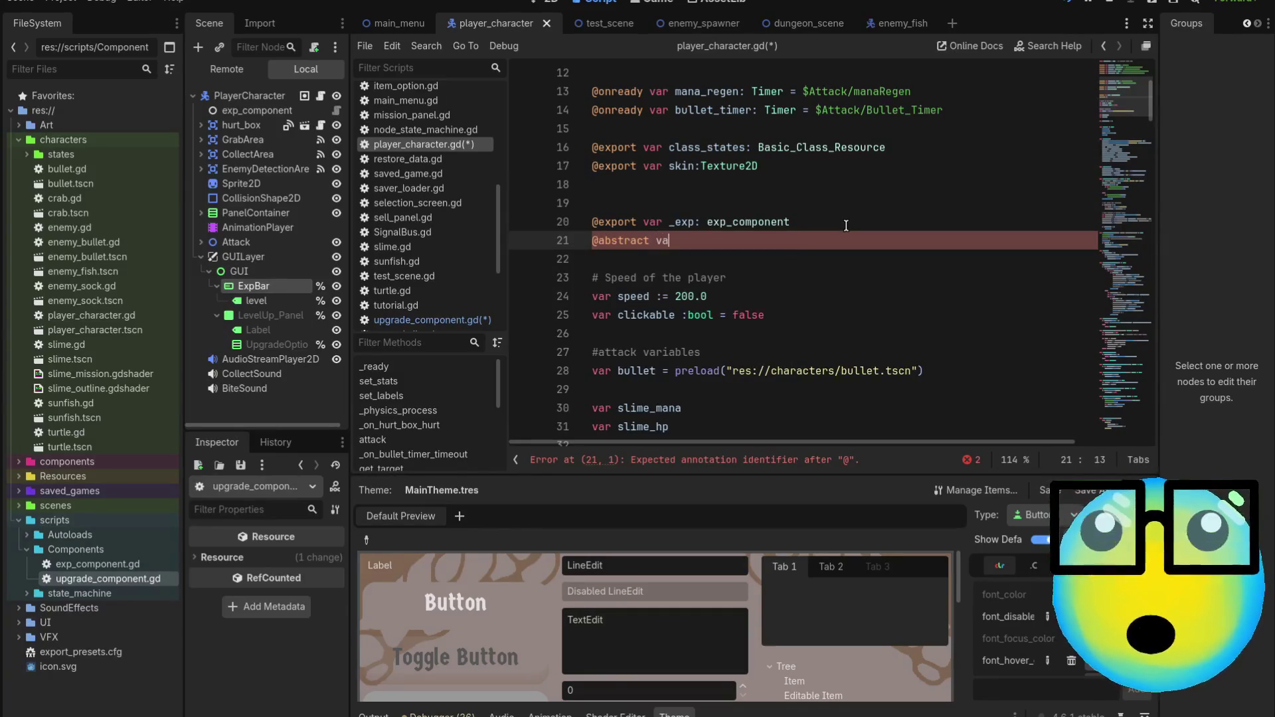
{"action": "key", "text": "ctrl+BackSpace"}
{"action": "key", "text": "ctrl+BackSpace"}
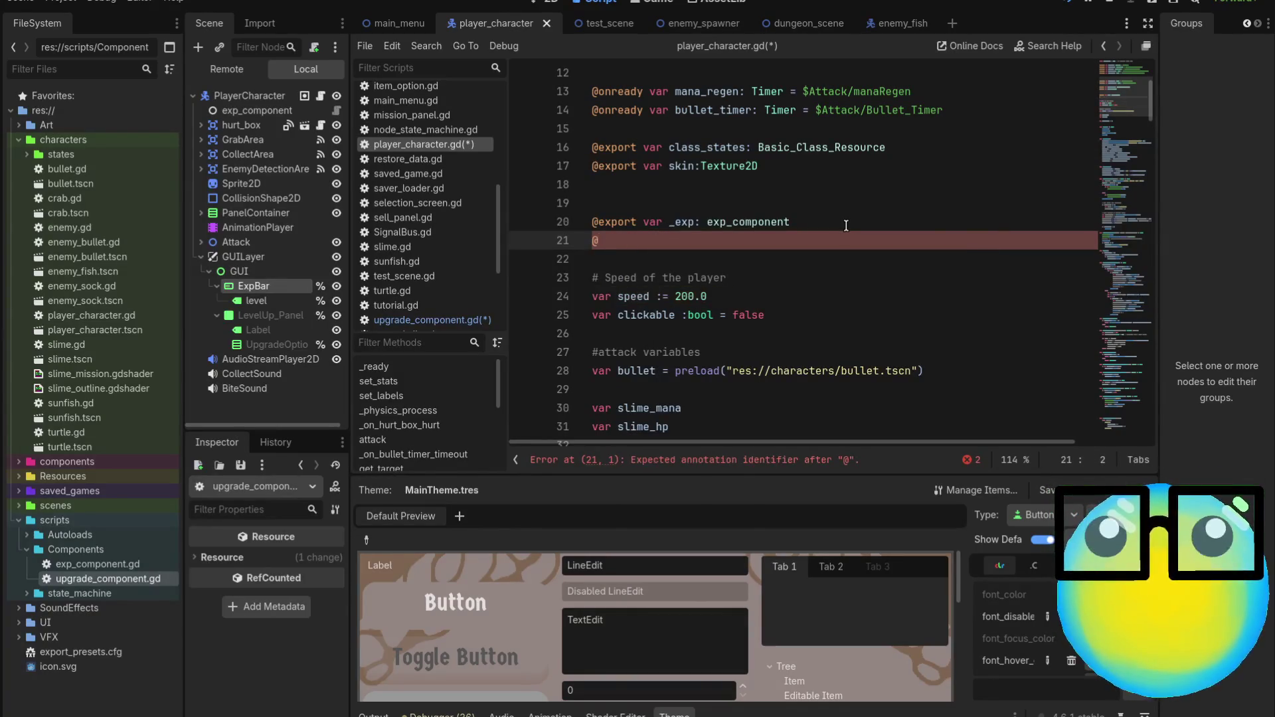
{"action": "type", "text": "ex"}
{"action": "key", "text": "Return"}
{"action": "type", "text": "var _u"}
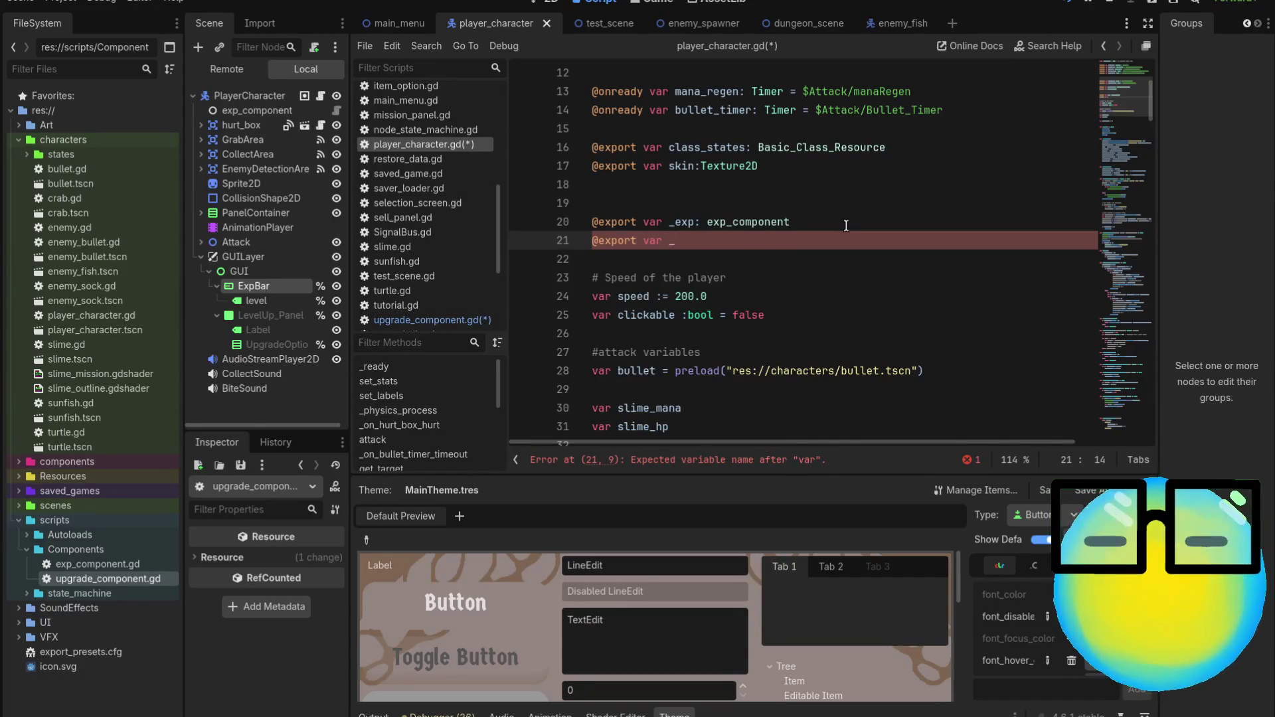
{"action": "type", "text": "pgra"}
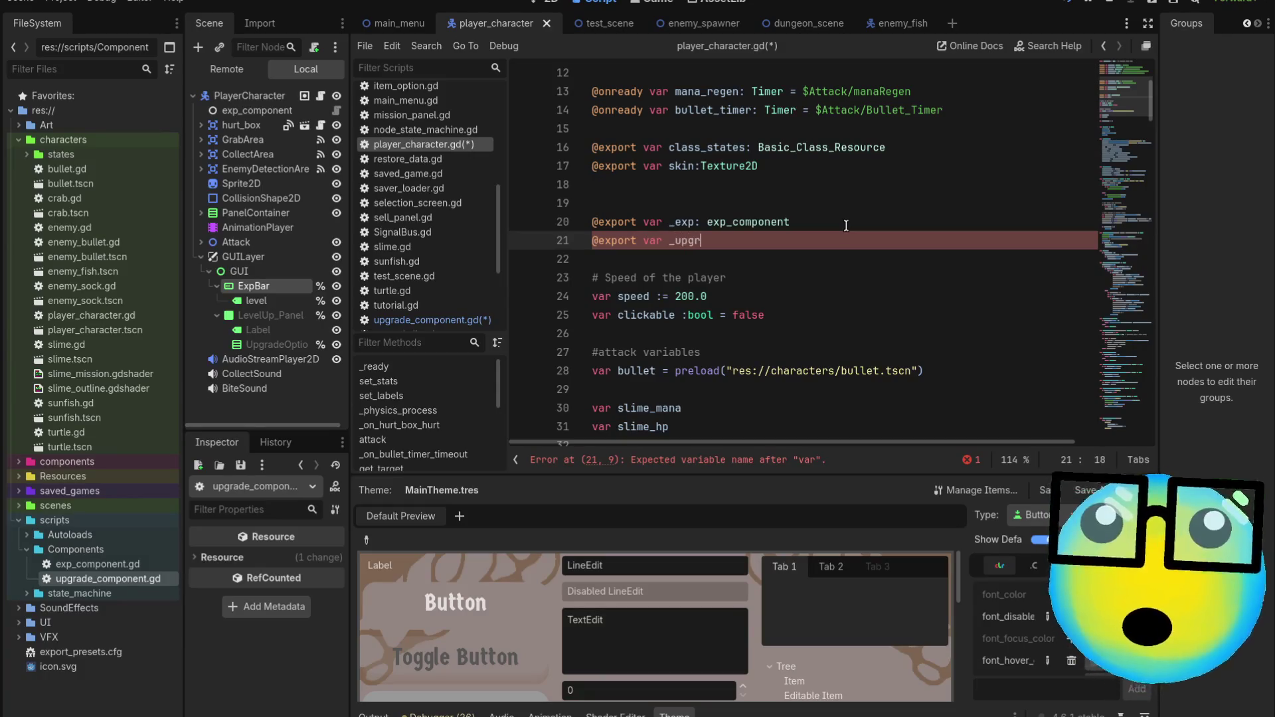
{"action": "type", "text": "d:"}
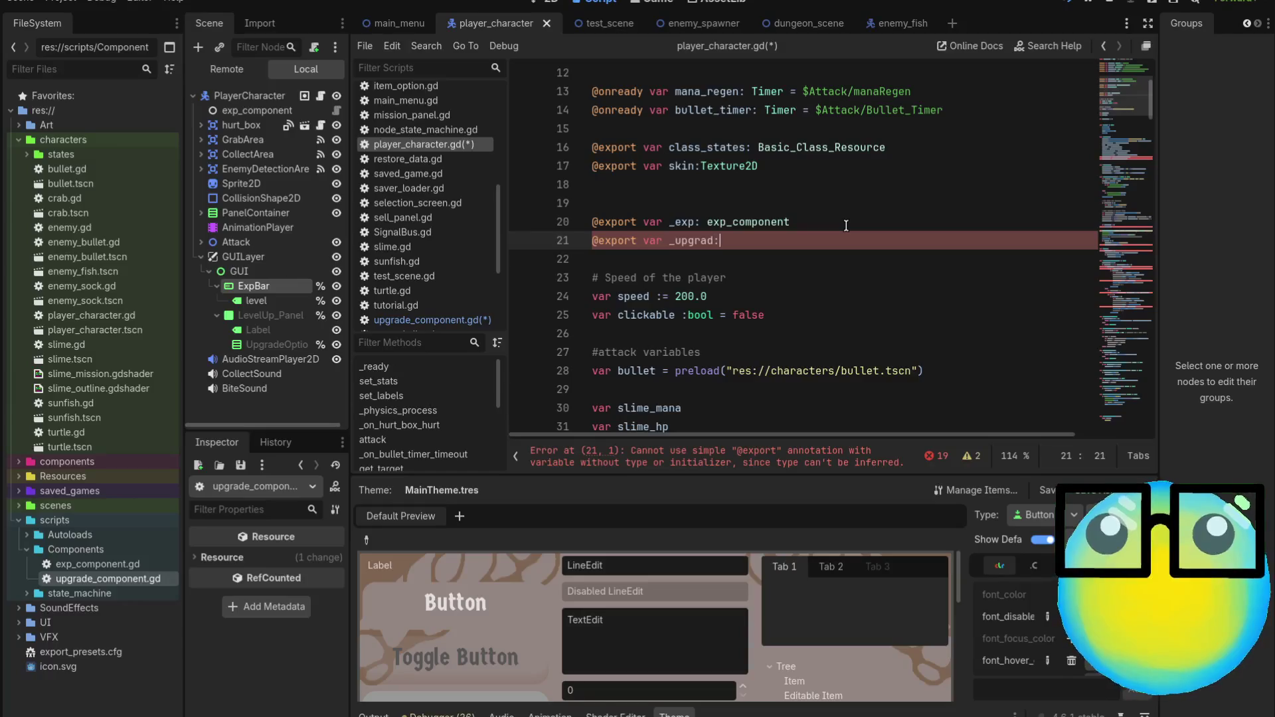
{"action": "type", "text": "Upg"}
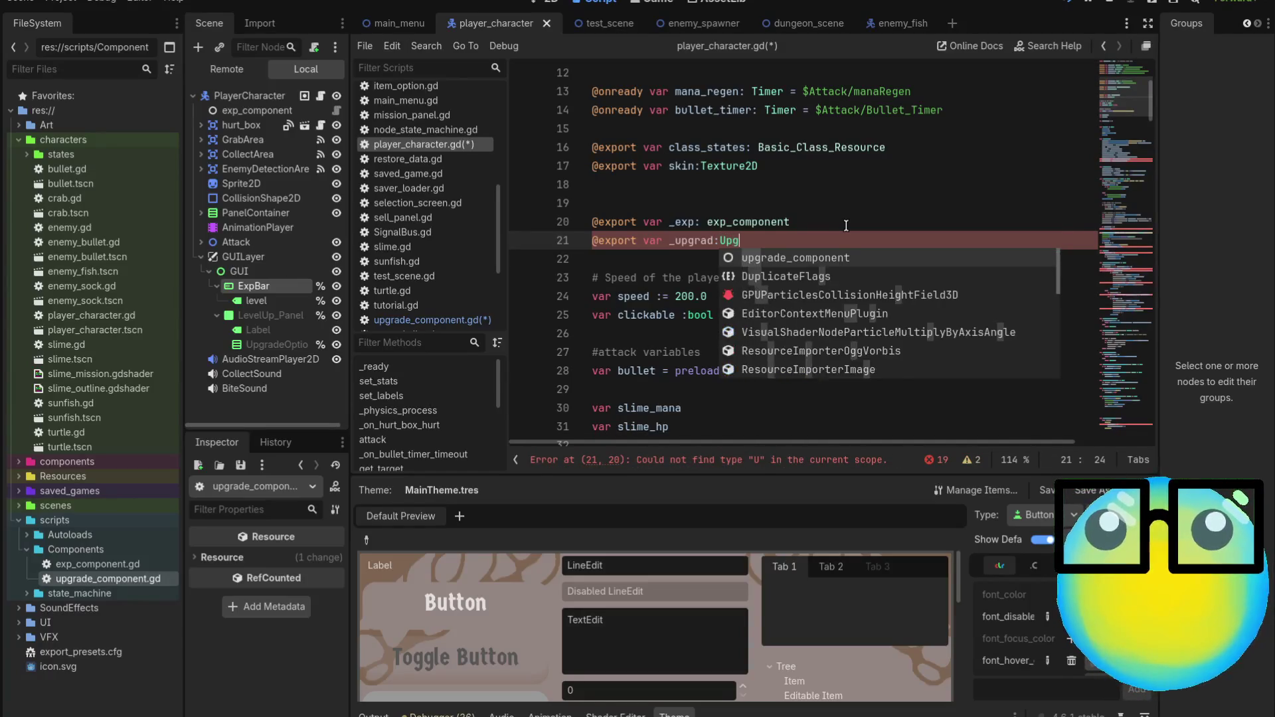
{"action": "key", "text": "Return"}
{"action": "key", "text": "ctrl+s"}
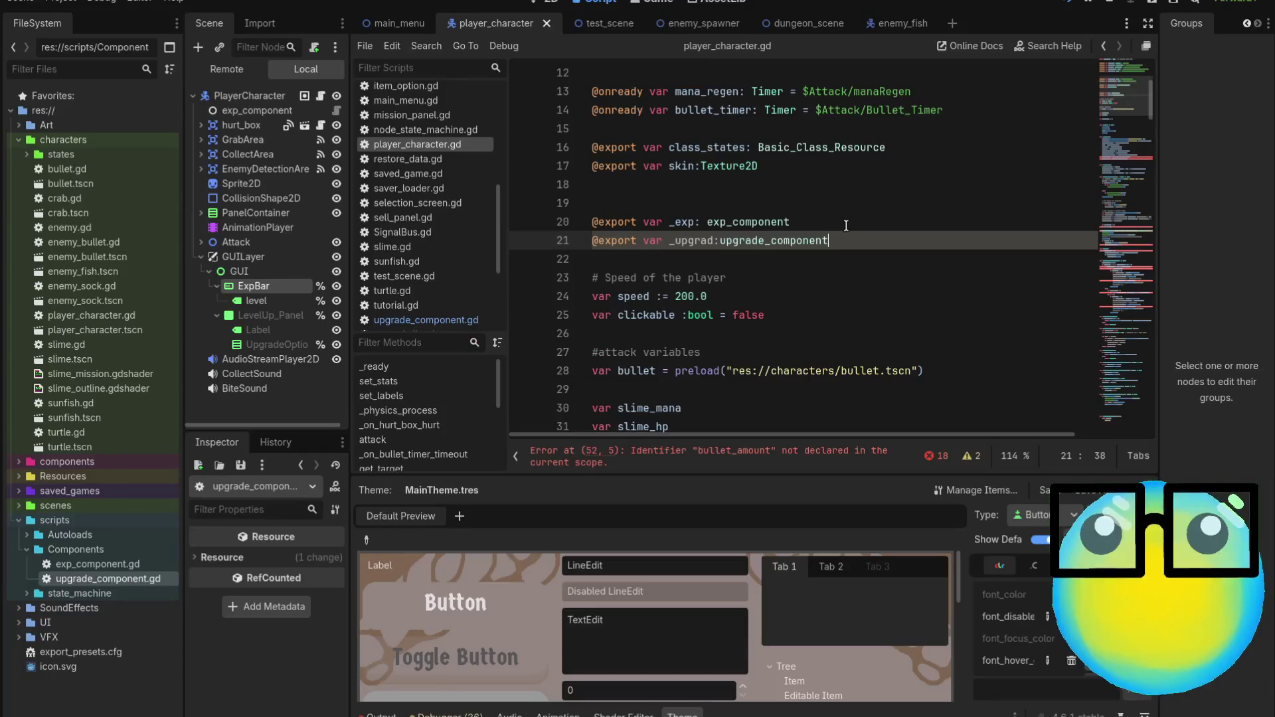
- Change bullet_amount on line 52 to _upgrad.bullet_amount using autocomplete
{"action": "left_click", "coordinate": [737, 455]}
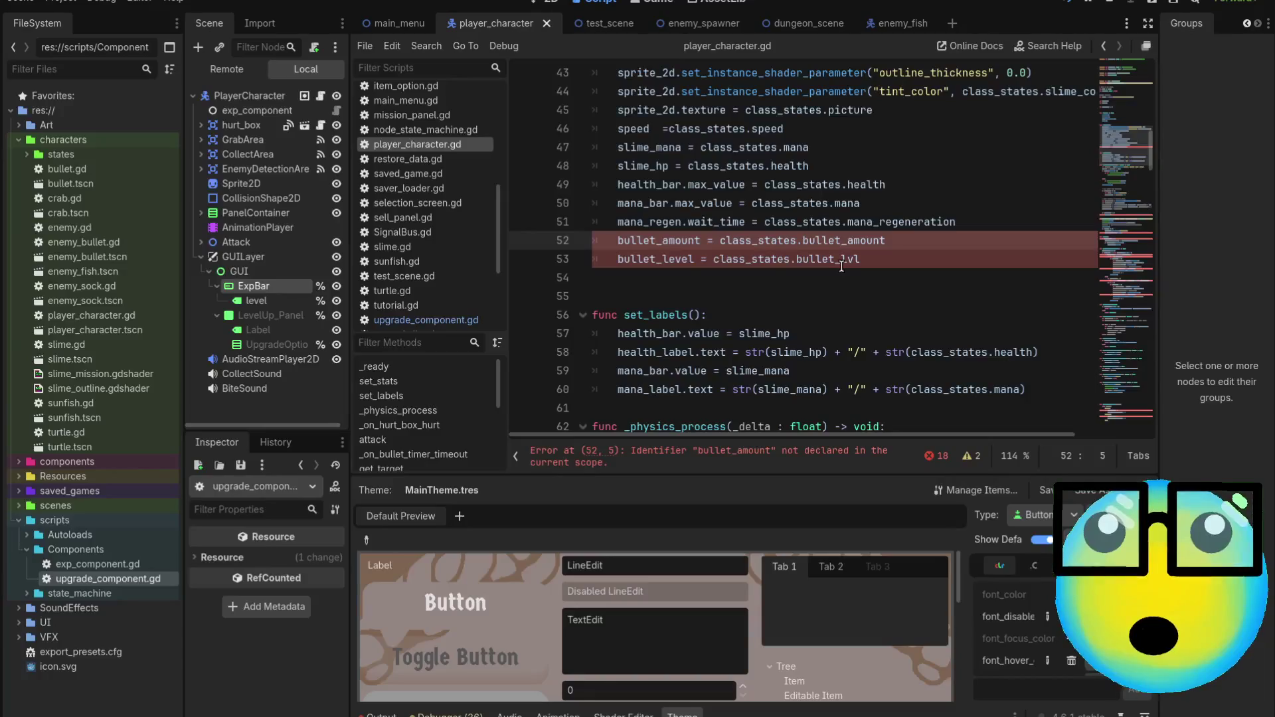
{"action": "type", "text": "up"}
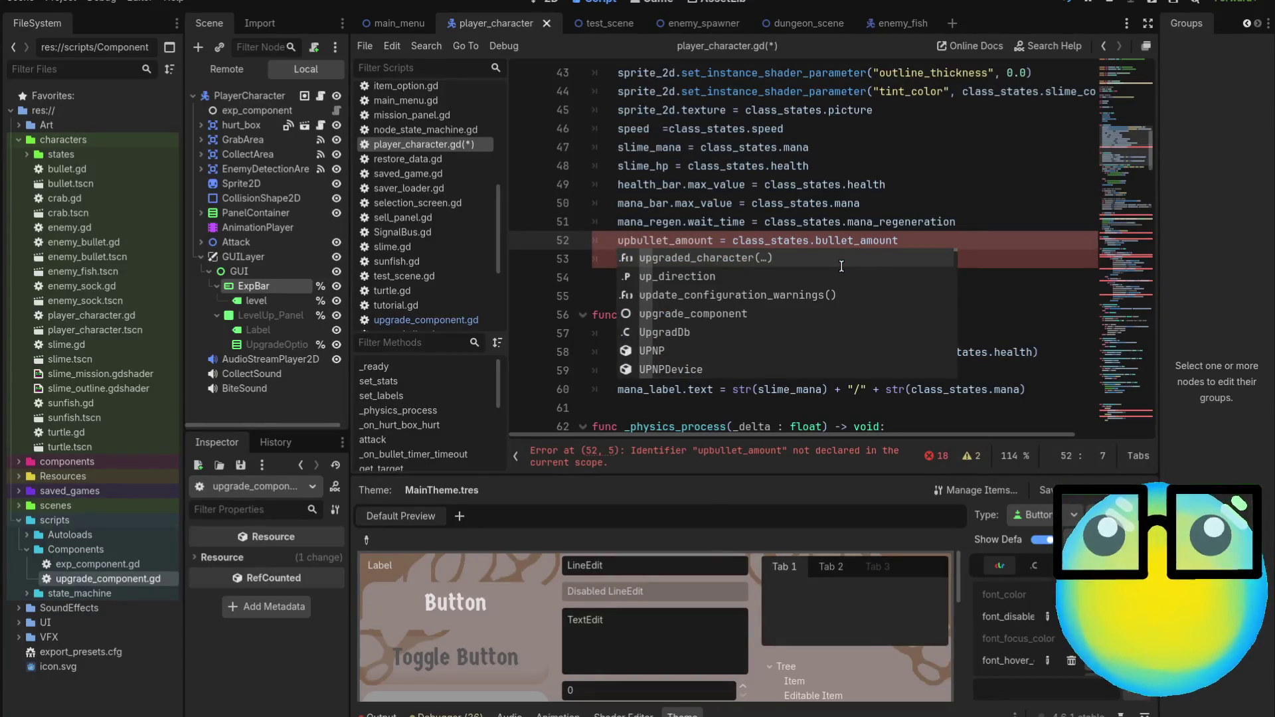
{"action": "key", "text": "BackSpace"}
{"action": "key", "text": "BackSpace"}
{"action": "type", "text": "_up"}
{"action": "key", "text": "Tab"}
{"action": "type", "text": ".bu"}
{"action": "key", "text": "Tab"}
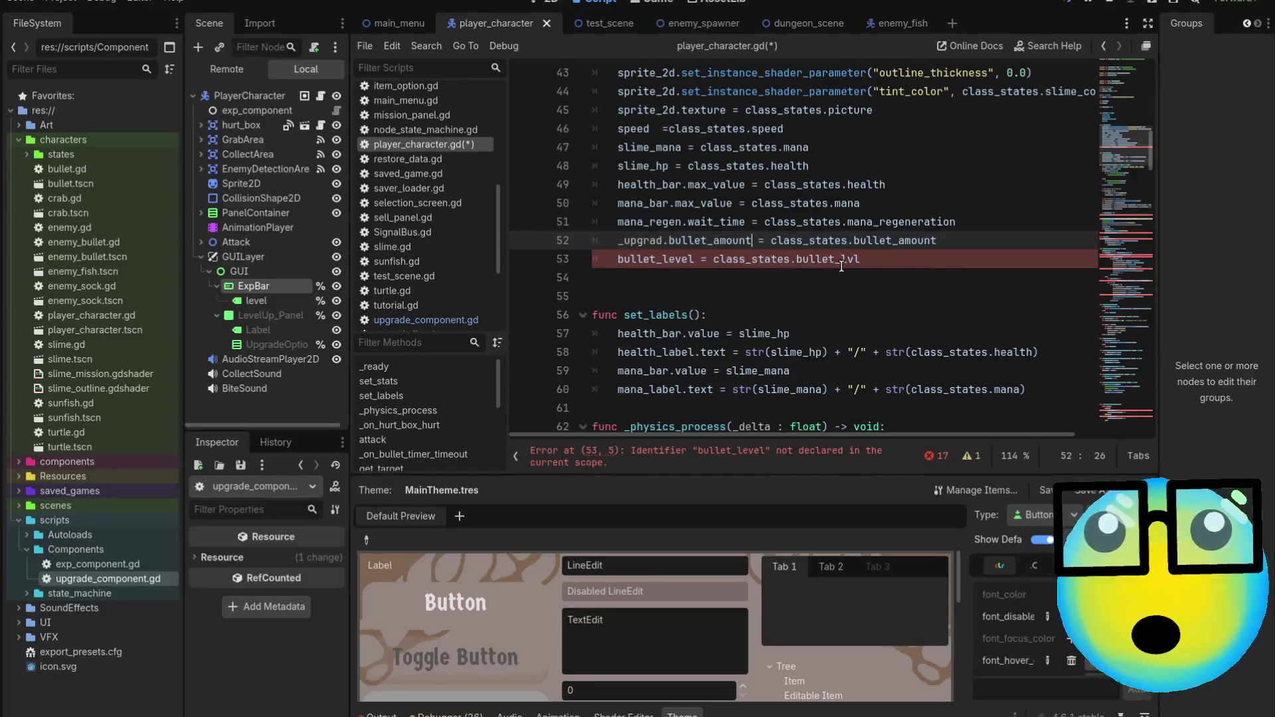
- Prefix bullet_level on line 53 with _upgrad
{"action": "left_click", "coordinate": [608, 261]}
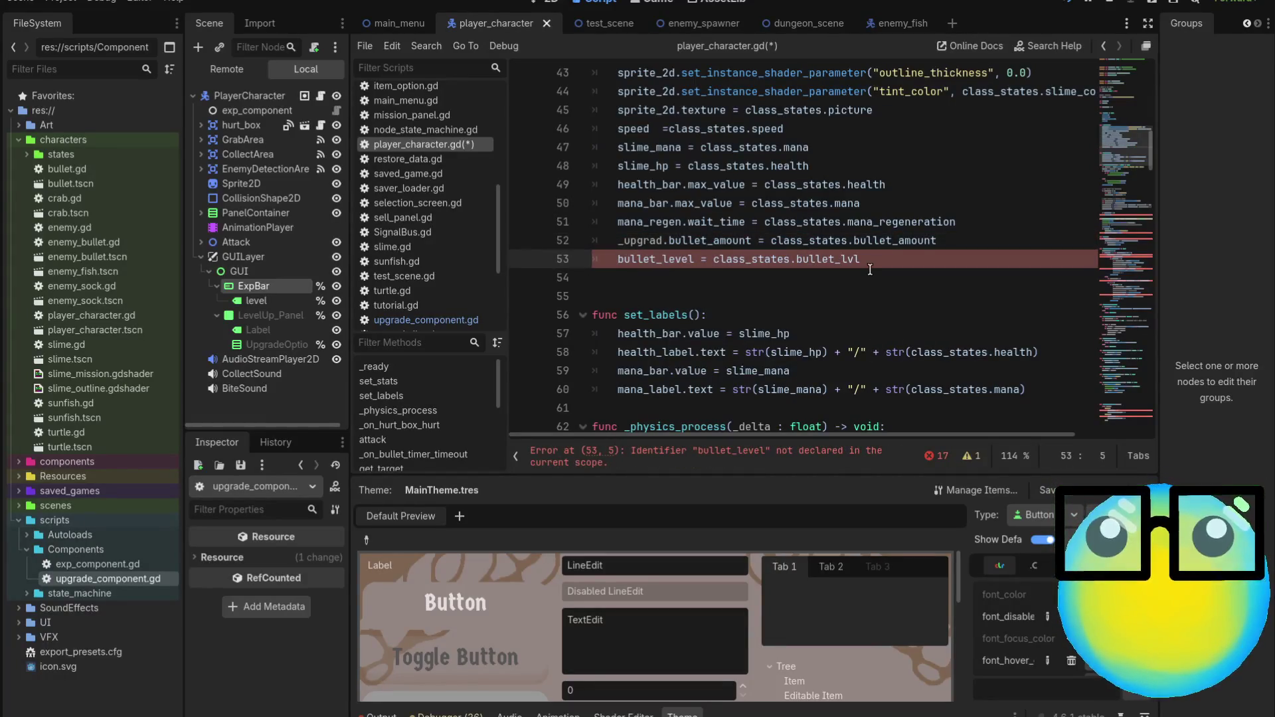
{"action": "type", "text": "_up"}
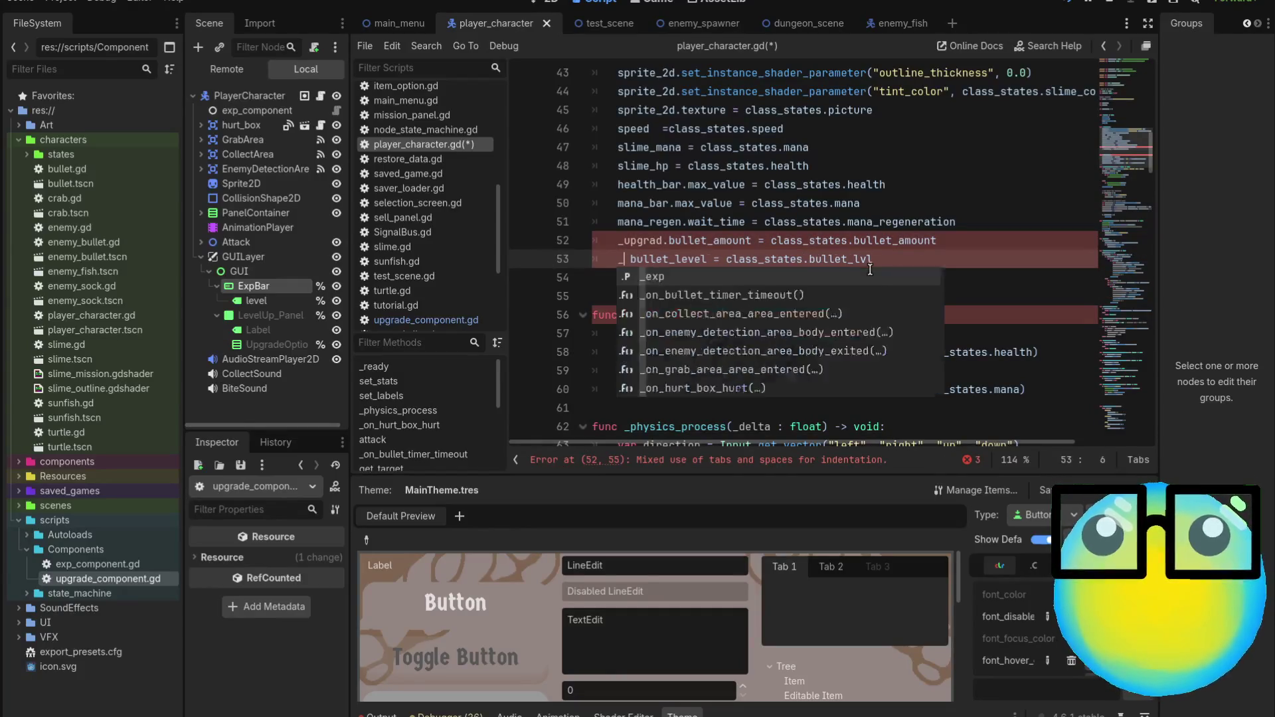
{"action": "key", "text": "Tab"}
{"action": "type", "text": "."}
{"action": "key", "text": "Delete"}
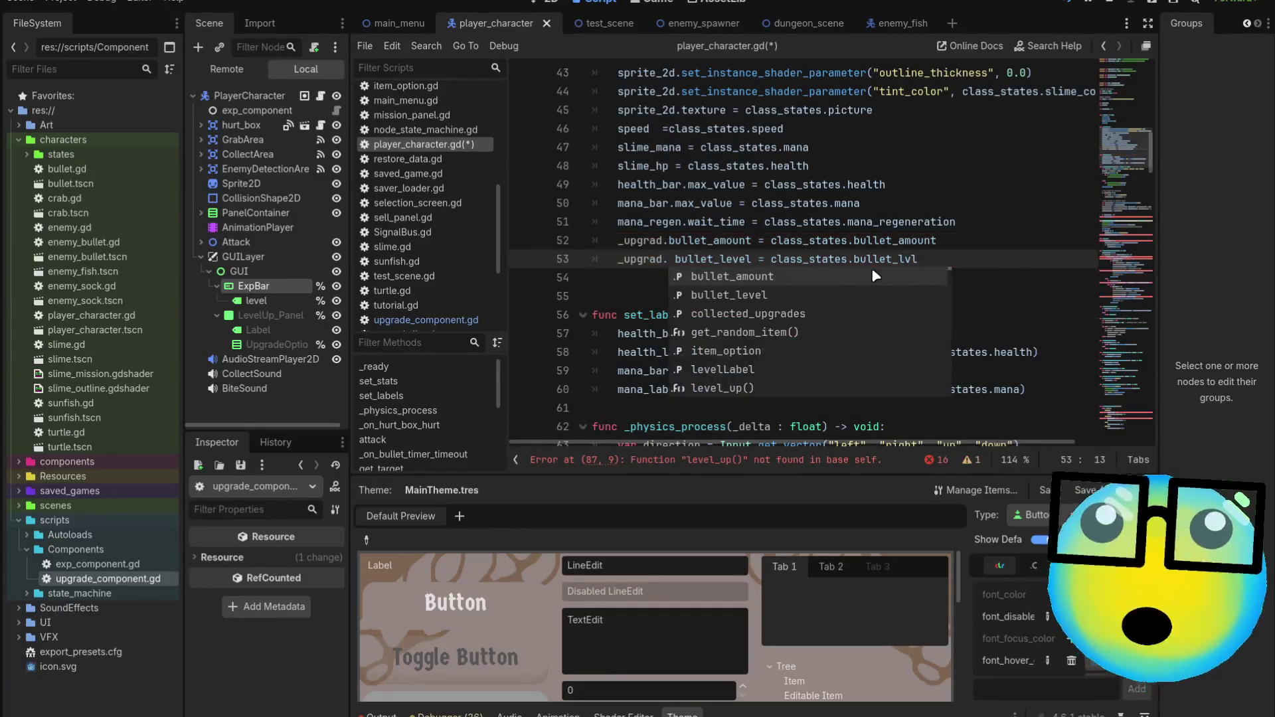
{"action": "left_click", "coordinate": [1048, 243]}
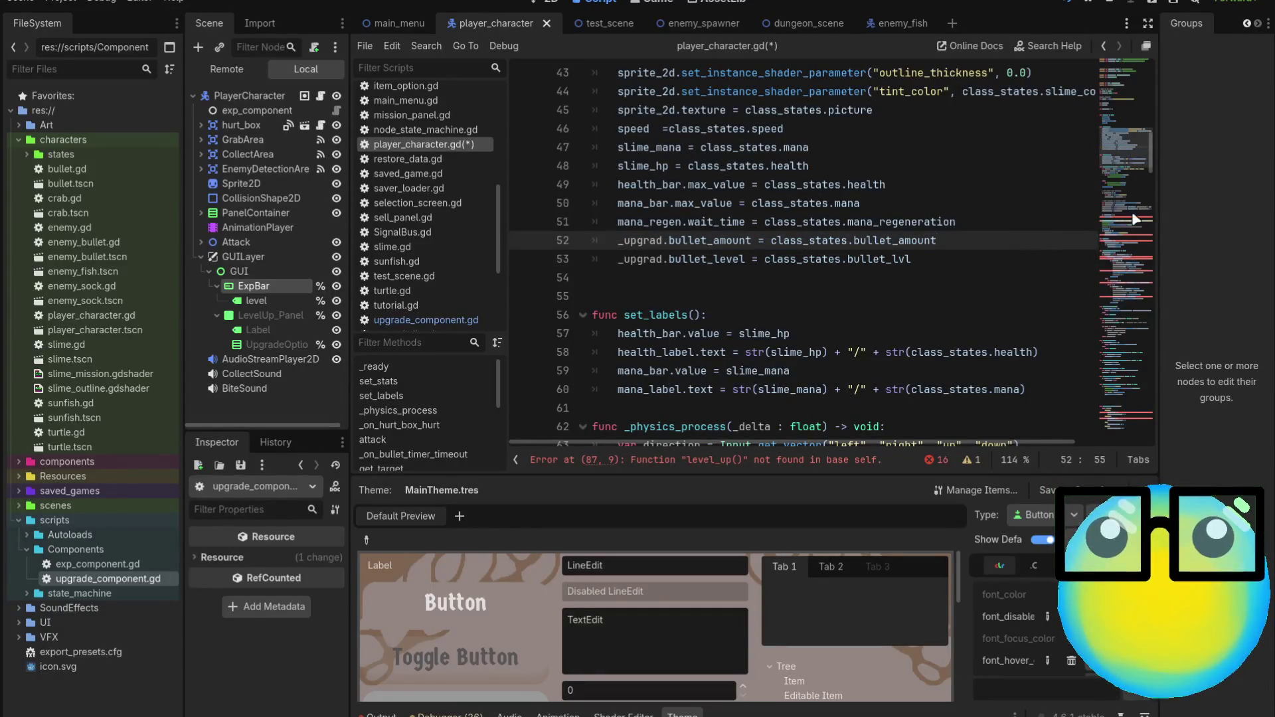
- Make line 87 call _upgrad.level_up()
{"action": "left_click", "coordinate": [711, 467]}
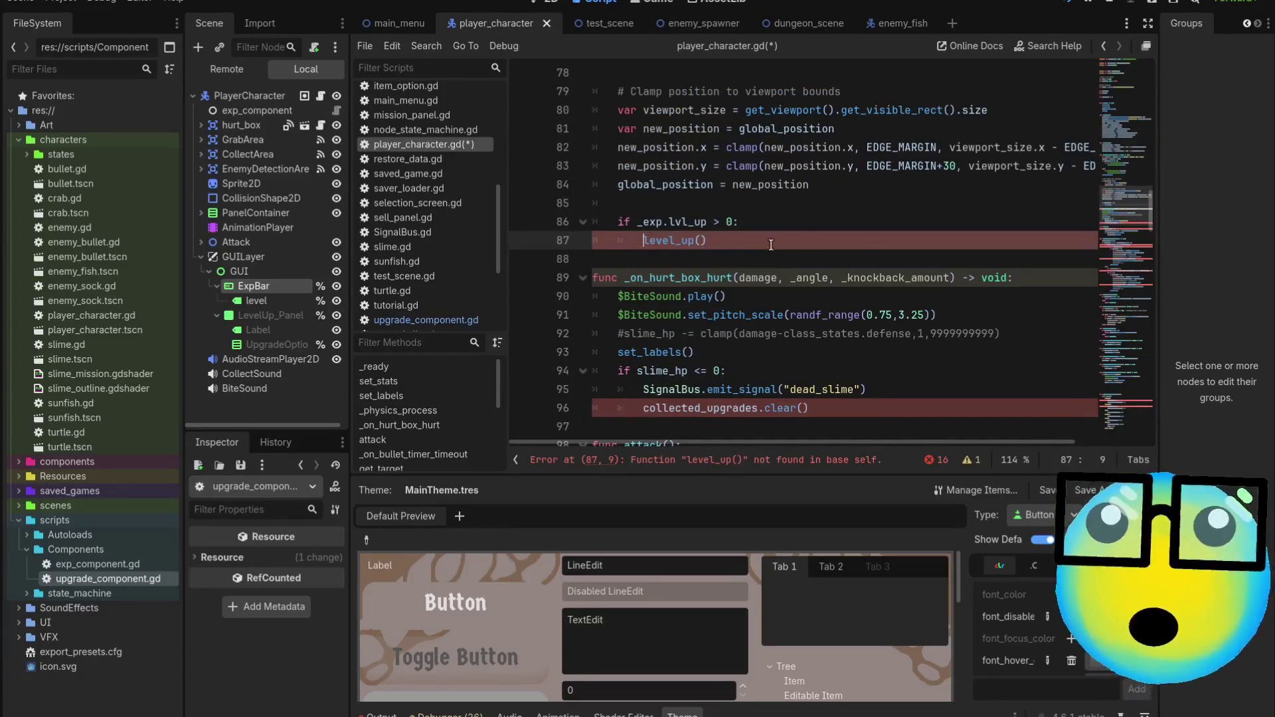
{"action": "type", "text": "up"}
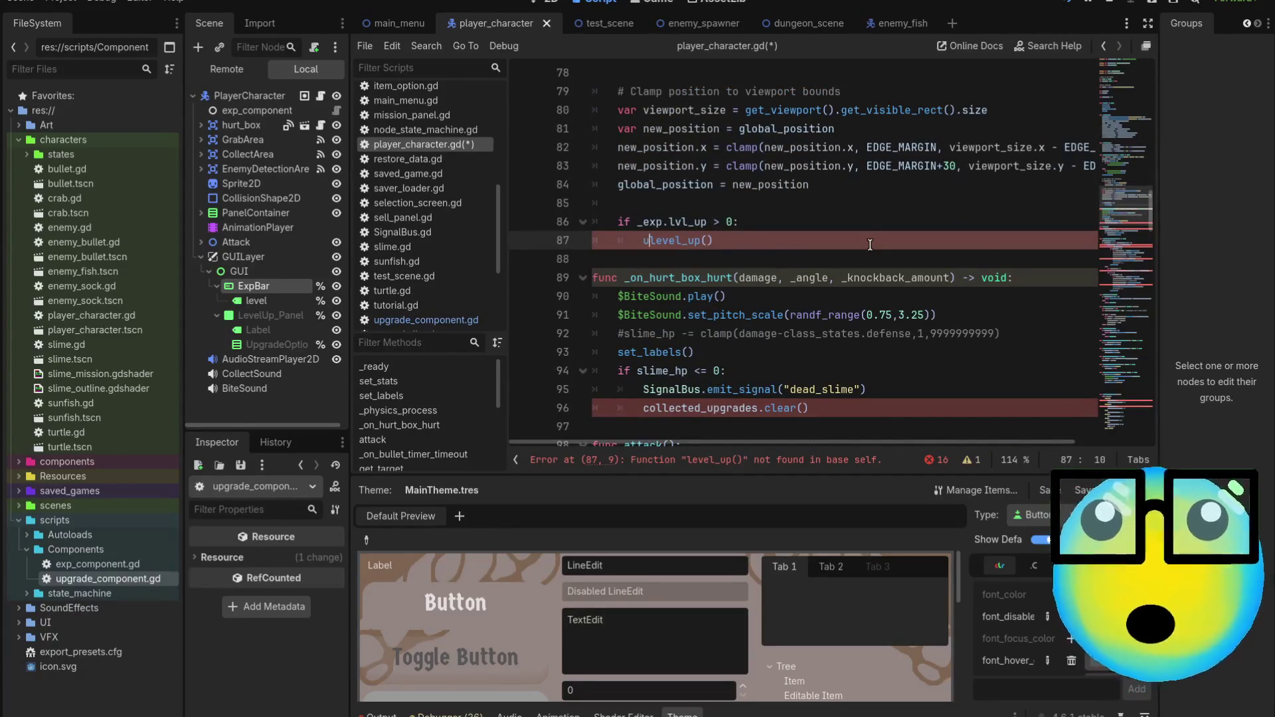
{"action": "key", "text": "BackSpace"}
{"action": "key", "text": "BackSpace"}
{"action": "type", "text": "_up"}
{"action": "key", "text": "Tab"}
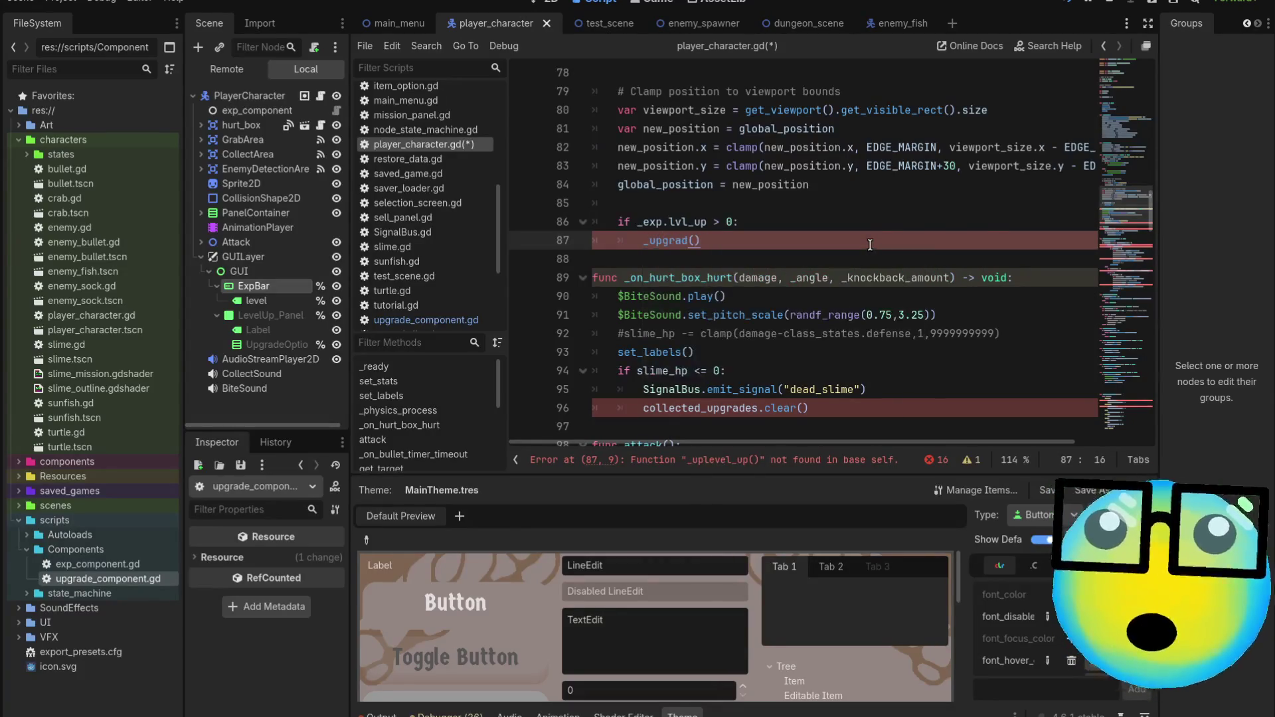
{"action": "type", "text": ".le"}
{"action": "key", "text": "Down"}
{"action": "key", "text": "Down"}
{"action": "key", "text": "Up"}
{"action": "key", "text": "Return"}
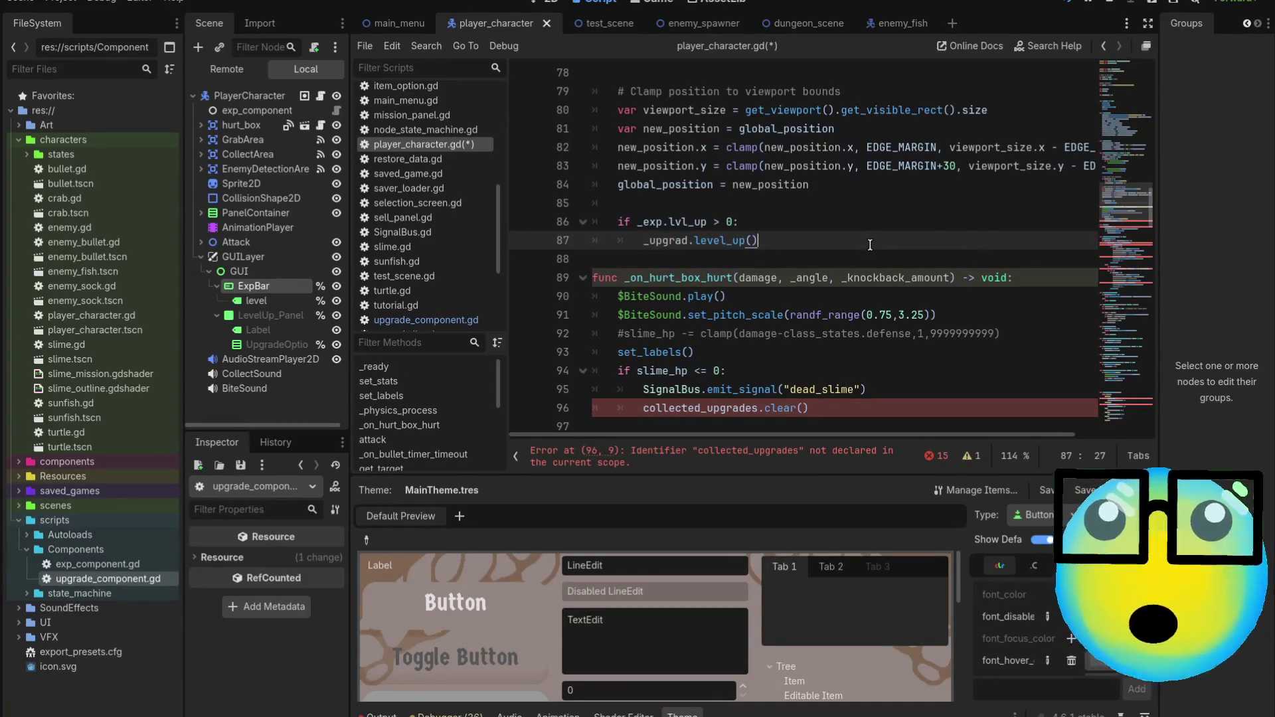
- Change collected_upgrades on line 96 to _upgrad.collected_upgrades
{"action": "scroll", "coordinate": [664, 352], "scroll_direction": "down", "scroll_amount": 2}
{"action": "left_click", "coordinate": [637, 322]}
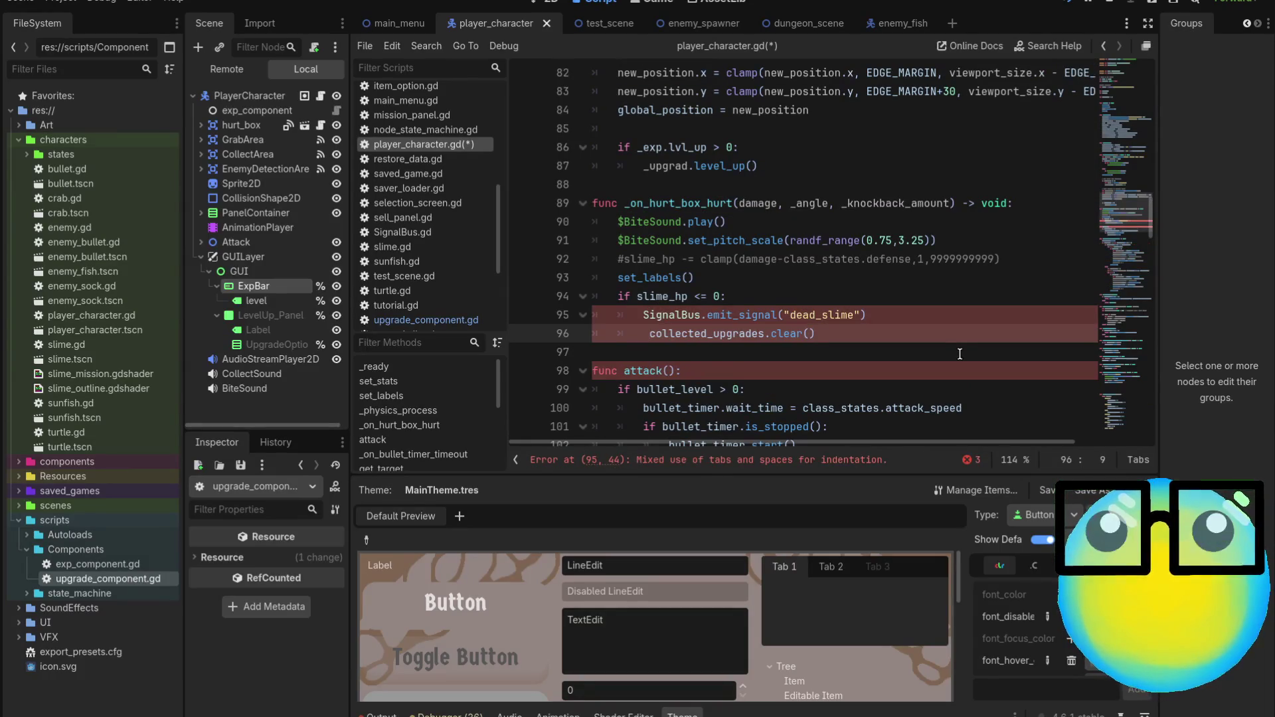
{"action": "type", "text": "_upgrad."}
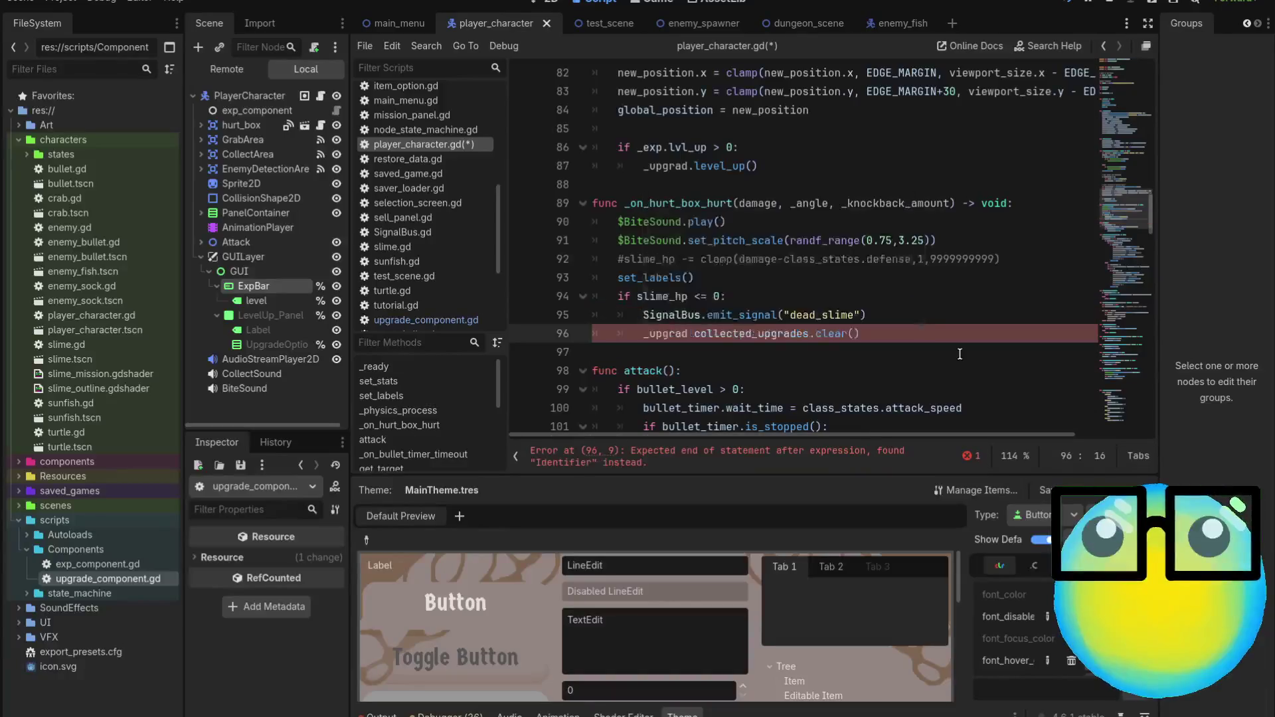
{"action": "key", "text": "Delete"}
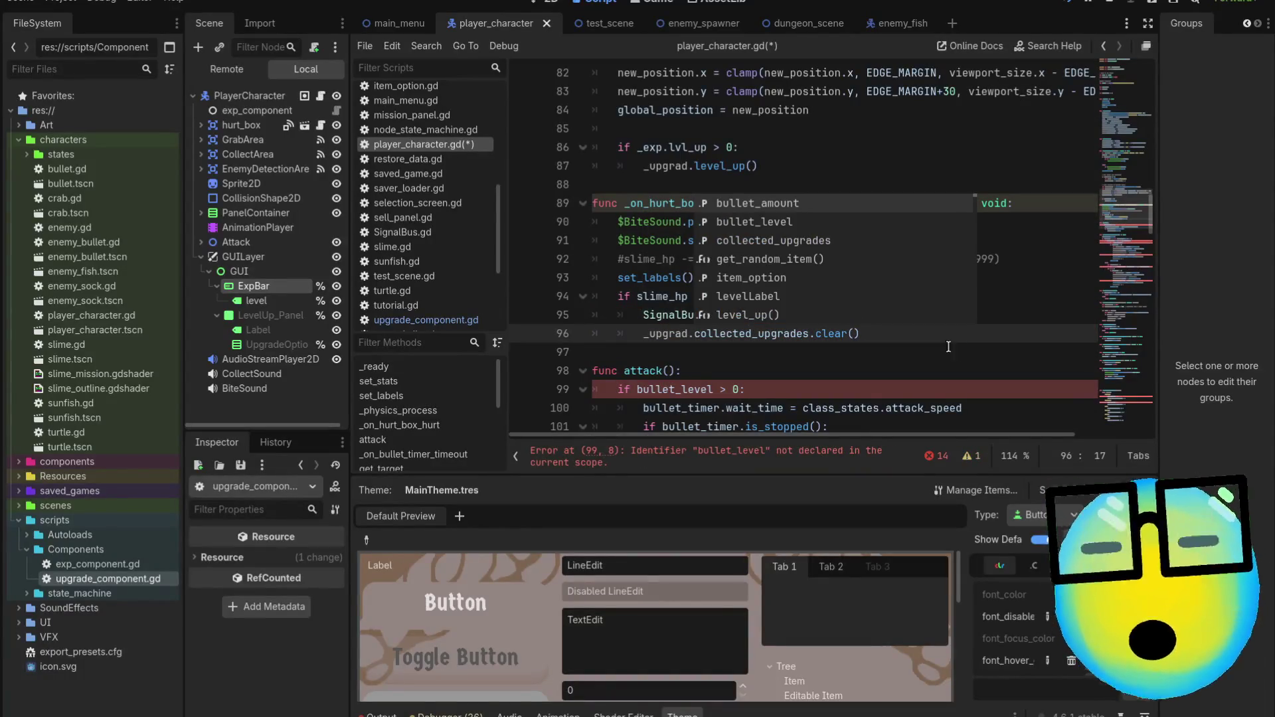
{"action": "scroll", "coordinate": [692, 317], "scroll_direction": "down", "scroll_amount": 2}
{"action": "left_click", "coordinate": [620, 280]}
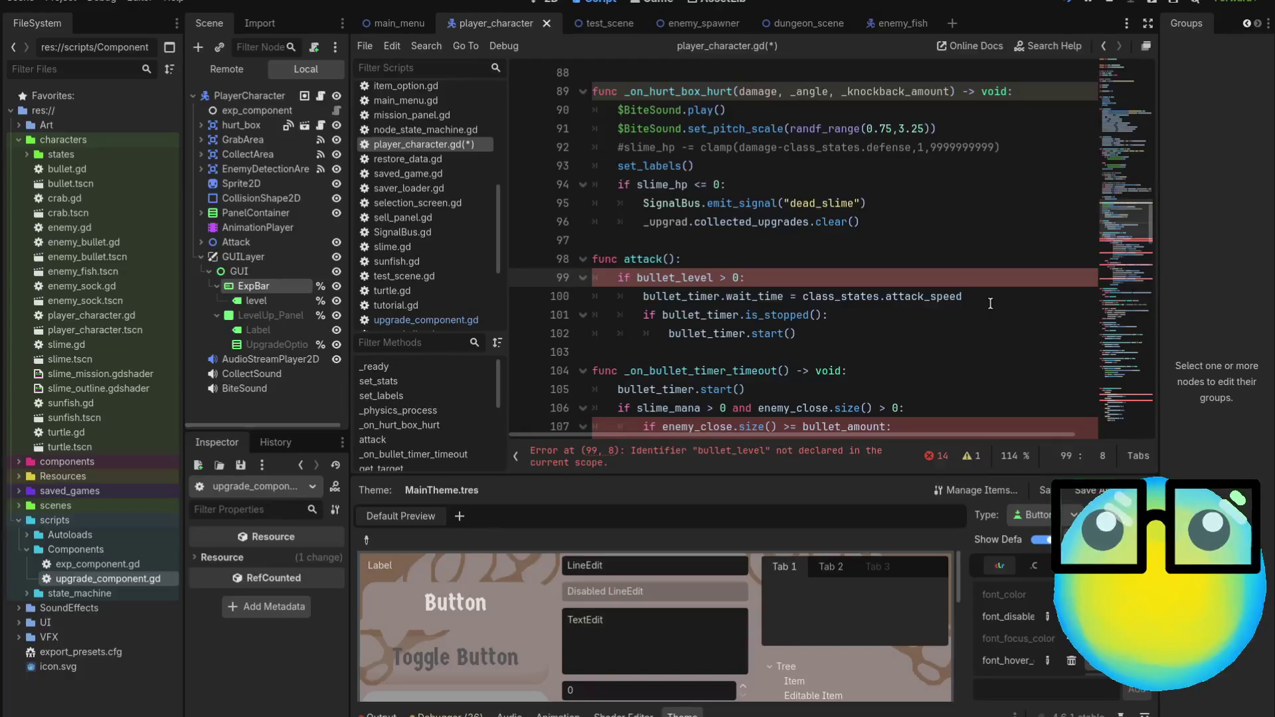
- Prefix the condition on line 99 with _upgrad. via autocomplete
{"action": "key", "text": "ctrl+space"}
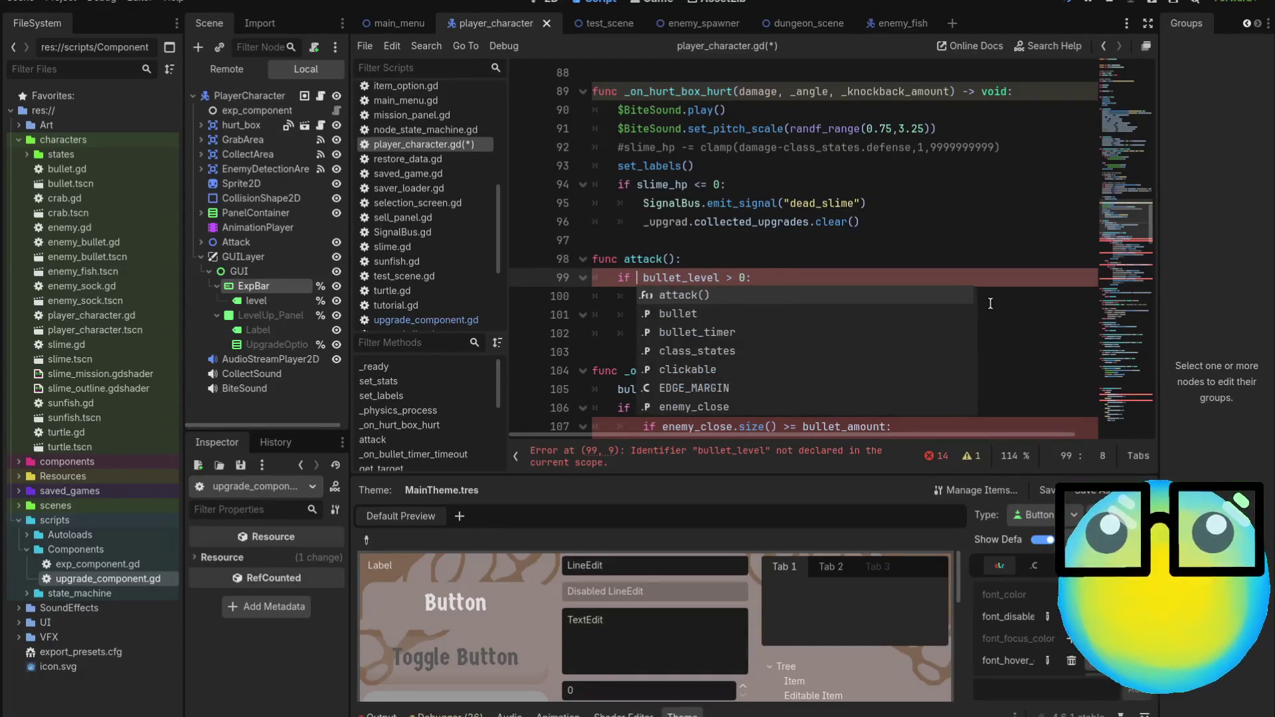
{"action": "type", "text": "_upg"}
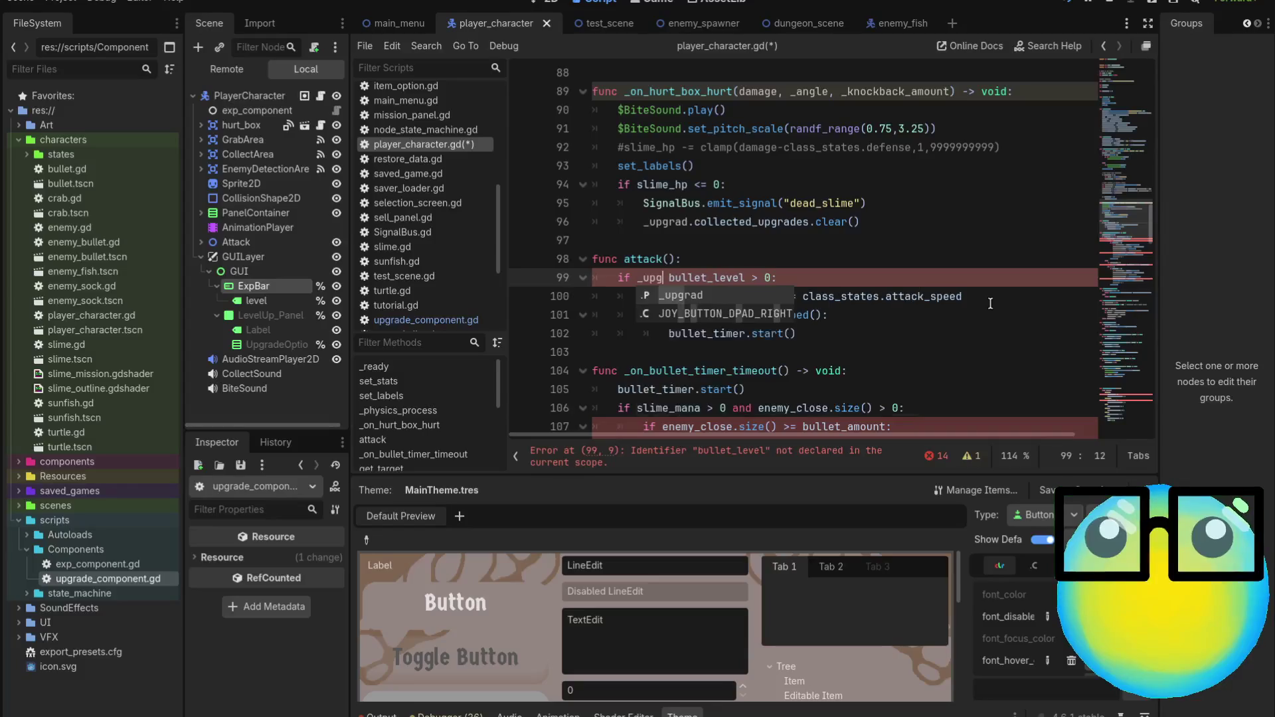
{"action": "key", "text": "Return"}
{"action": "type", "text": "."}
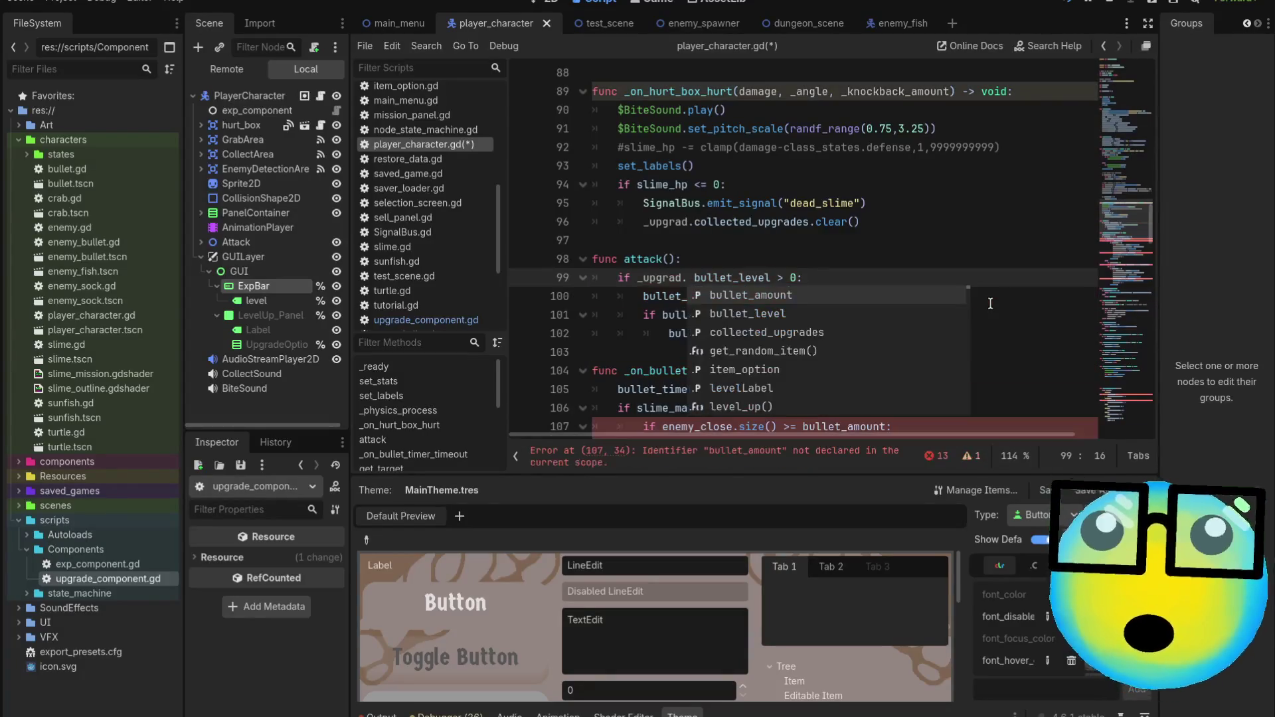
- Change bullet_amount to _upgrad.bullet_amount on lines 107 and 108
{"action": "scroll", "coordinate": [951, 235], "scroll_direction": "down", "scroll_amount": 4}
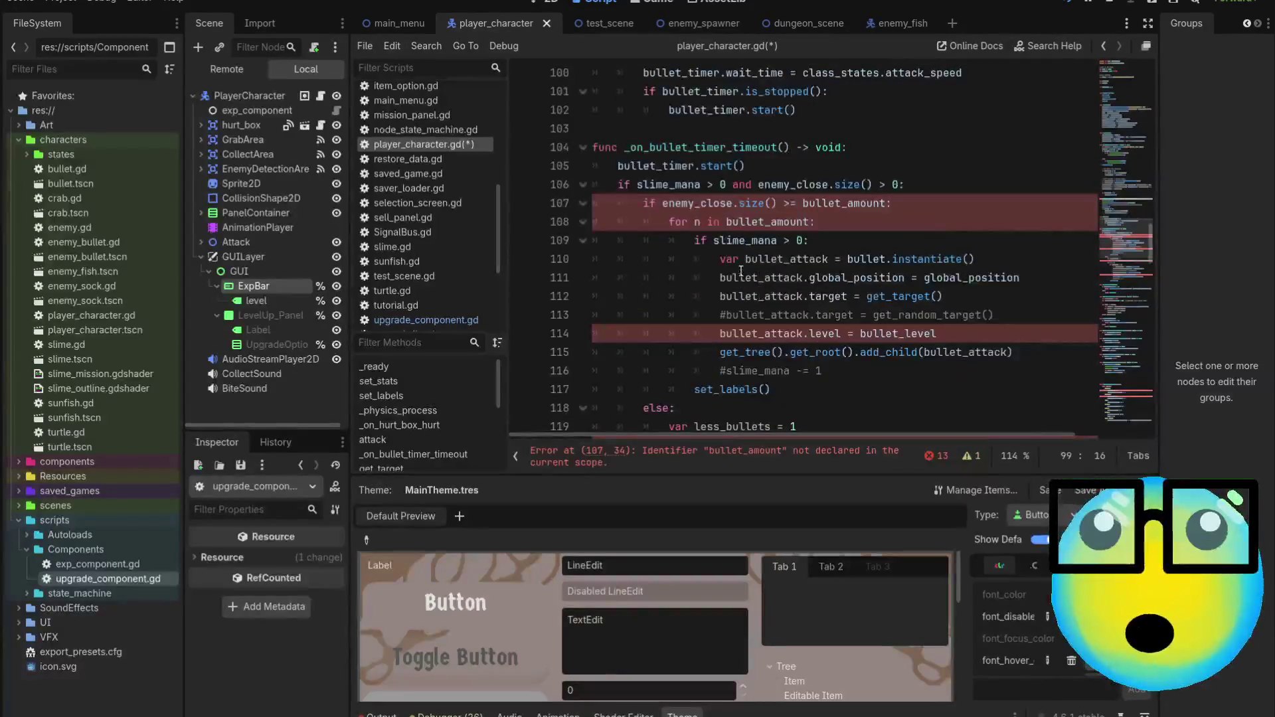
{"action": "left_click", "coordinate": [801, 203]}
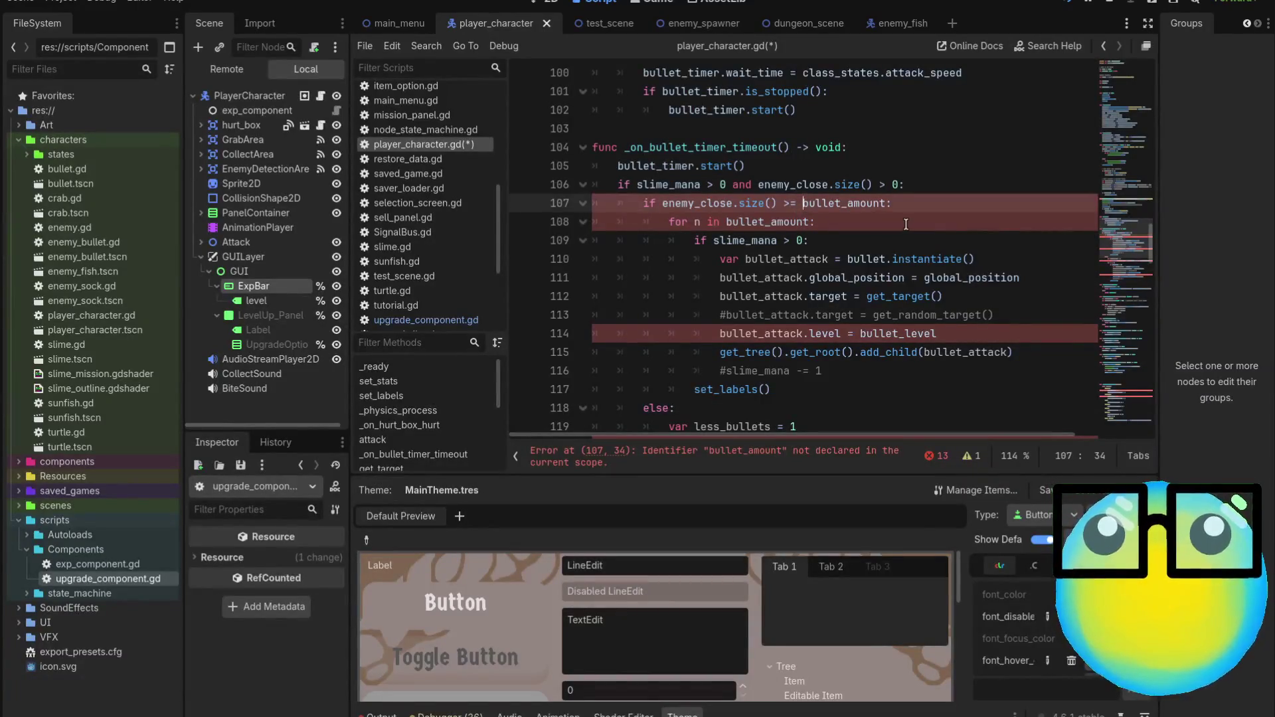
{"action": "type", "text": "upgra"}
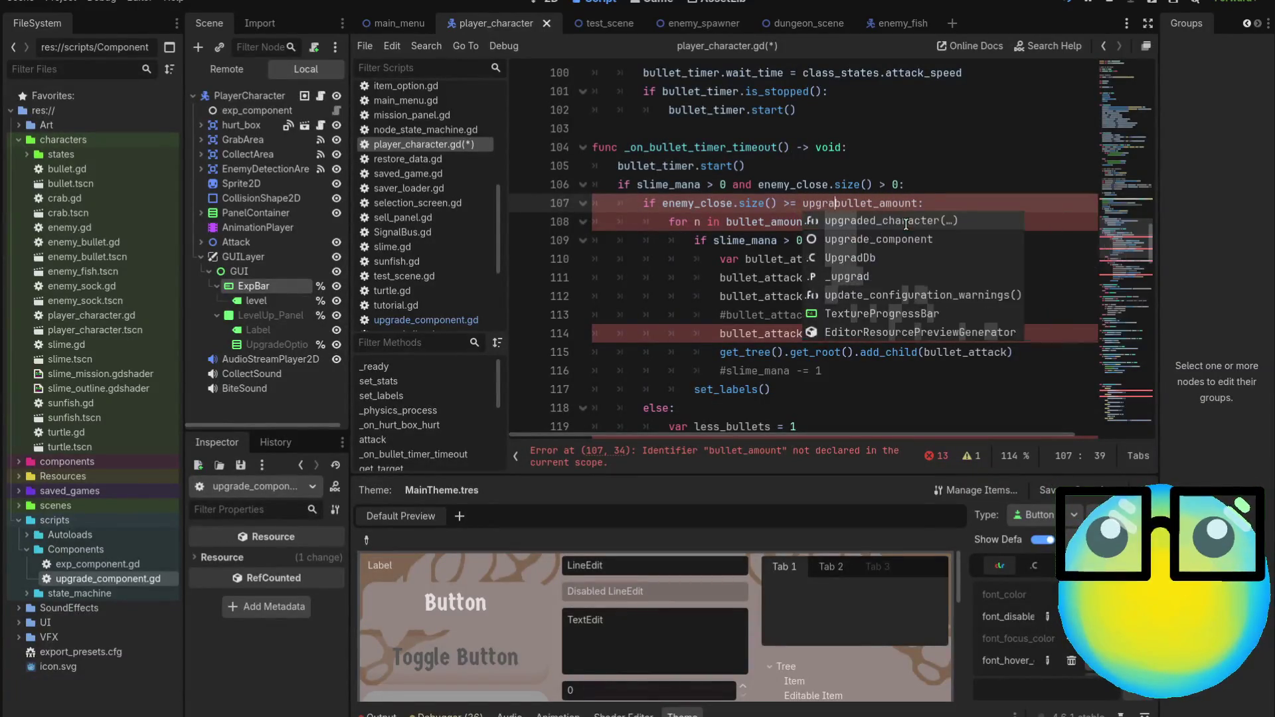
{"action": "key", "text": "BackSpace"}
{"action": "key", "text": "BackSpace"}
{"action": "key", "text": "BackSpace"}
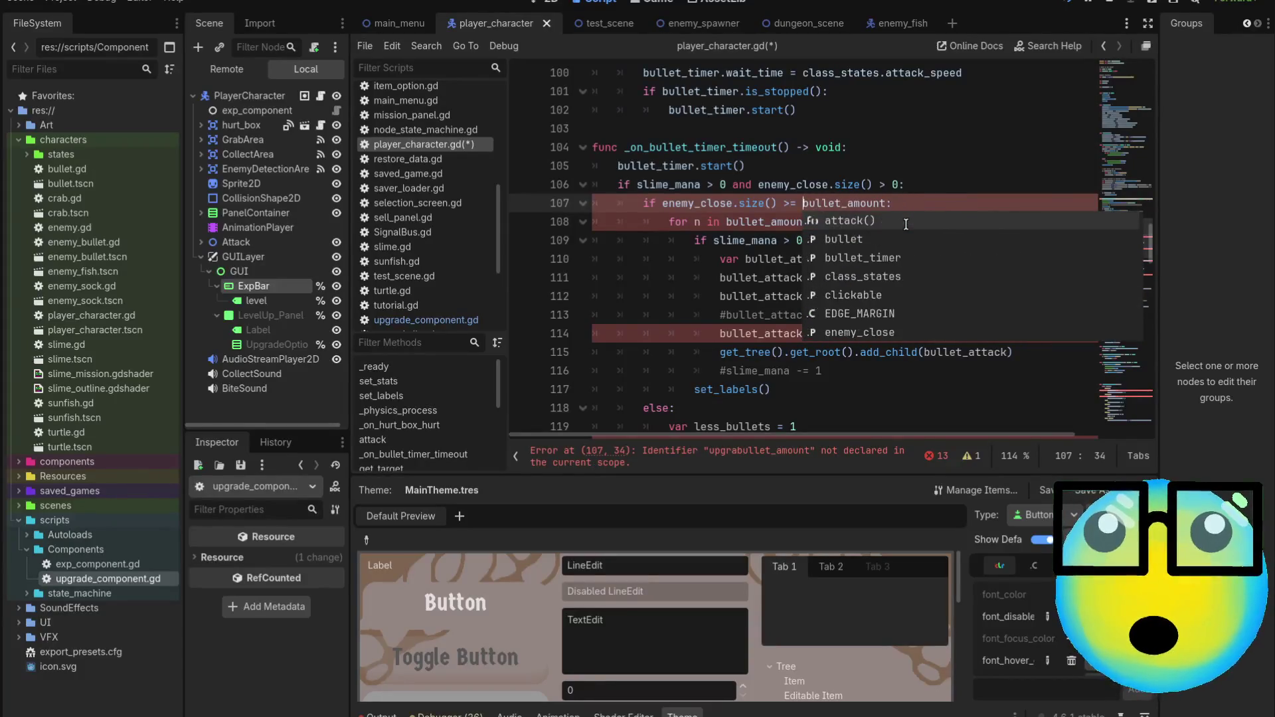
{"action": "type", "text": "_up"}
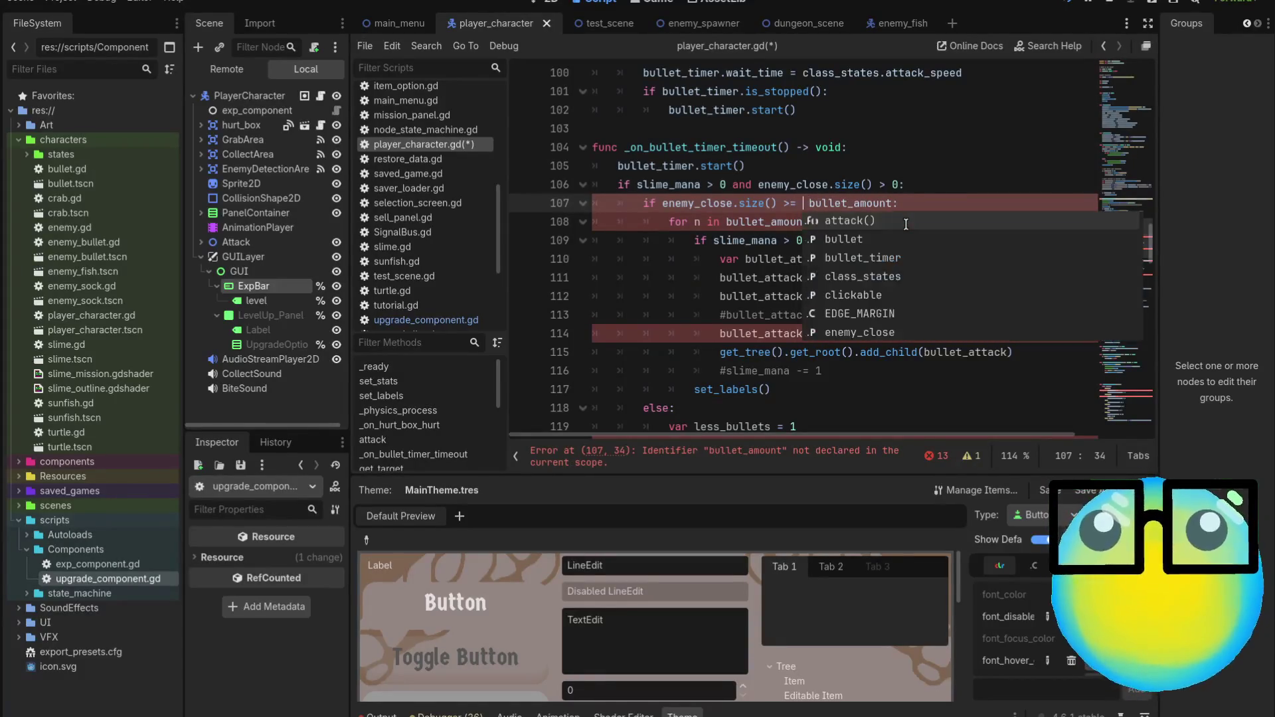
{"action": "key", "text": "Return"}
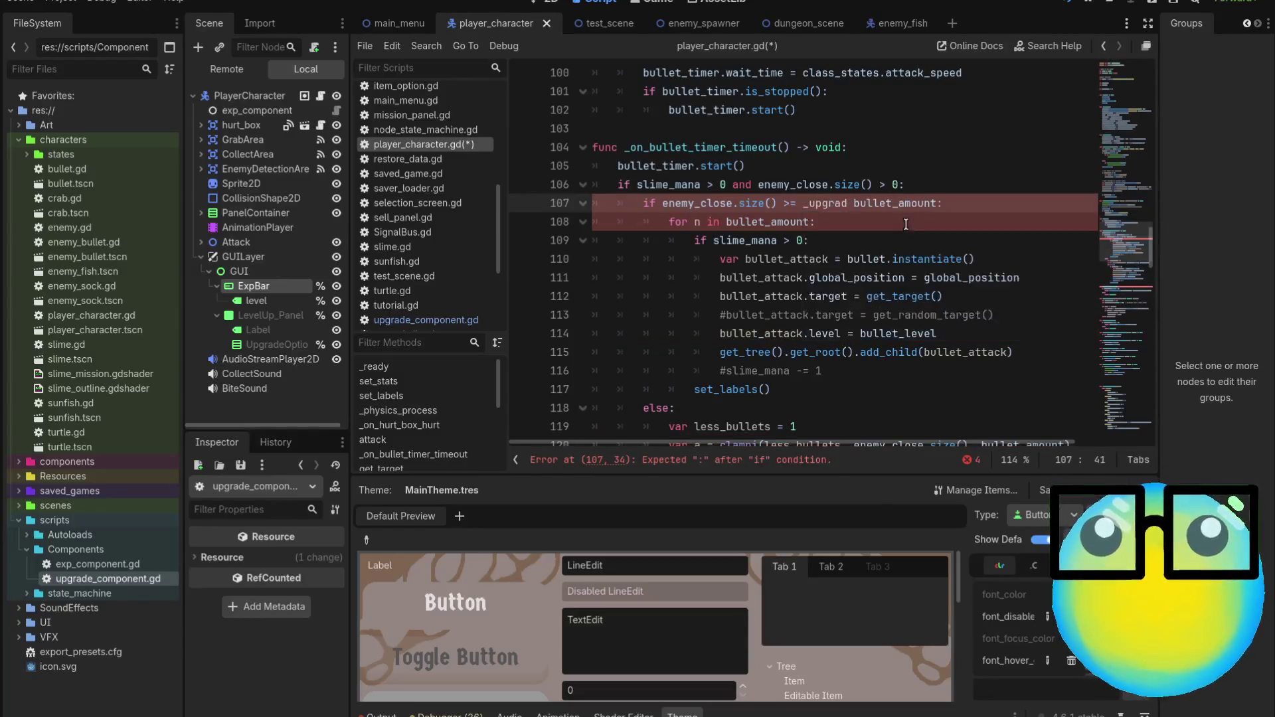
{"action": "type", "text": "."}
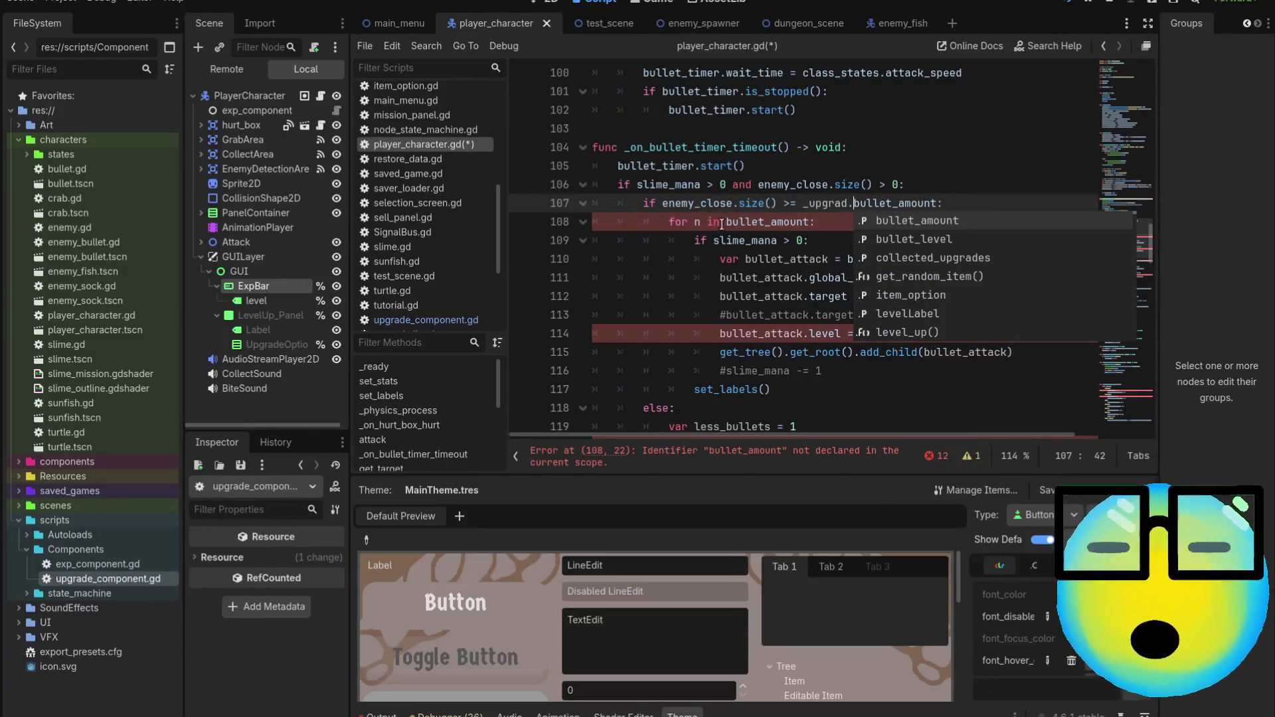
{"action": "left_click", "coordinate": [728, 224]}
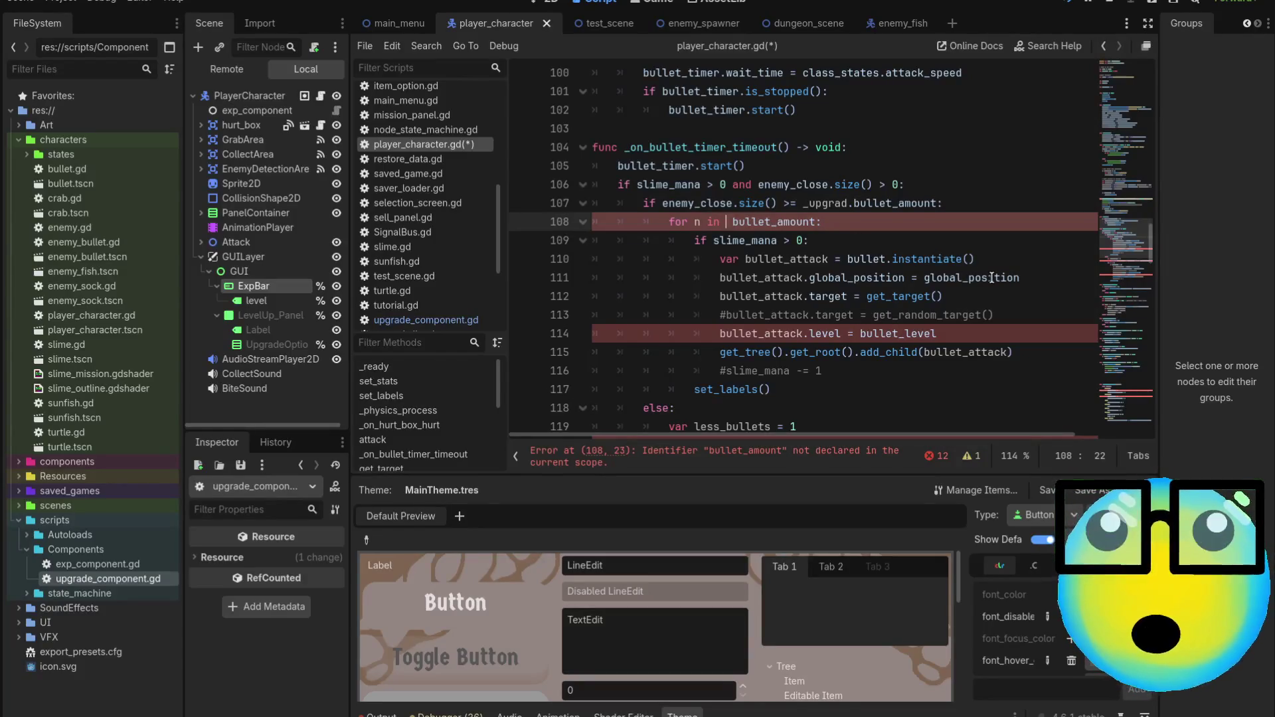
{"action": "key", "text": "ctrl+space"}
{"action": "type", "text": "_upgrad."}
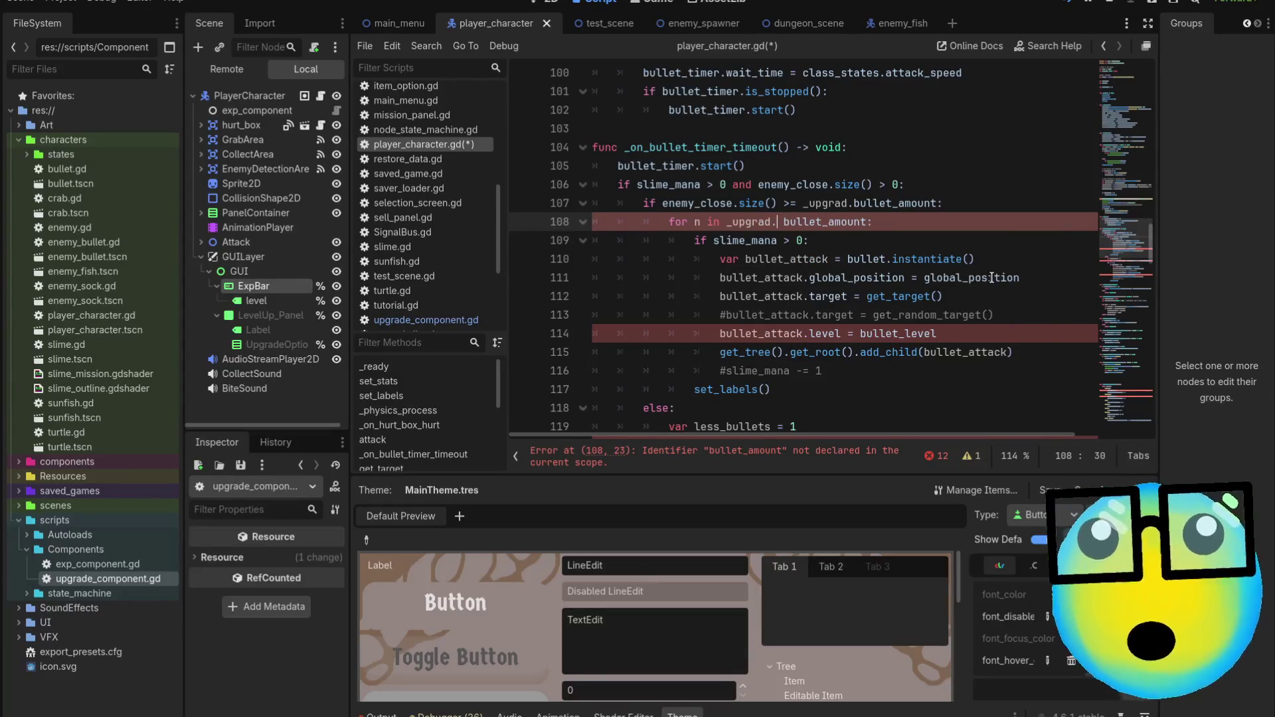
{"action": "key", "text": "Delete"}
- Comment out the bullet_attack.target = get_target() line with Ctrl+K
{"action": "left_click", "coordinate": [721, 334]}
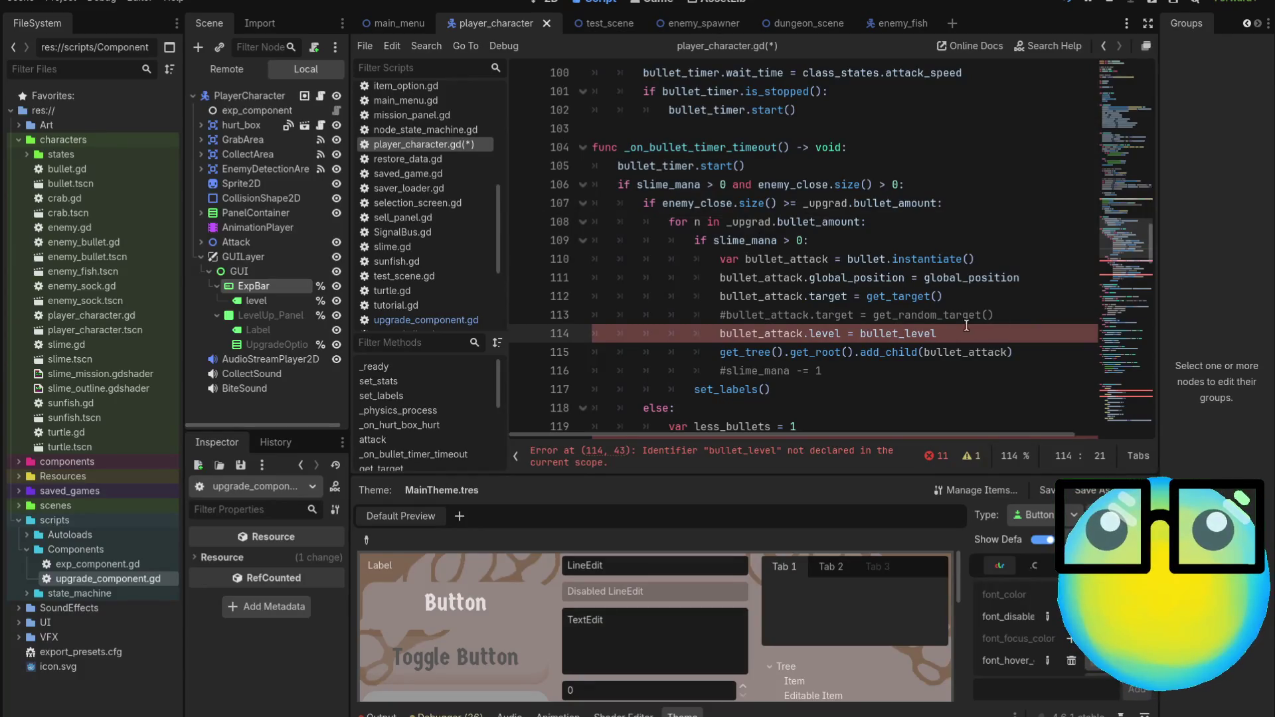
{"action": "key", "text": "Delete"}
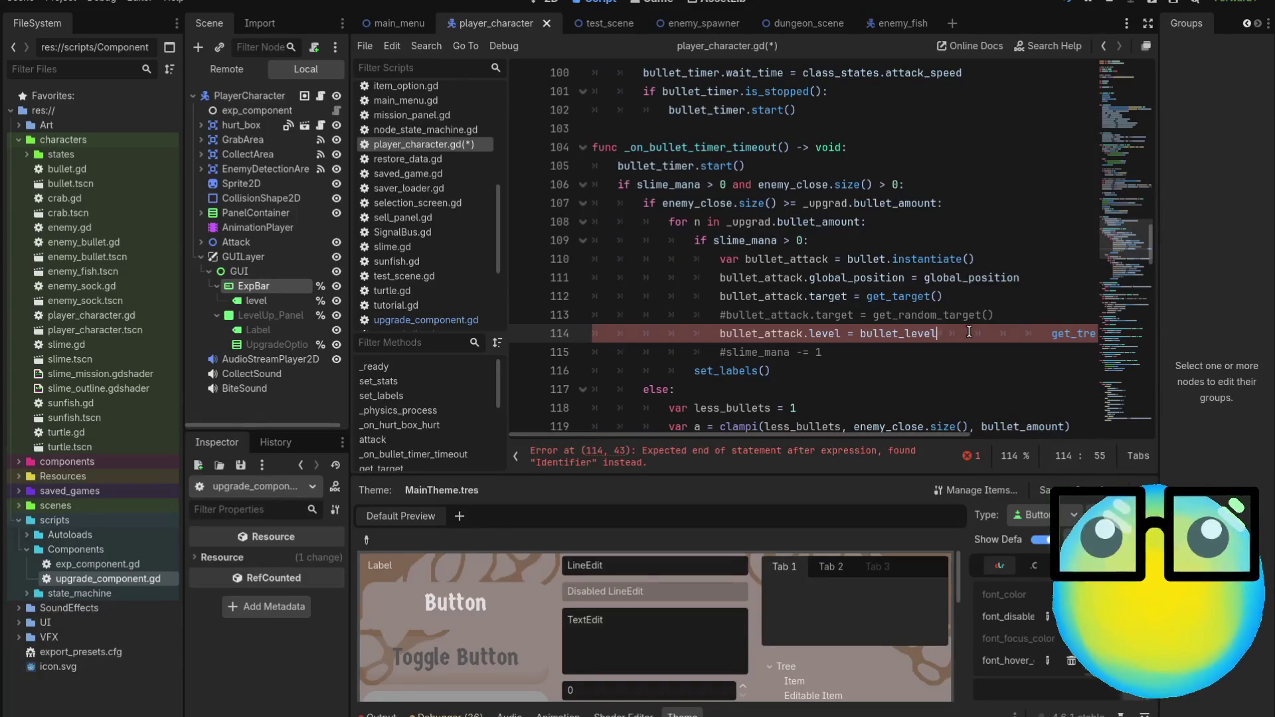
{"action": "key", "text": "ctrl+z"}
{"action": "left_click_drag", "start_coordinate": [938, 333], "coordinate": [716, 336]}
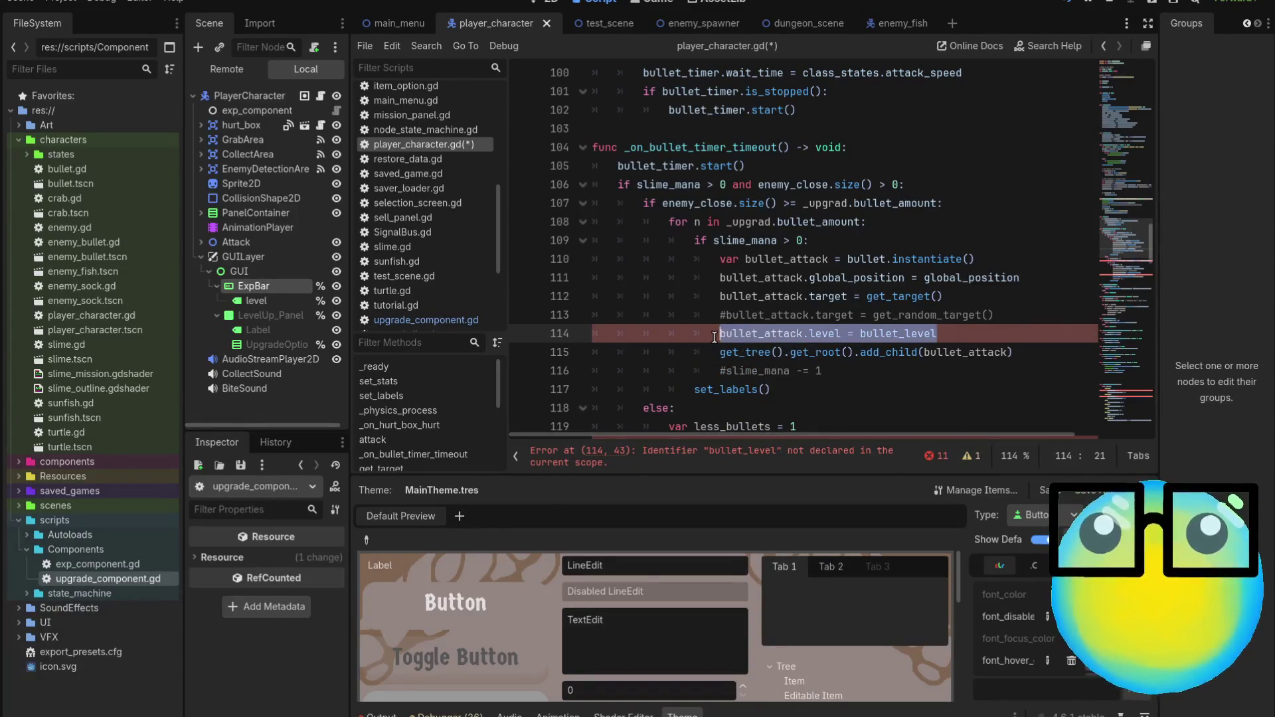
{"action": "left_click", "coordinate": [731, 335]}
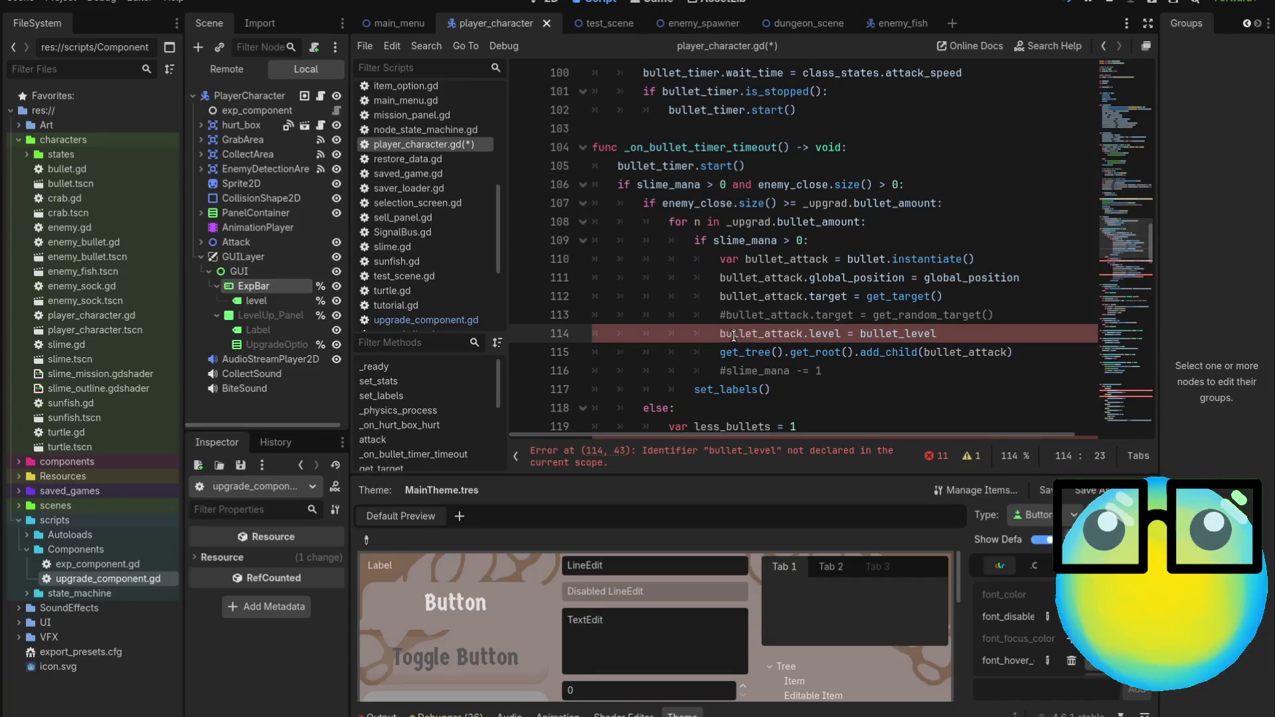
{"action": "left_click", "coordinate": [1023, 318]}
{"action": "left_click", "coordinate": [977, 296]}
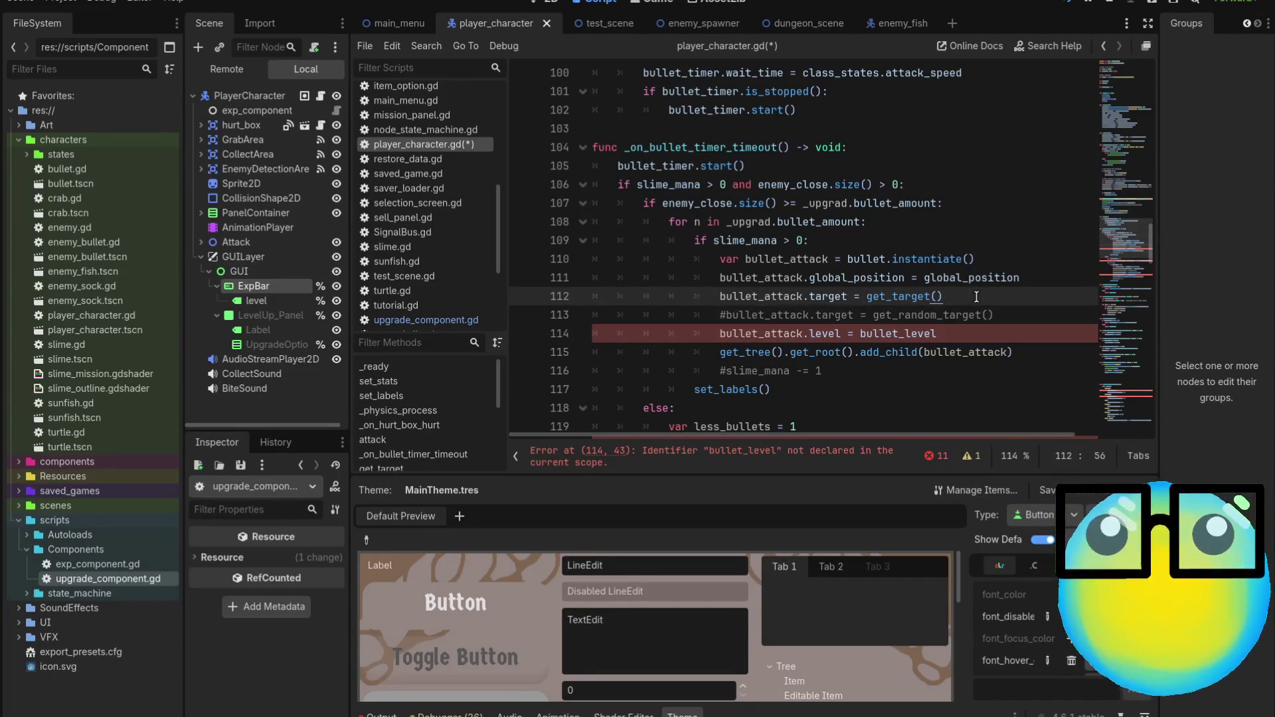
{"action": "key", "text": "ctrl+k"}
{"action": "left_click", "coordinate": [997, 316]}
- Uncomment the get_random_target() assignment and prefix bullet_level on line 114 with _upgrad
{"action": "key", "text": "ctrl+k"}
{"action": "scroll", "coordinate": [818, 346], "scroll_direction": "down", "scroll_amount": 2}
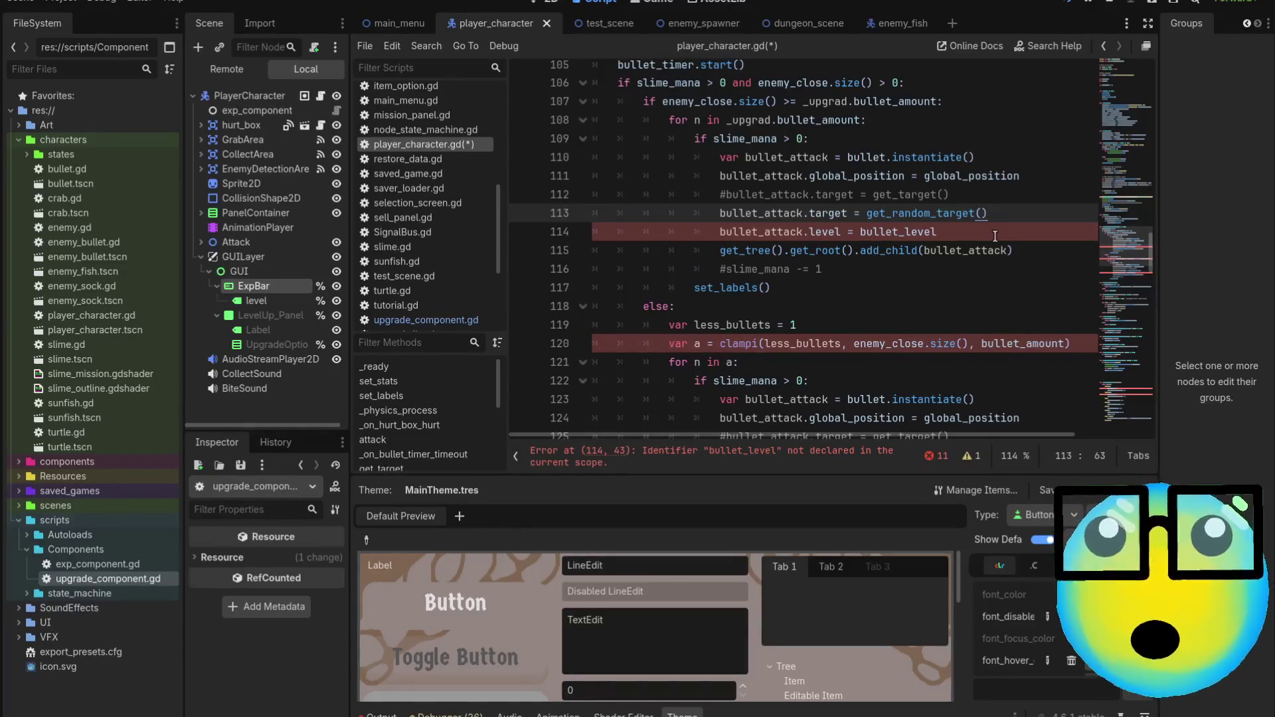
{"action": "left_click", "coordinate": [860, 232]}
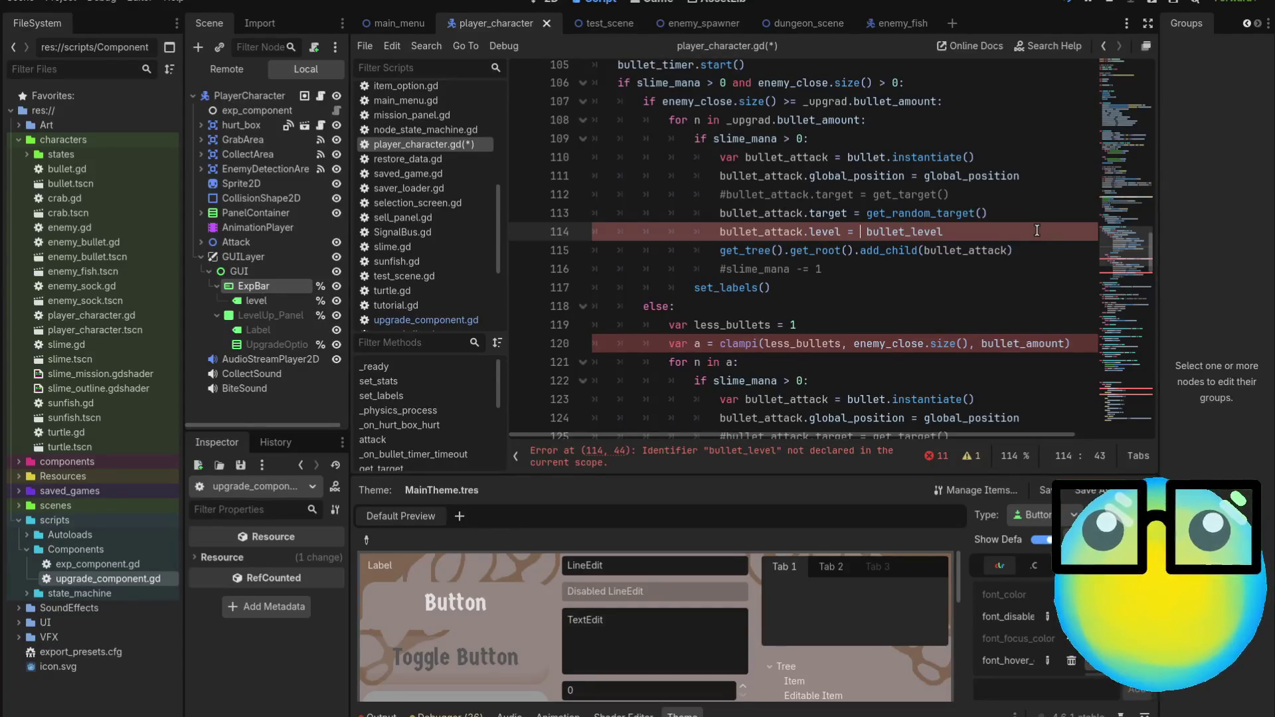
{"action": "type", "text": "_upgrad"}
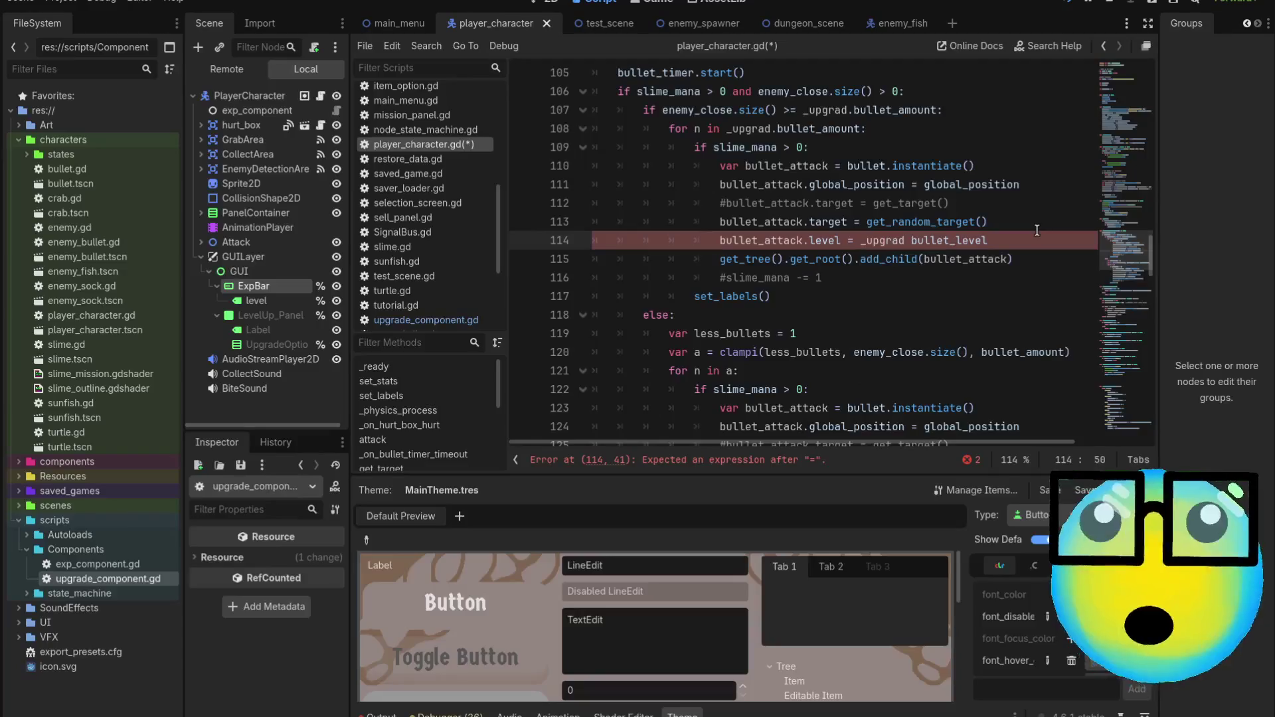
{"action": "key", "text": "Delete"}
{"action": "type", "text": "."}
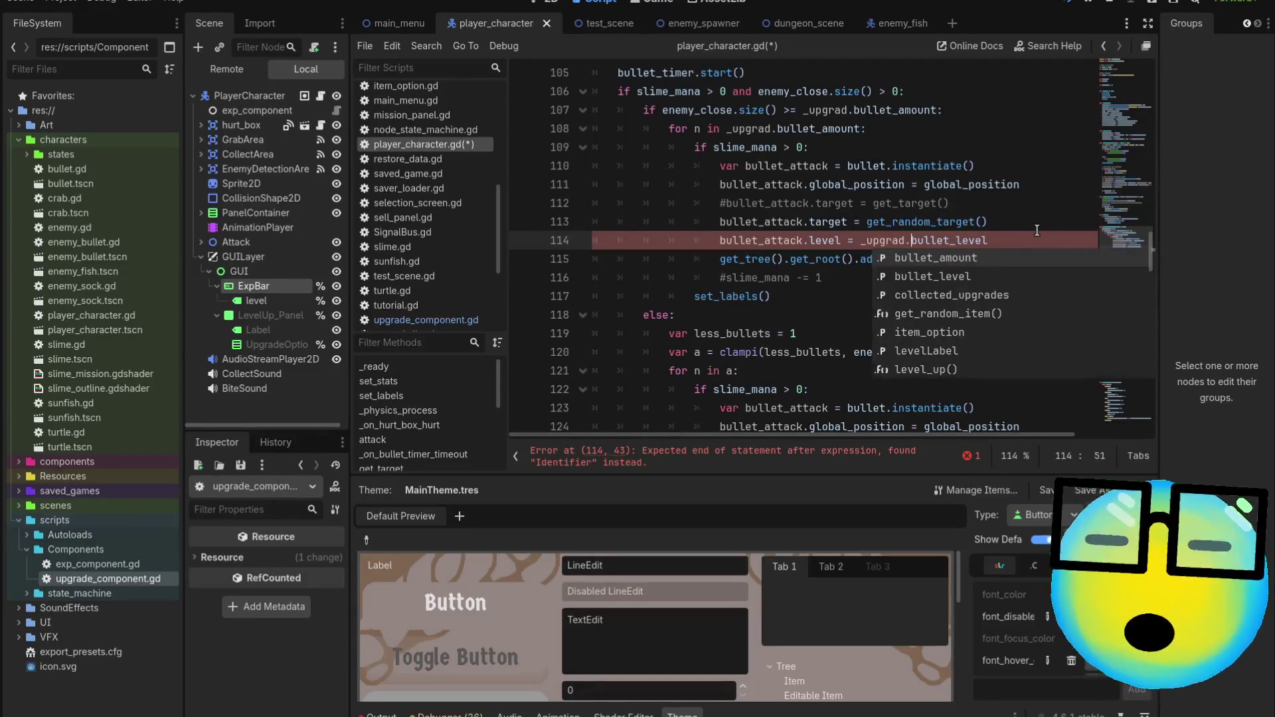
{"action": "left_click", "coordinate": [1036, 226]}
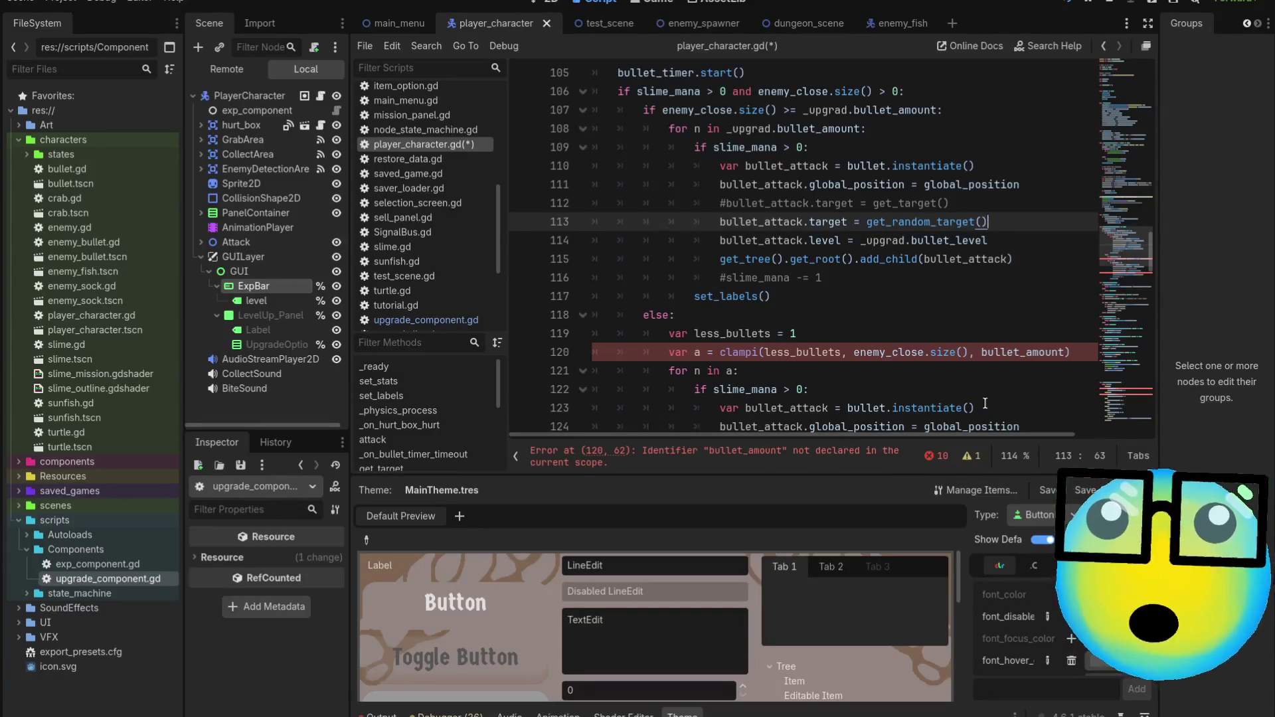
- Use _upgrad.bullet_amount on line 120 and _upgrad.bullet_level on line 127
{"action": "left_click", "coordinate": [980, 364]}
{"action": "left_click", "coordinate": [996, 352]}
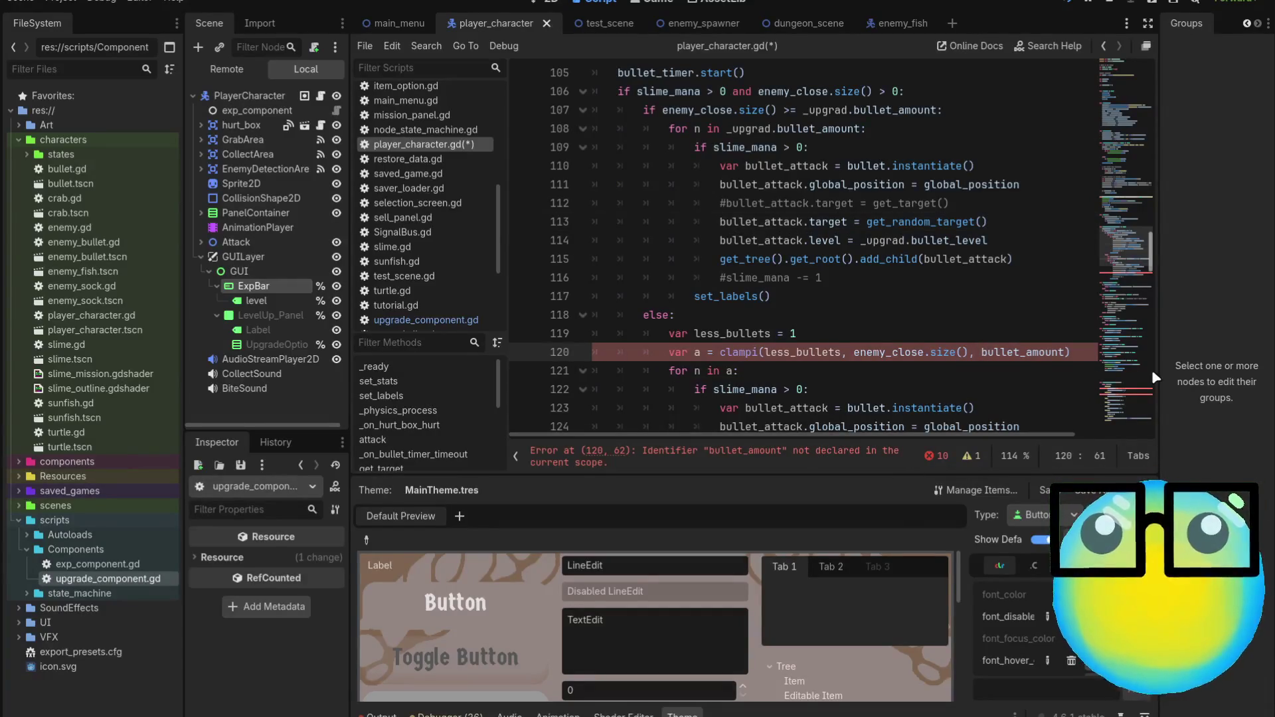
{"action": "type", "text": "_up"}
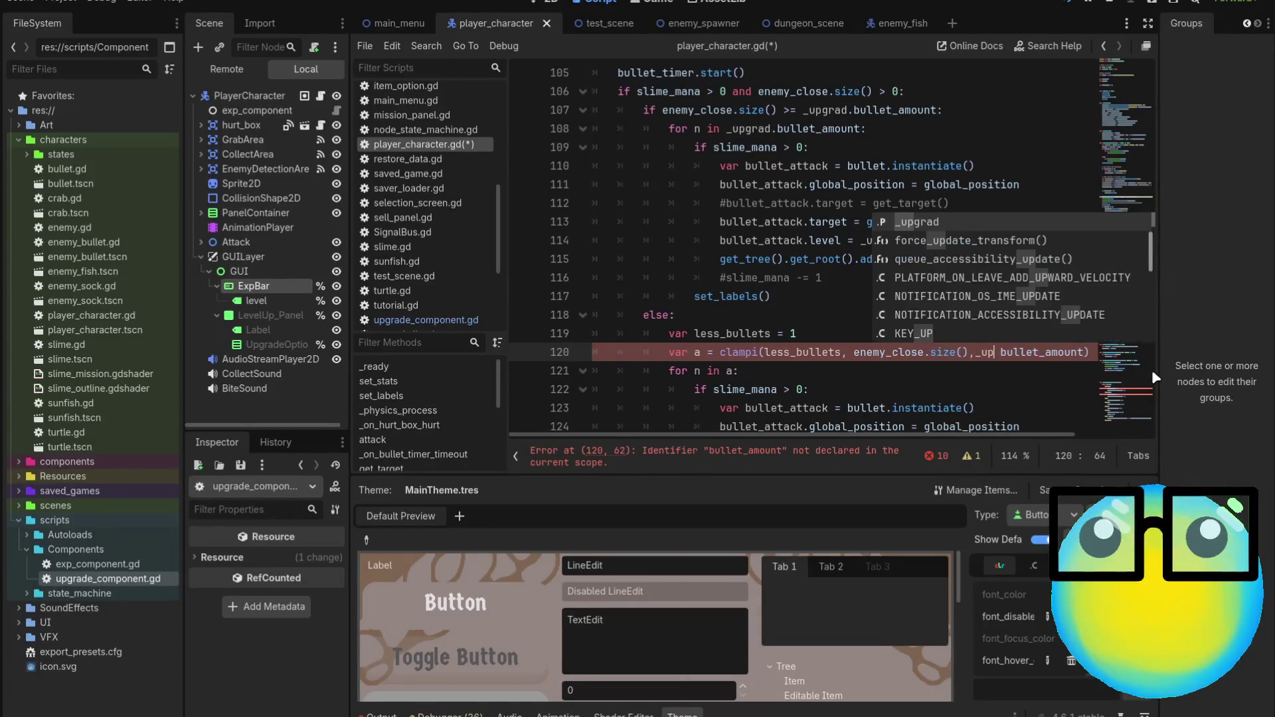
{"action": "type", "text": "grad."}
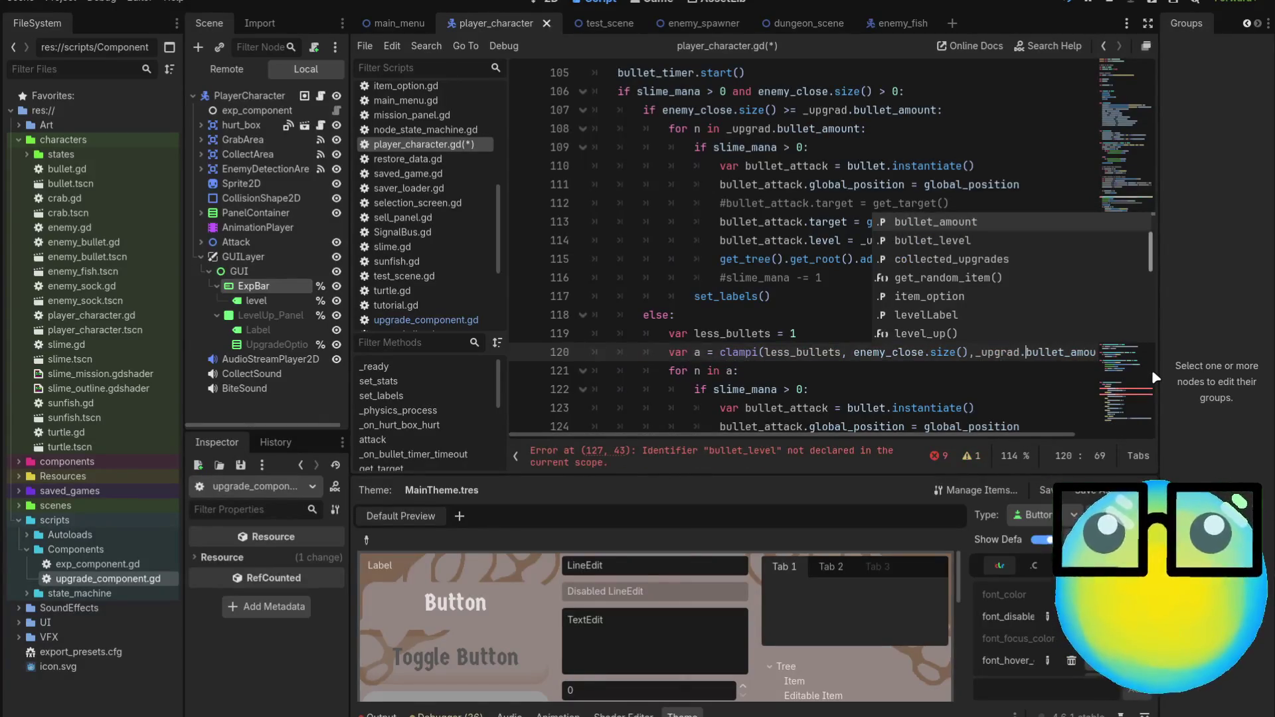
{"action": "left_click", "coordinate": [1018, 384]}
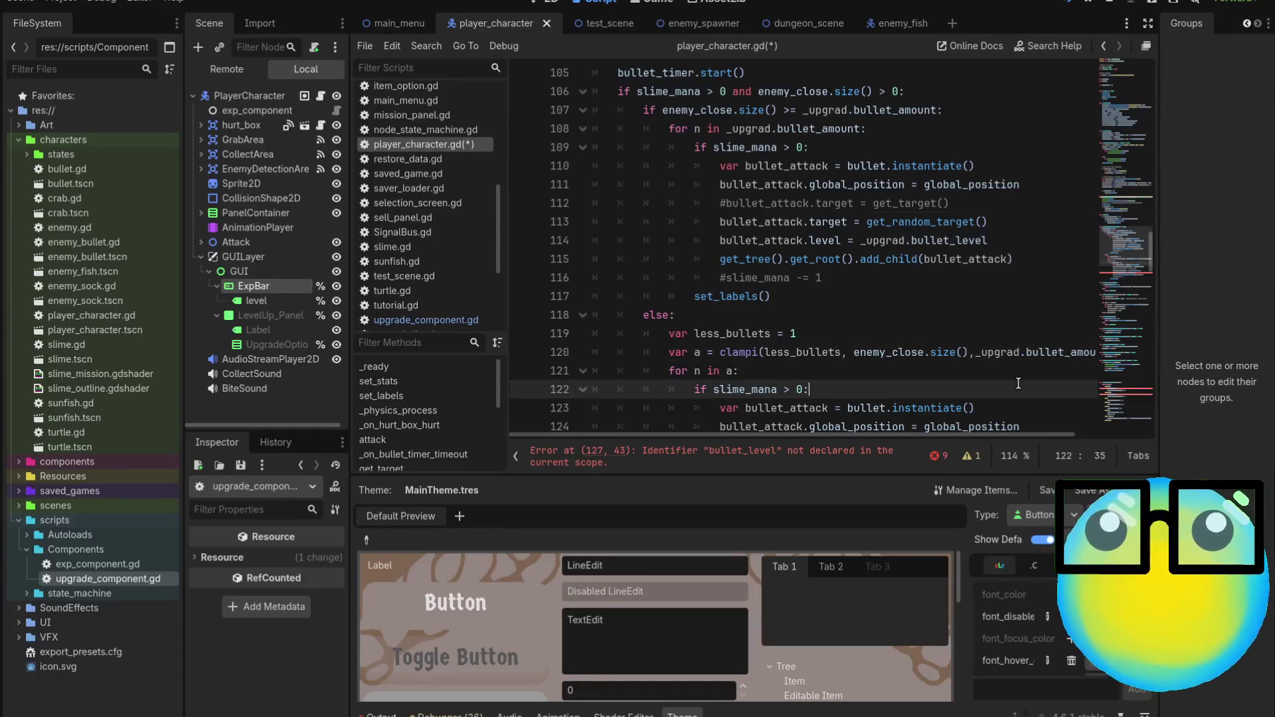
{"action": "left_click", "coordinate": [795, 458]}
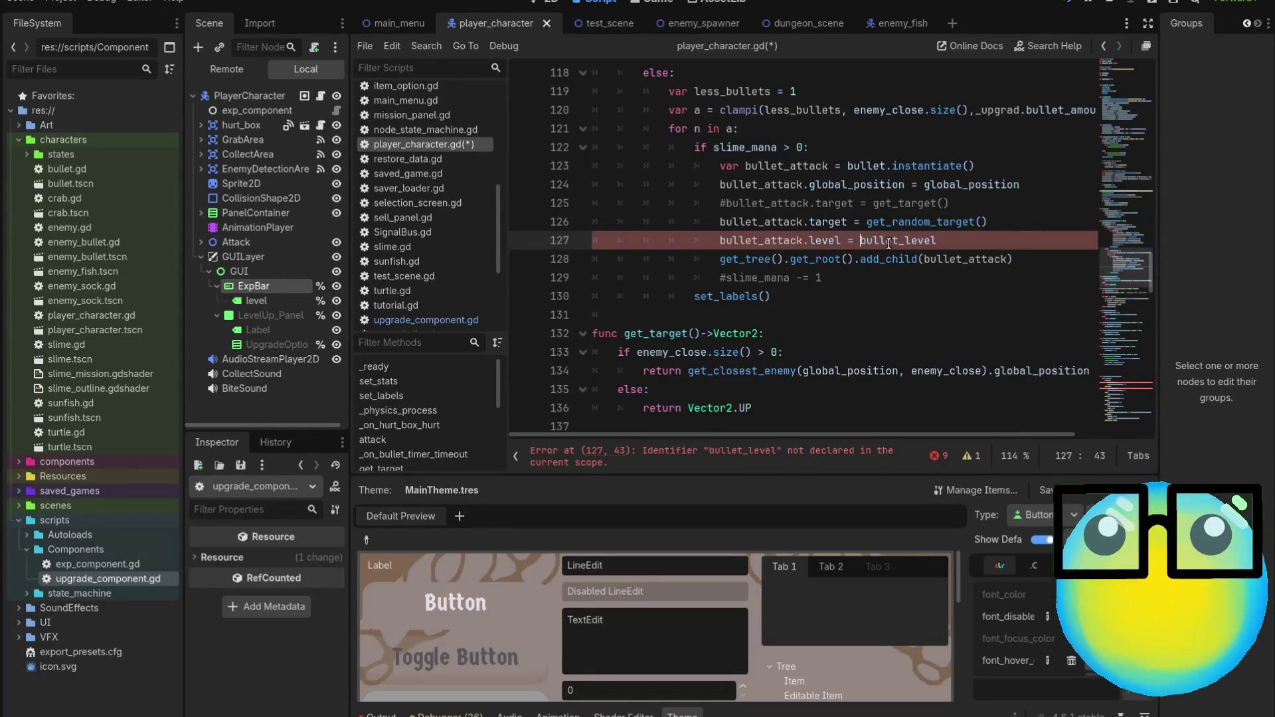
{"action": "type", "text": "_up"}
{"action": "key", "text": "ctrl+Delete"}
{"action": "type", "text": "grad"}
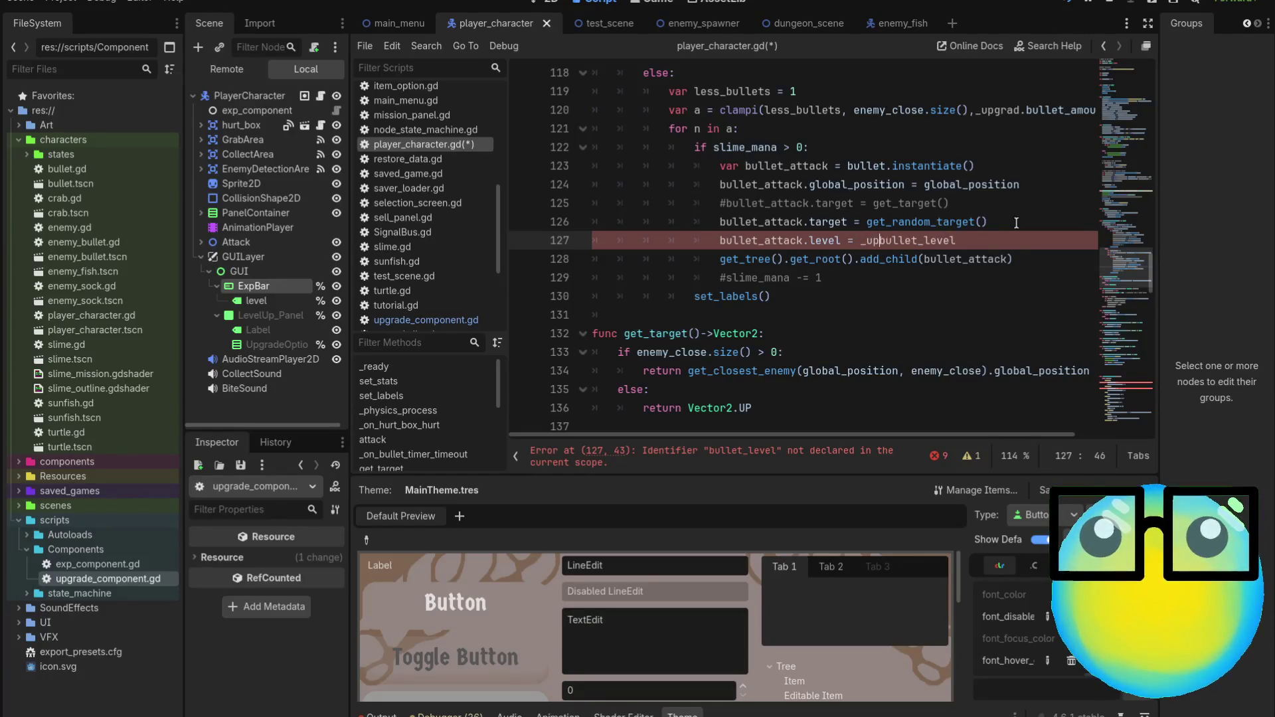
{"action": "type", "text": ".bu"}
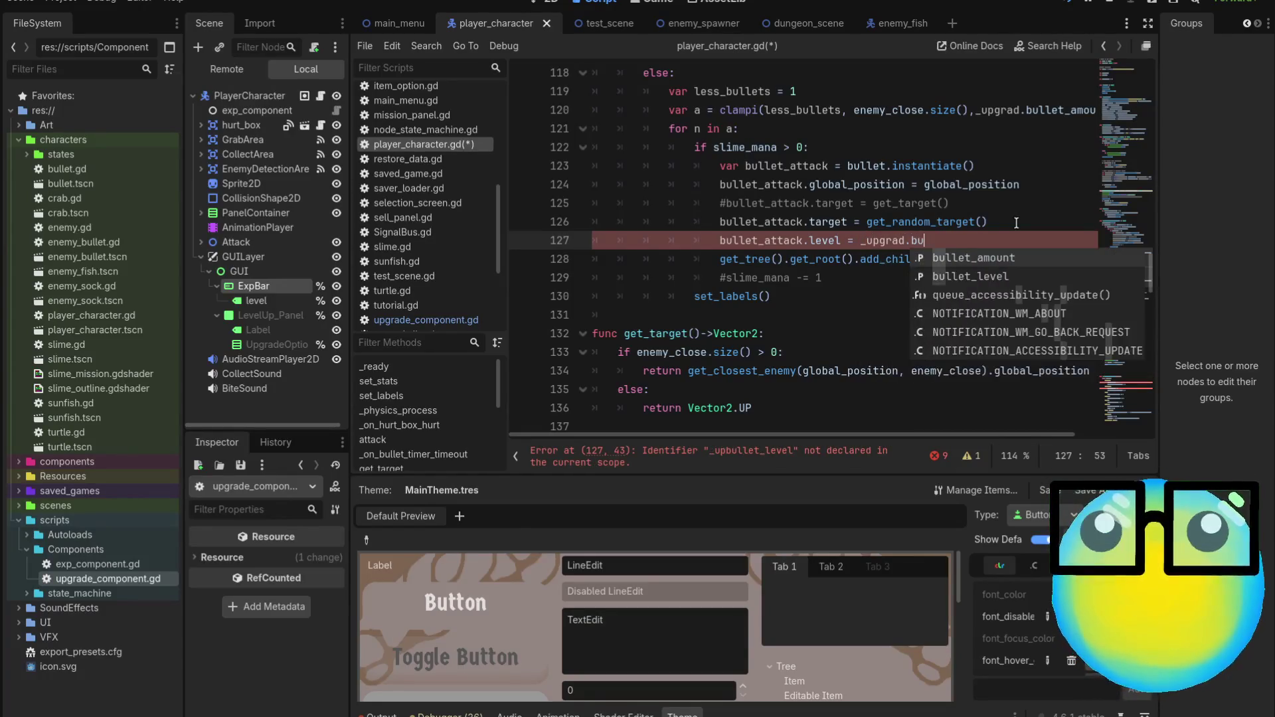
{"action": "key", "text": "Down"}
{"action": "key", "text": "Return"}
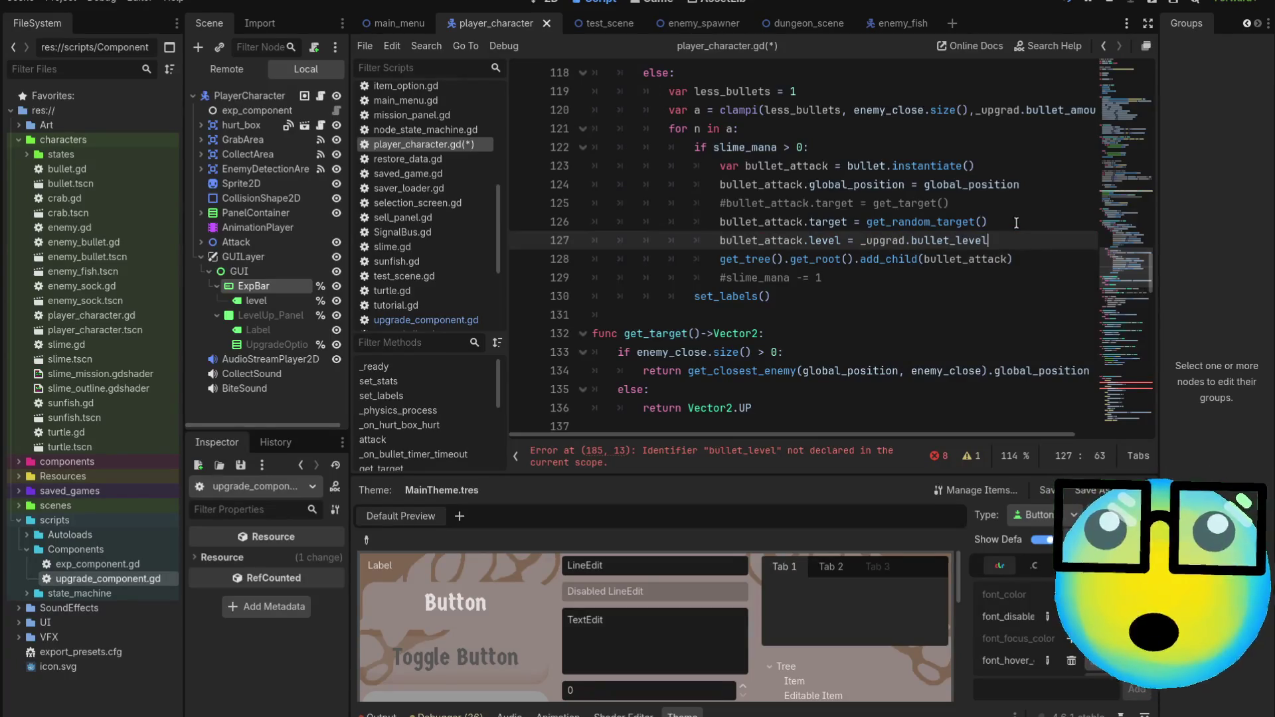
- Save the script, then use _upgrad.bullet_level on lines 185 and 188 for bullet and bullet2
{"action": "key", "text": "ctrl+s"}
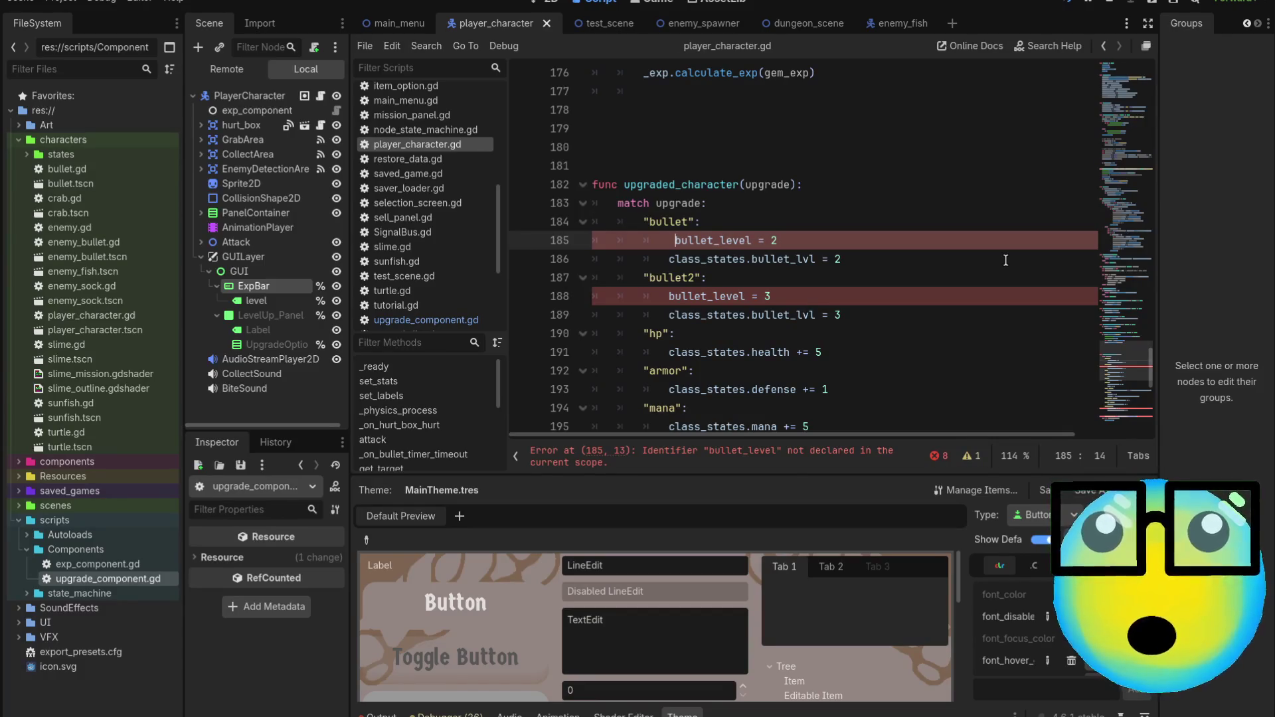
{"action": "type", "text": "_up"}
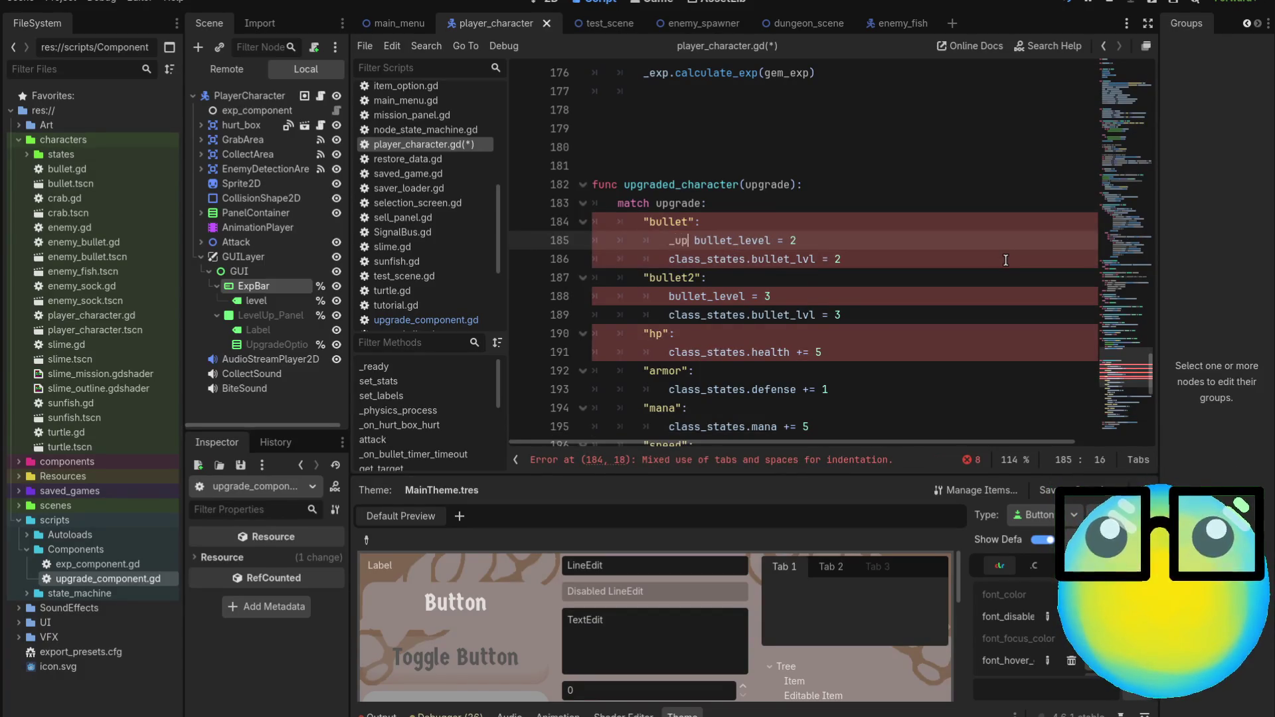
{"action": "key", "text": "Return"}
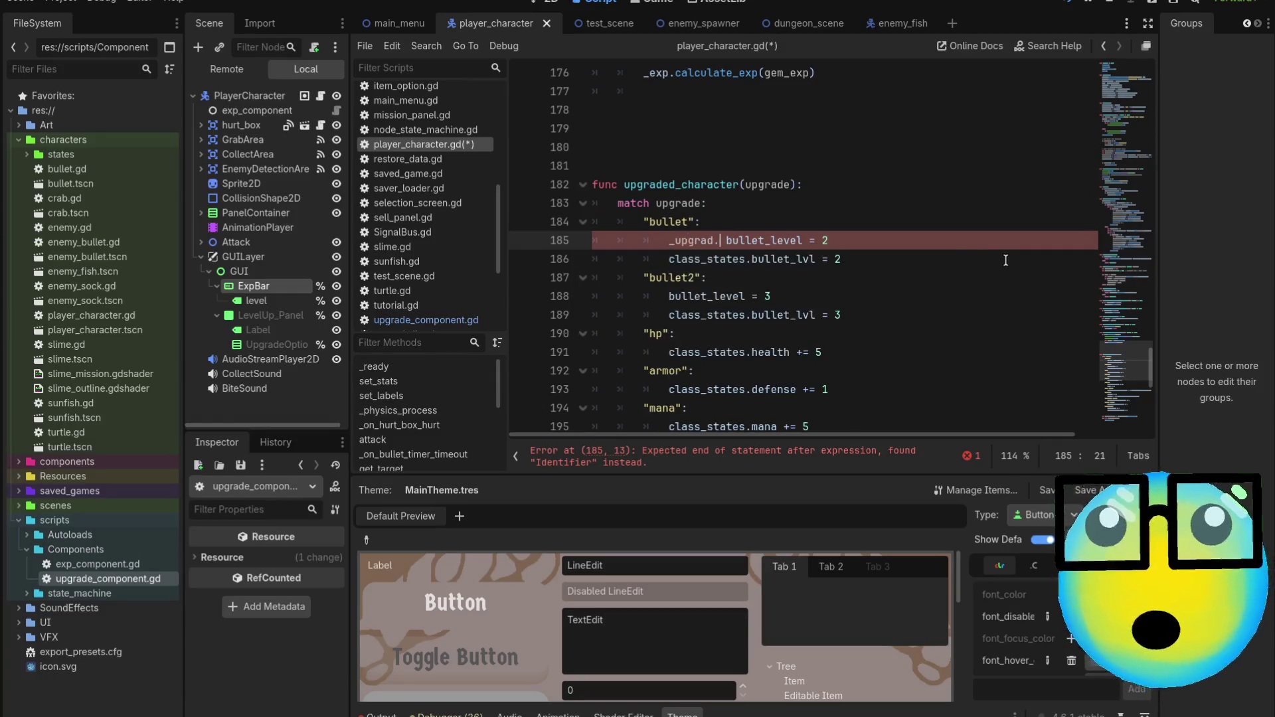
{"action": "type", "text": "."}
{"action": "key", "text": "Delete"}
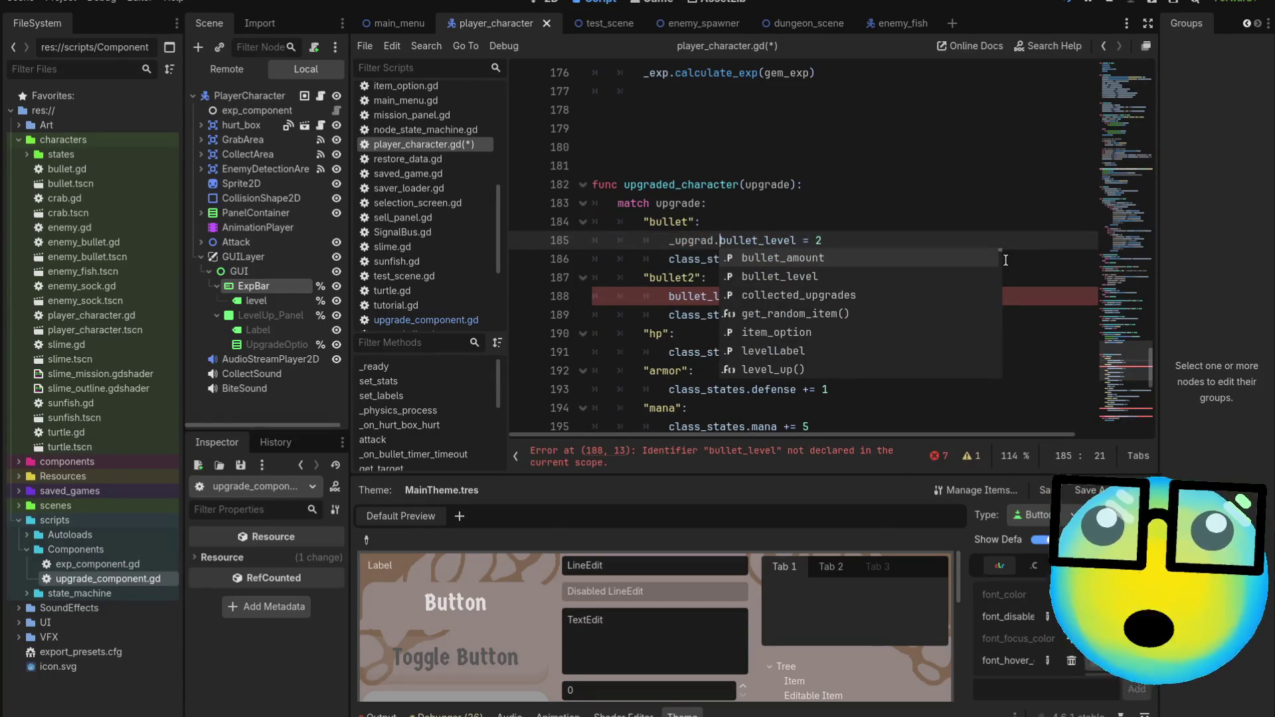
{"action": "left_click", "coordinate": [670, 296]}
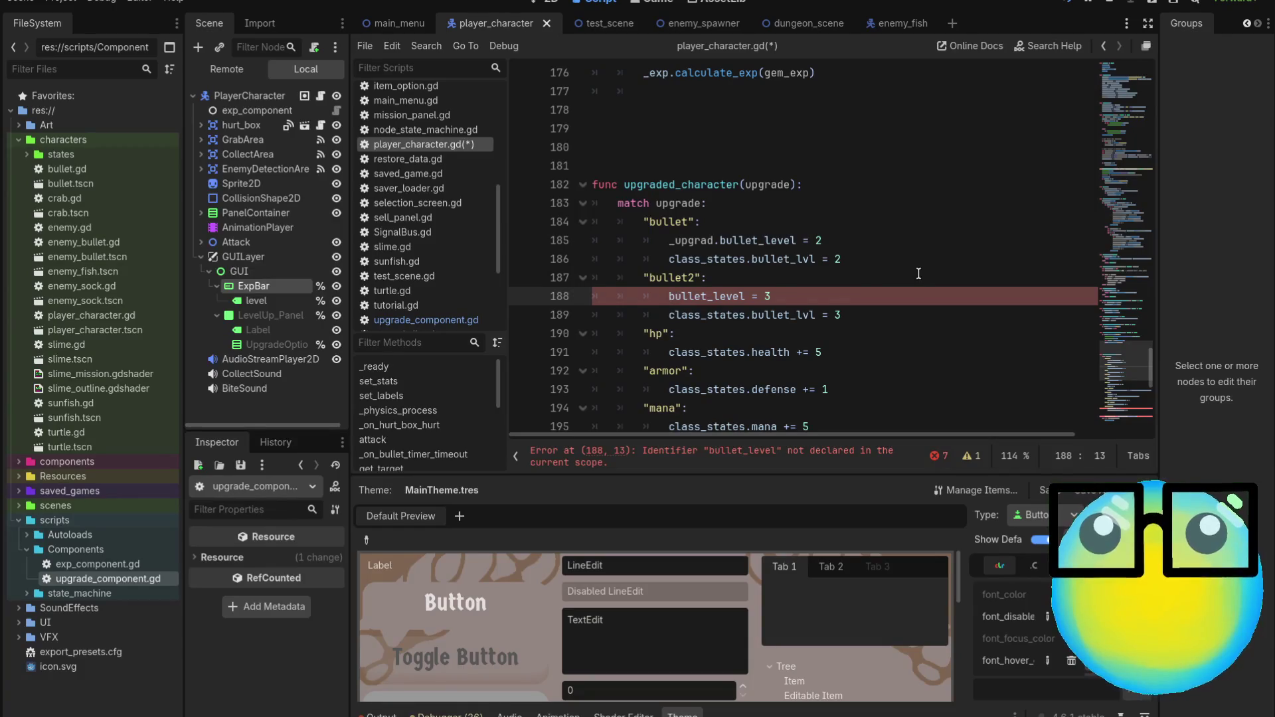
{"action": "type", "text": "_upgrad"}
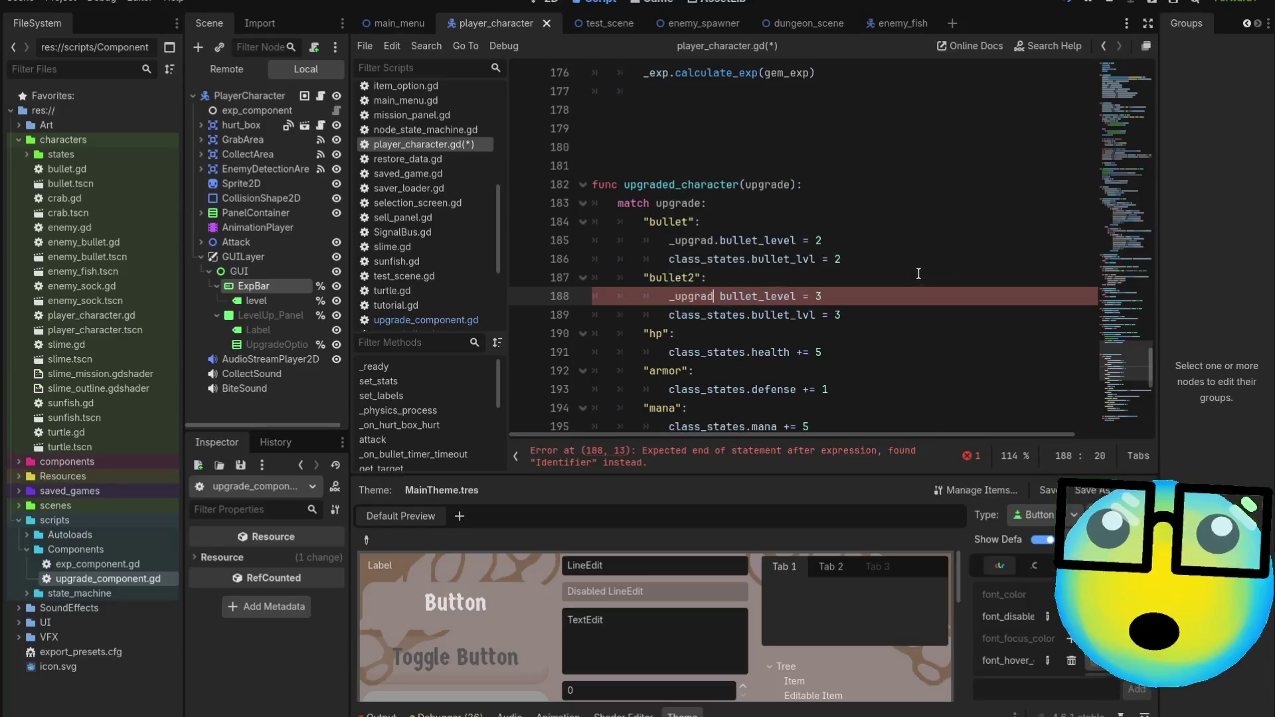
{"action": "key", "text": "Delete"}
{"action": "type", "text": "."}
{"action": "left_click", "coordinate": [940, 352]}
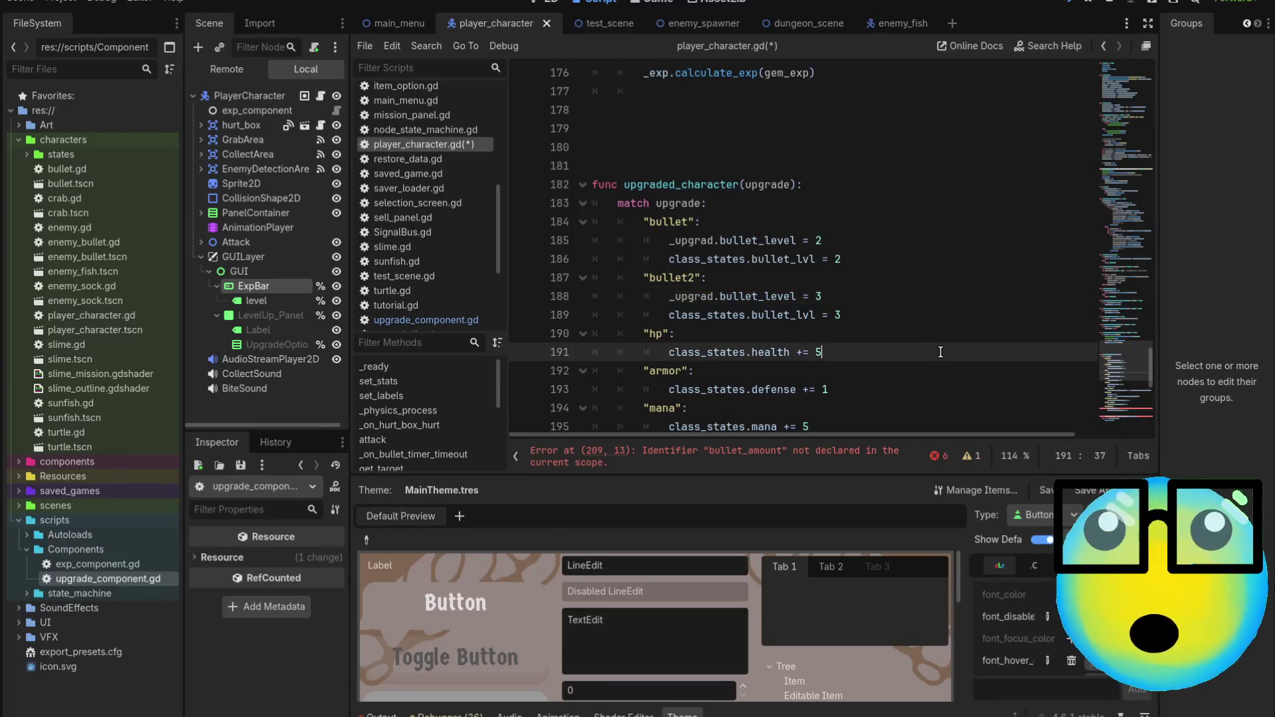
{"action": "scroll", "coordinate": [941, 352], "scroll_direction": "down", "scroll_amount": 8}
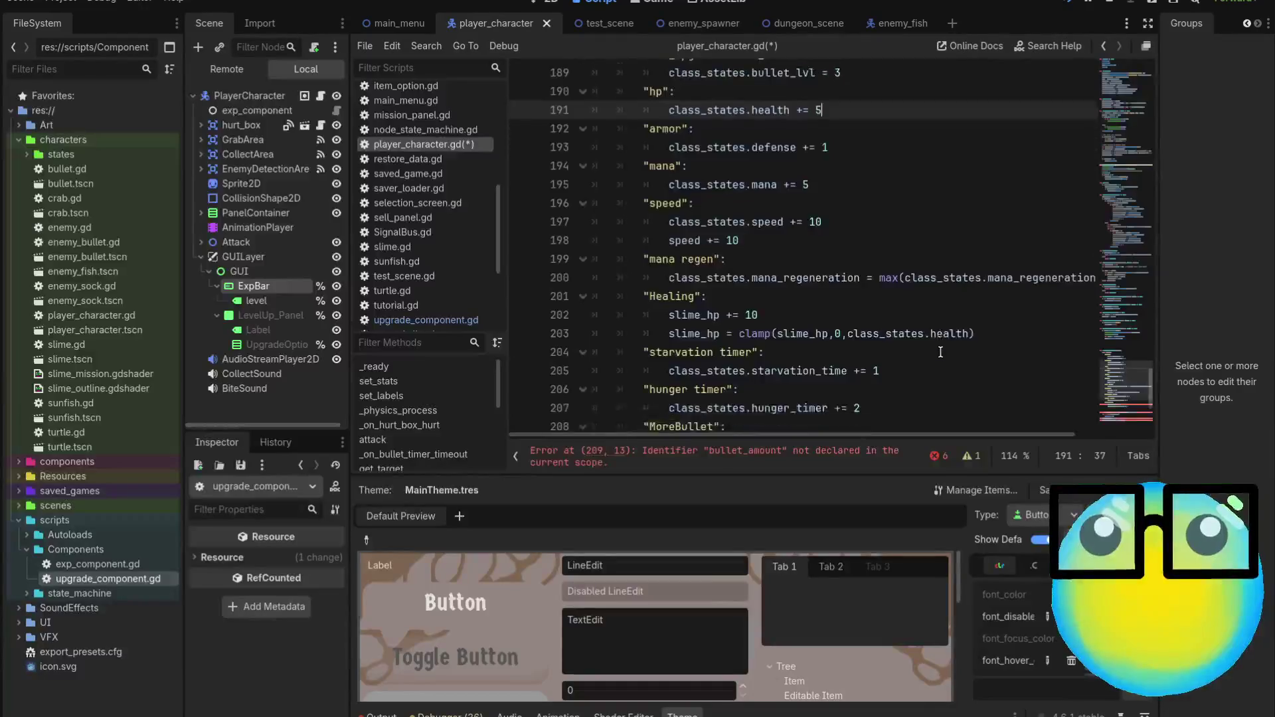
- Add the upgrad. prefix before bullet_amount on line 209
{"action": "left_click", "coordinate": [651, 263]}
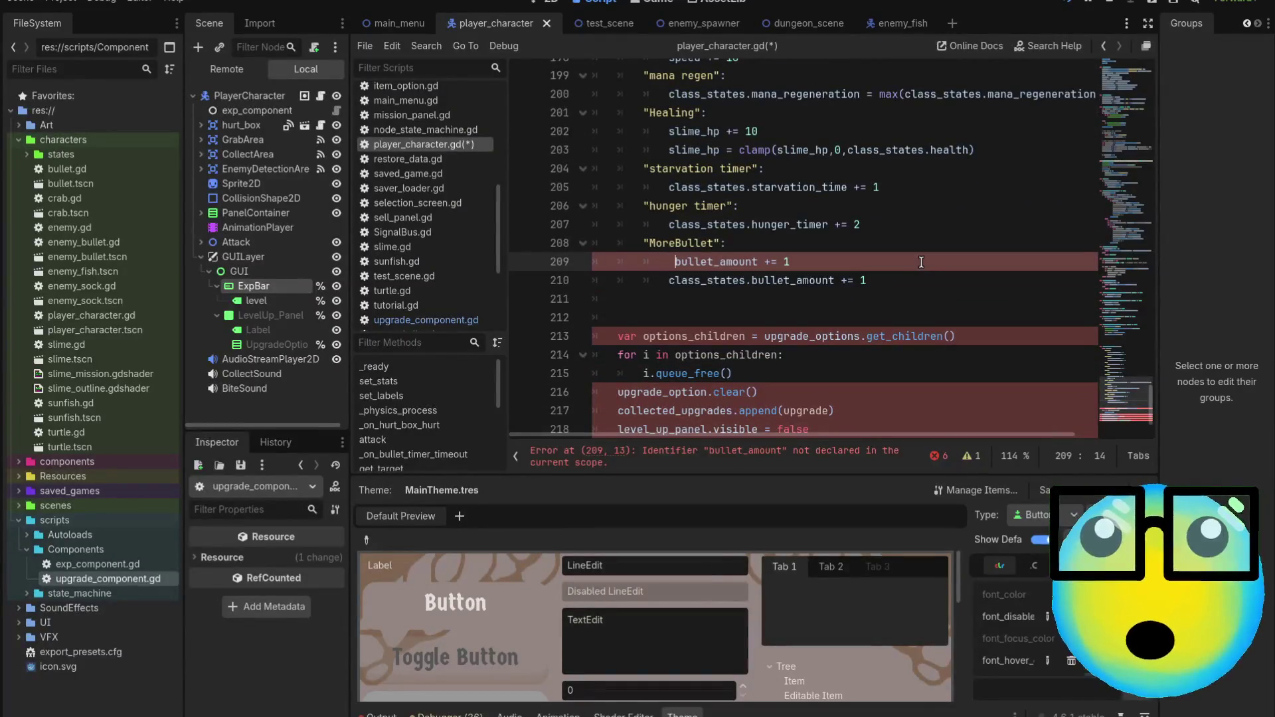
{"action": "scroll", "coordinate": [921, 263], "scroll_direction": "up", "scroll_amount": 1}
{"action": "type", "text": "upgrad."}
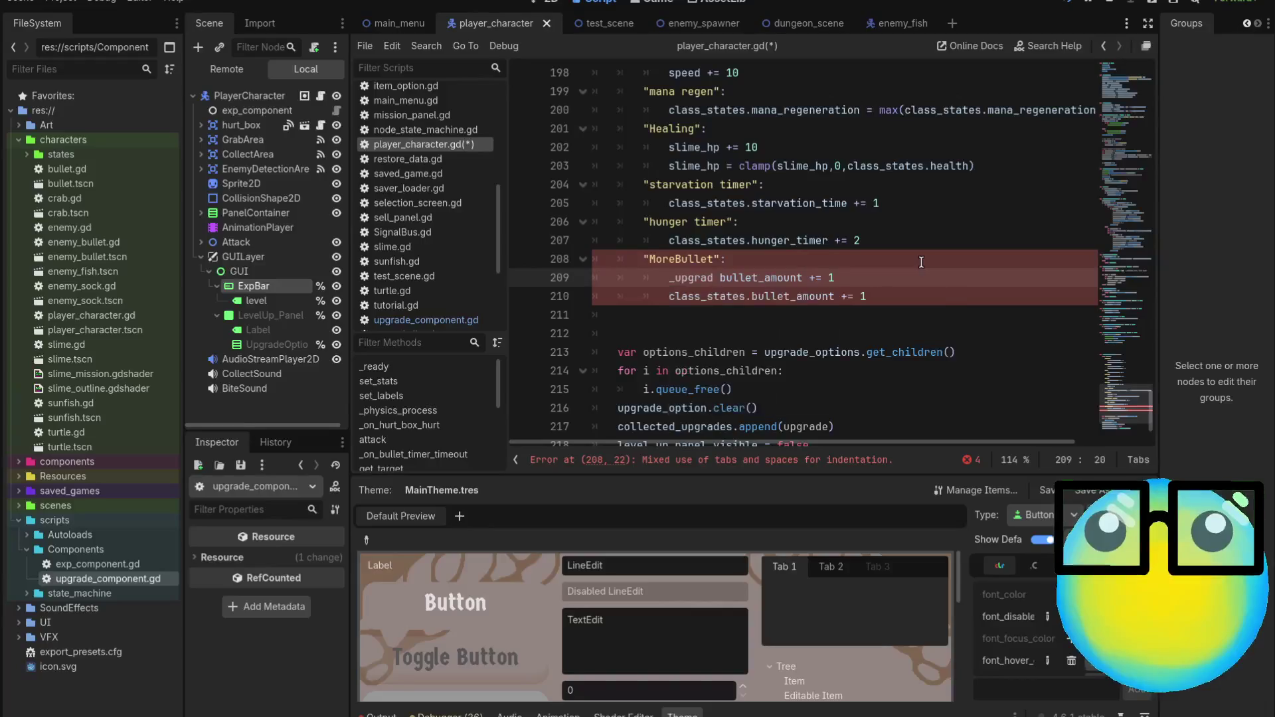
{"action": "key", "text": "Down"}
{"action": "key", "text": "Down"}
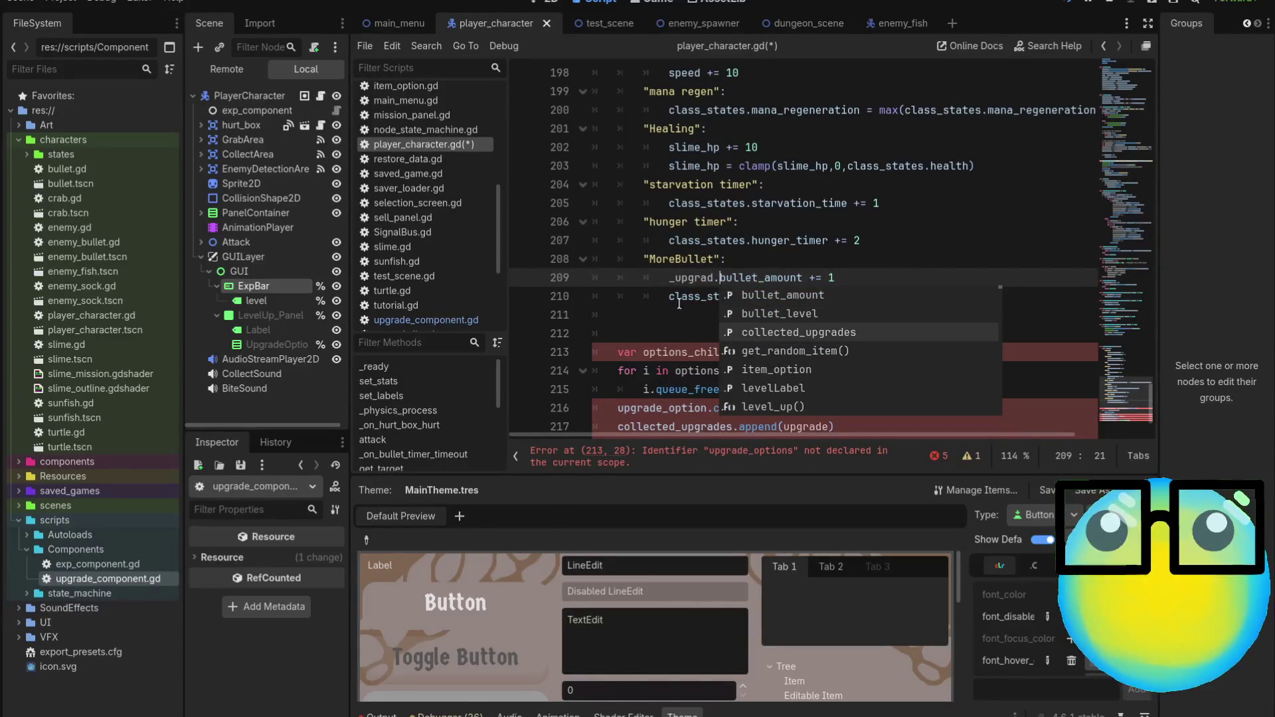
{"action": "key", "text": "Escape"}
- Change upgrade_options on line 213 to _upgrad.upgrade_options and select that prefix
{"action": "scroll", "coordinate": [871, 328], "scroll_direction": "down", "scroll_amount": 2}
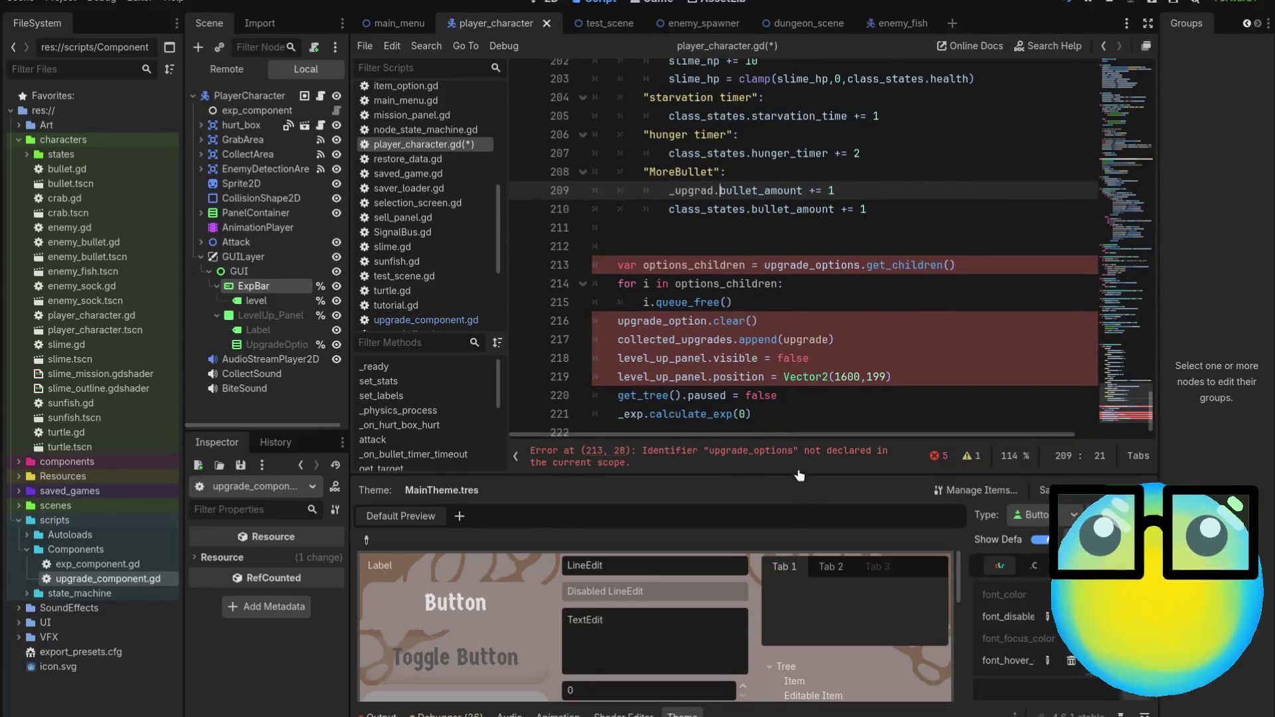
{"action": "left_click", "coordinate": [756, 269]}
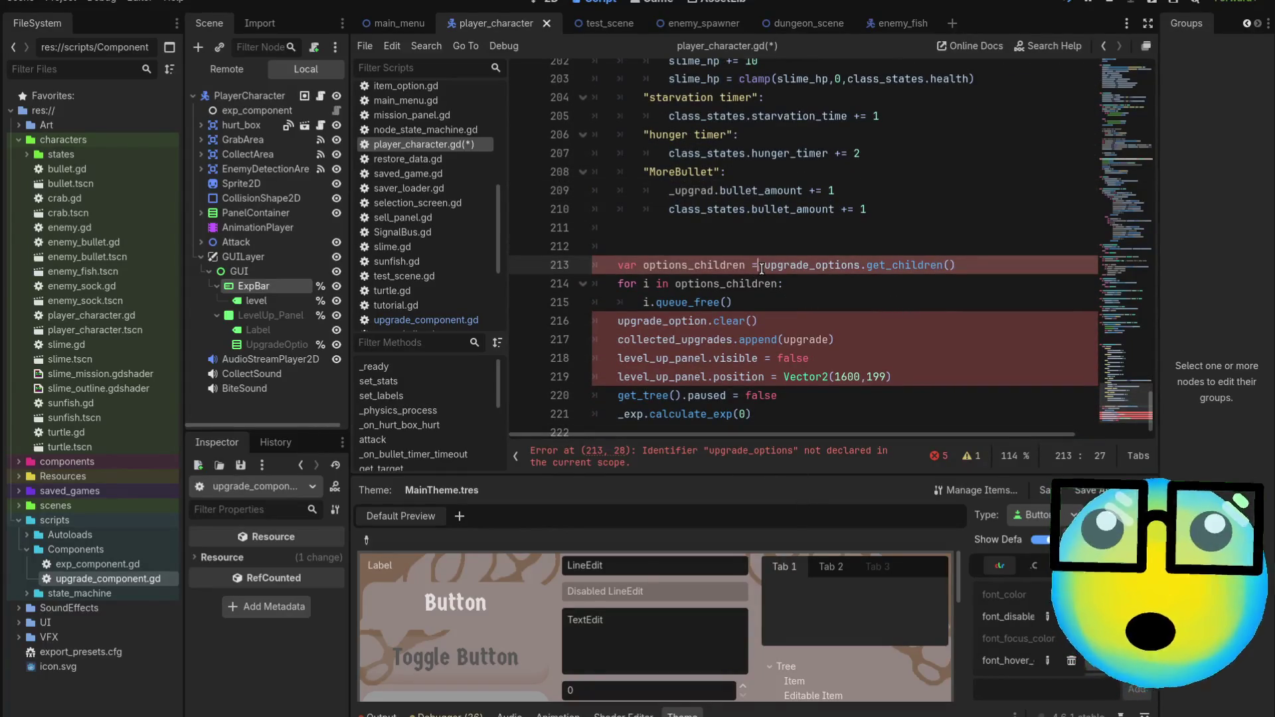
{"action": "type", "text": "_"}
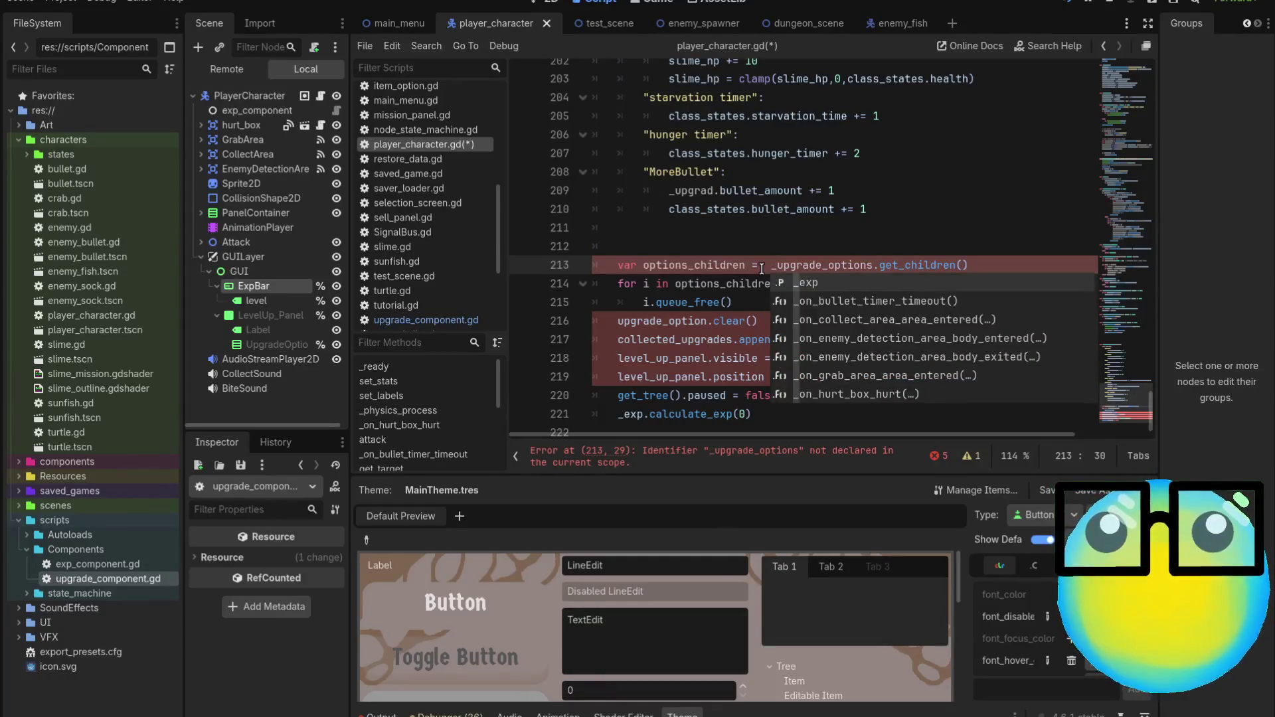
{"action": "key", "text": "BackSpace"}
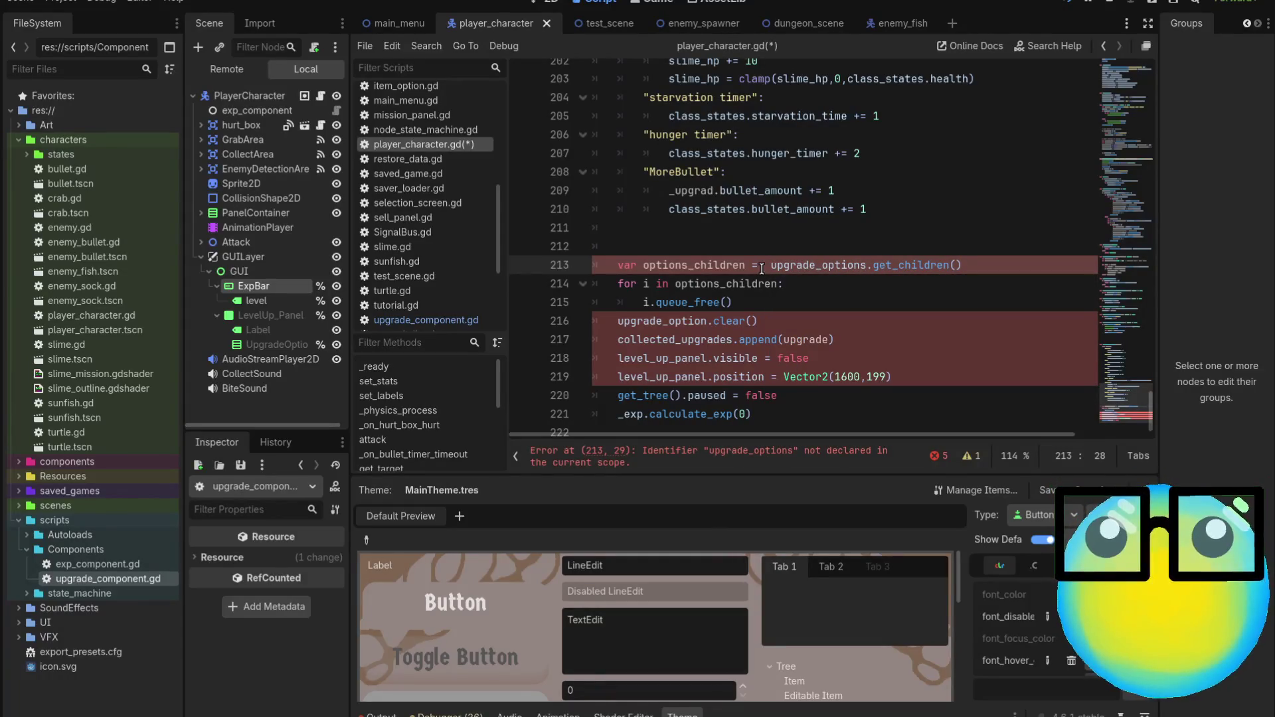
{"action": "type", "text": "_upgrad."}
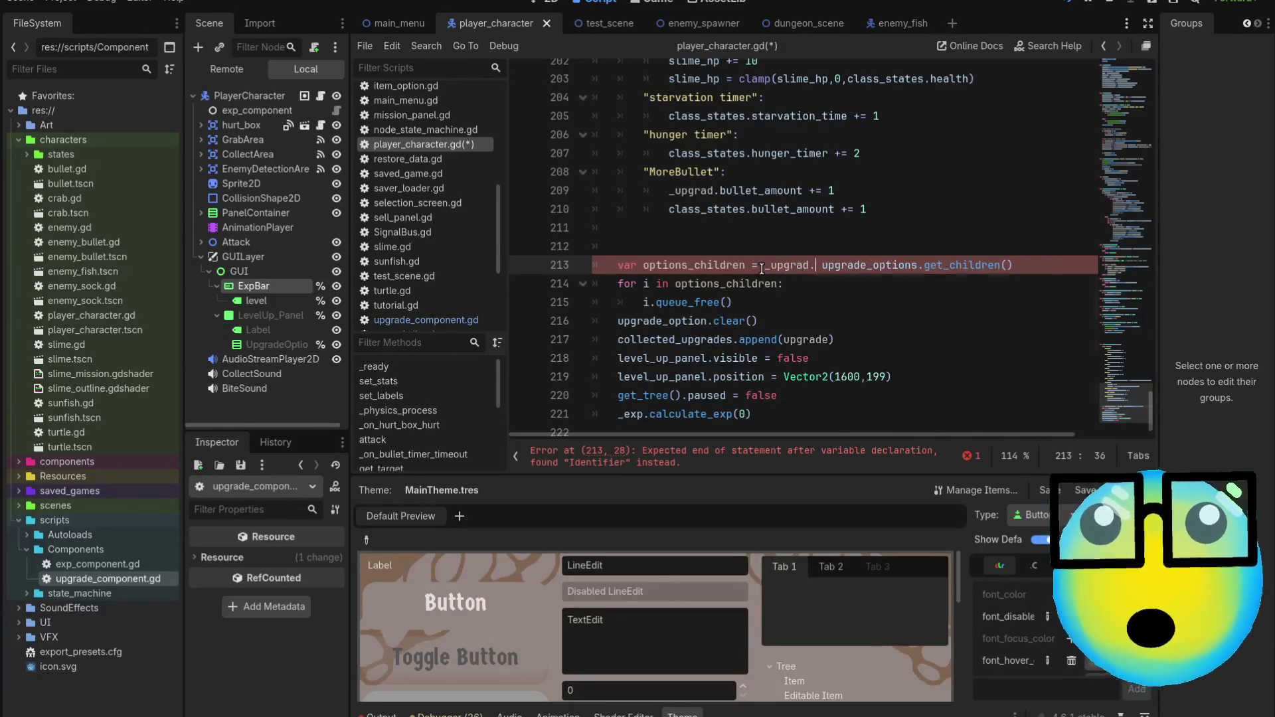
{"action": "key", "text": "Delete"}
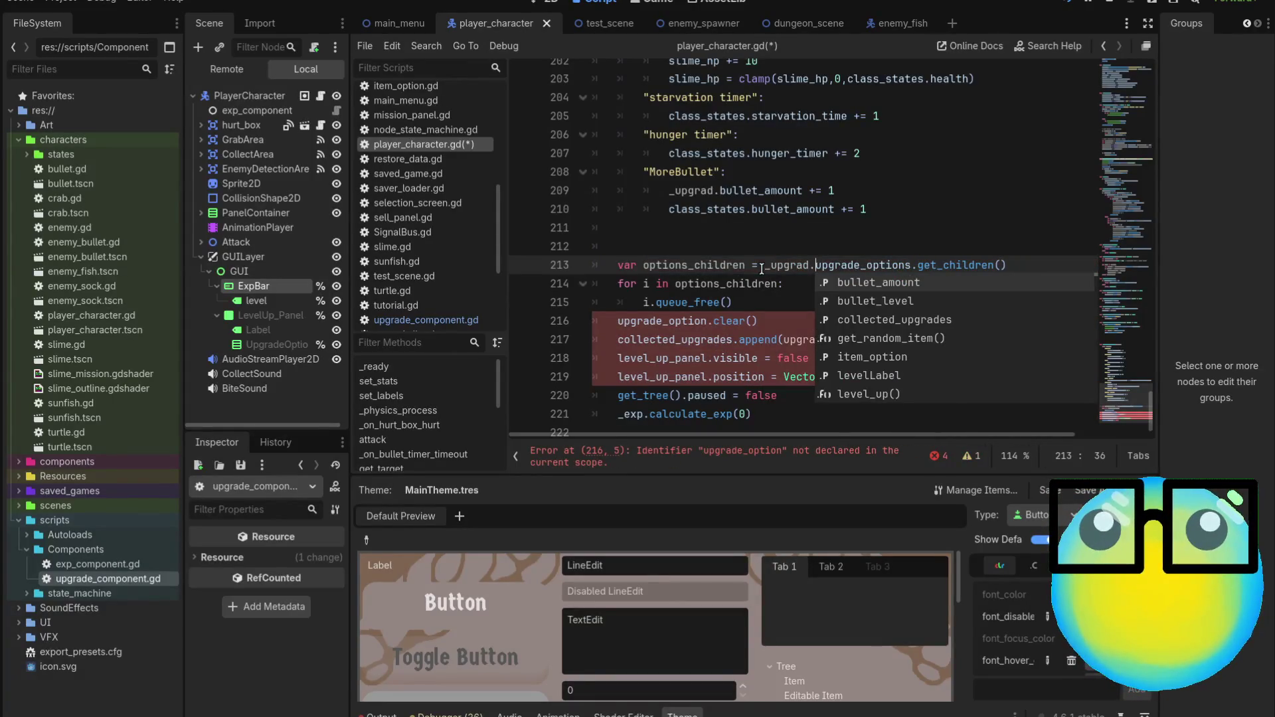
{"action": "scroll", "coordinate": [749, 353], "scroll_direction": "down", "scroll_amount": 1}
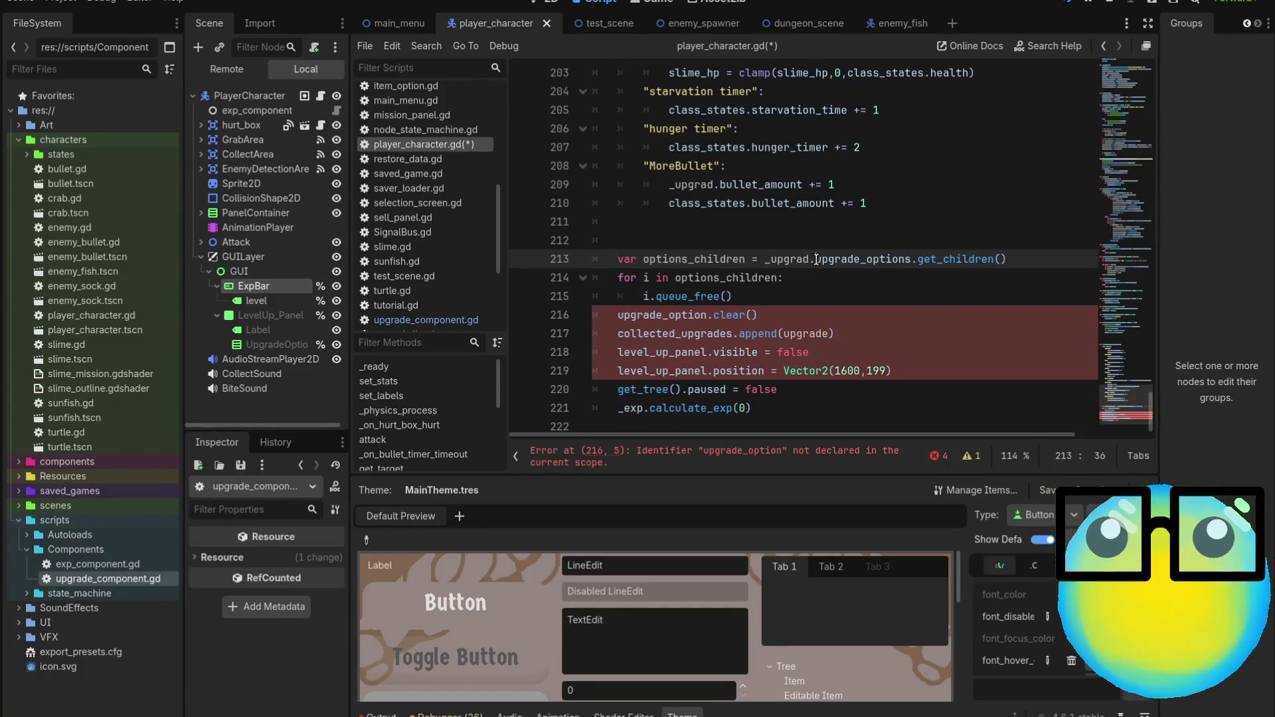
{"action": "left_click_drag", "start_coordinate": [772, 259], "coordinate": [763, 256]}
{"action": "key", "text": "ctrl+c"}
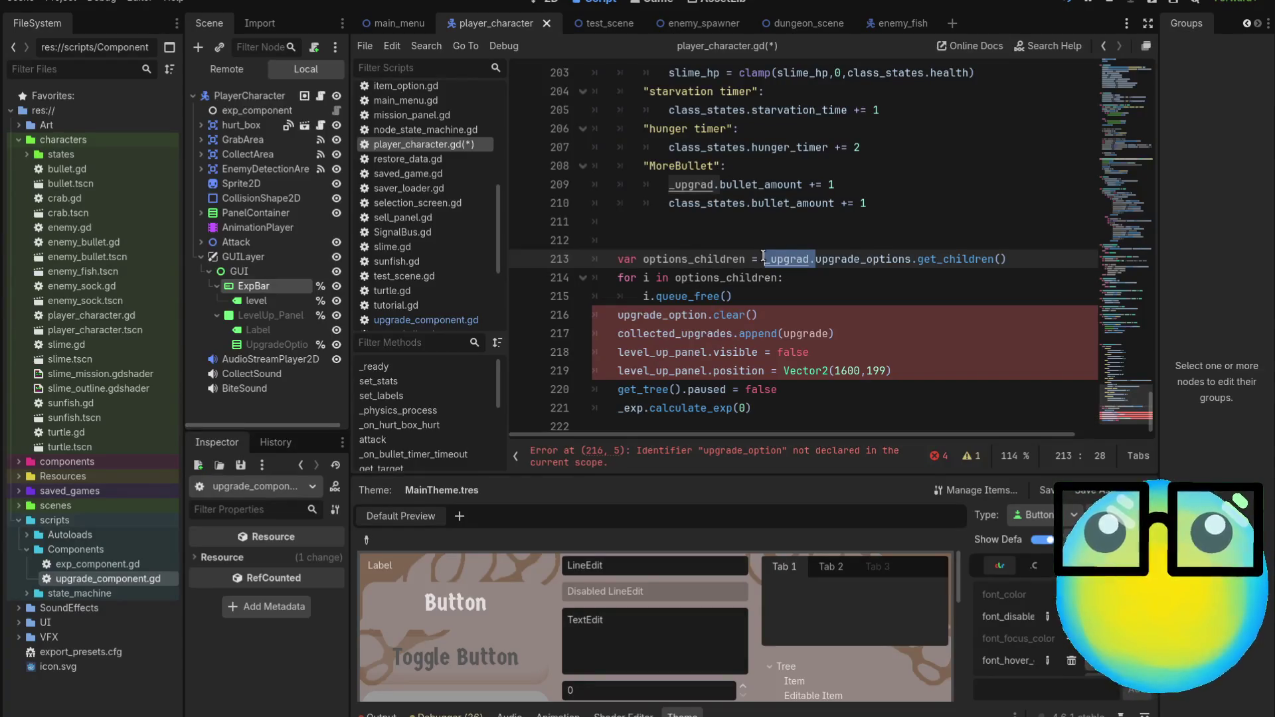
- Paste the _upgrad. prefix onto lines 216–219, then save and run with F5
{"action": "left_click", "coordinate": [615, 315]}
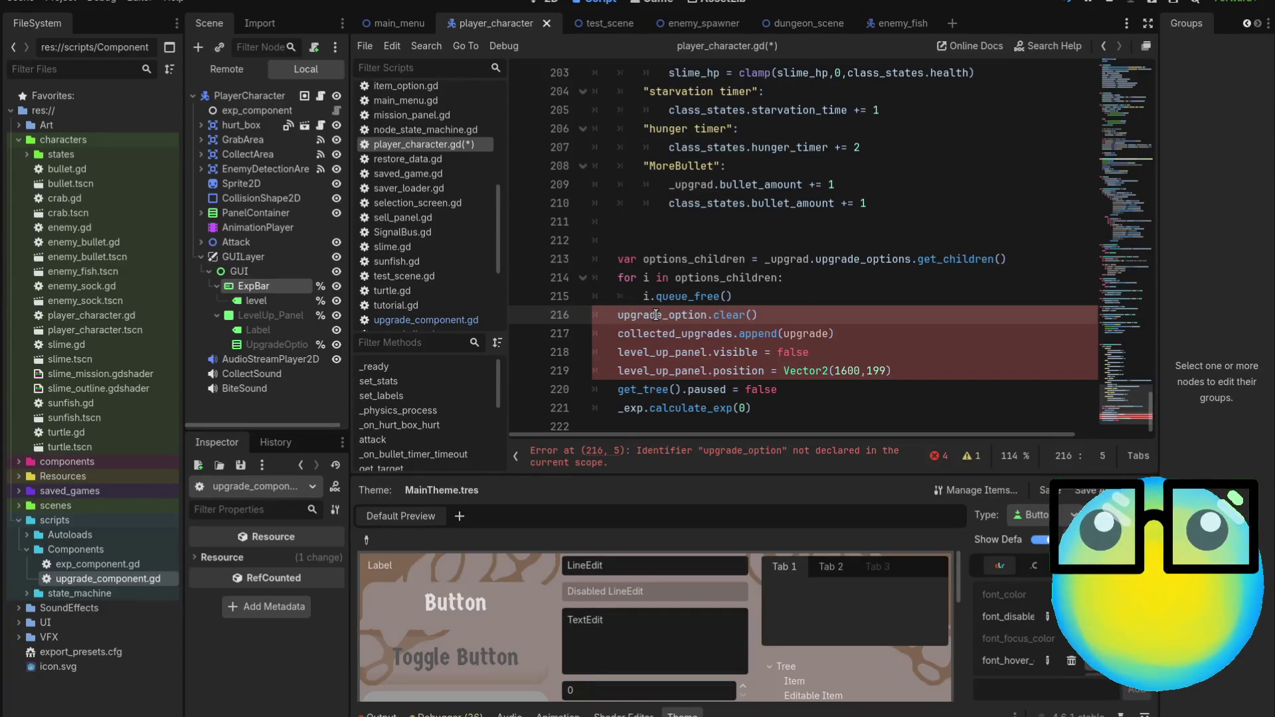
{"action": "left_click", "coordinate": [615, 333]}
{"action": "key", "text": "ctrl+v"}
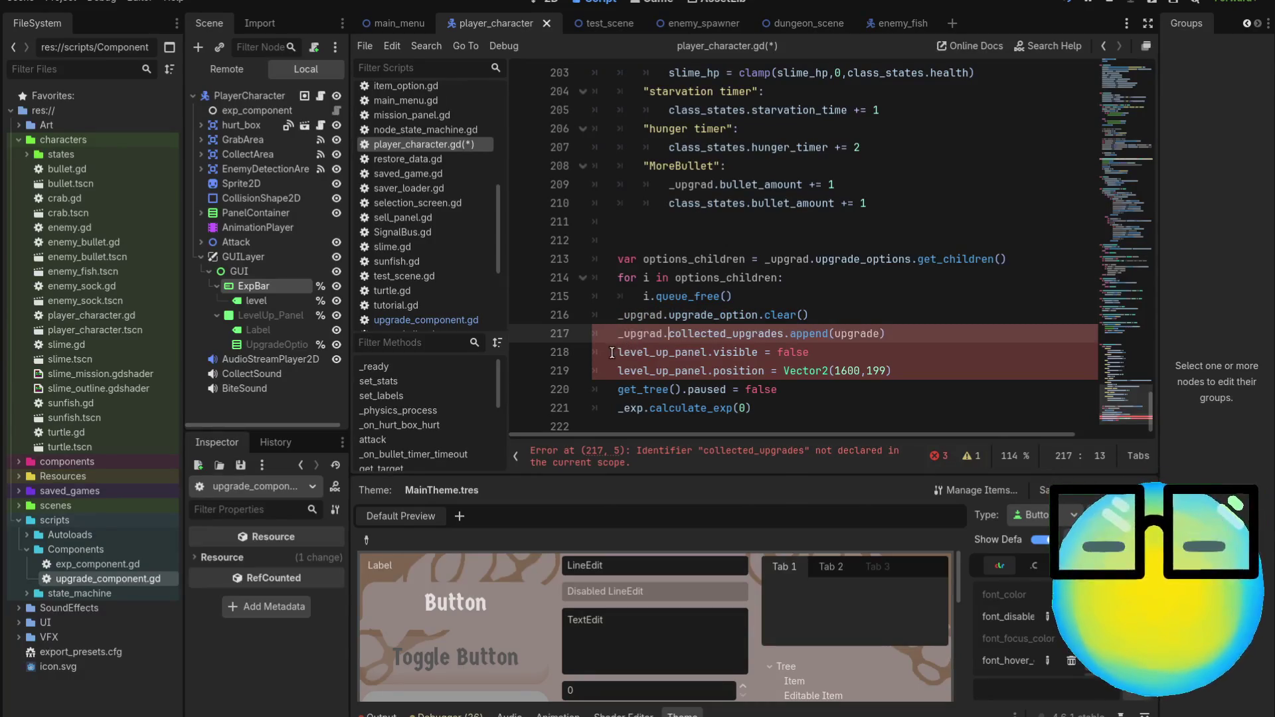
{"action": "left_click", "coordinate": [616, 352]}
{"action": "key", "text": "ctrl+v"}
{"action": "left_click", "coordinate": [624, 371]}
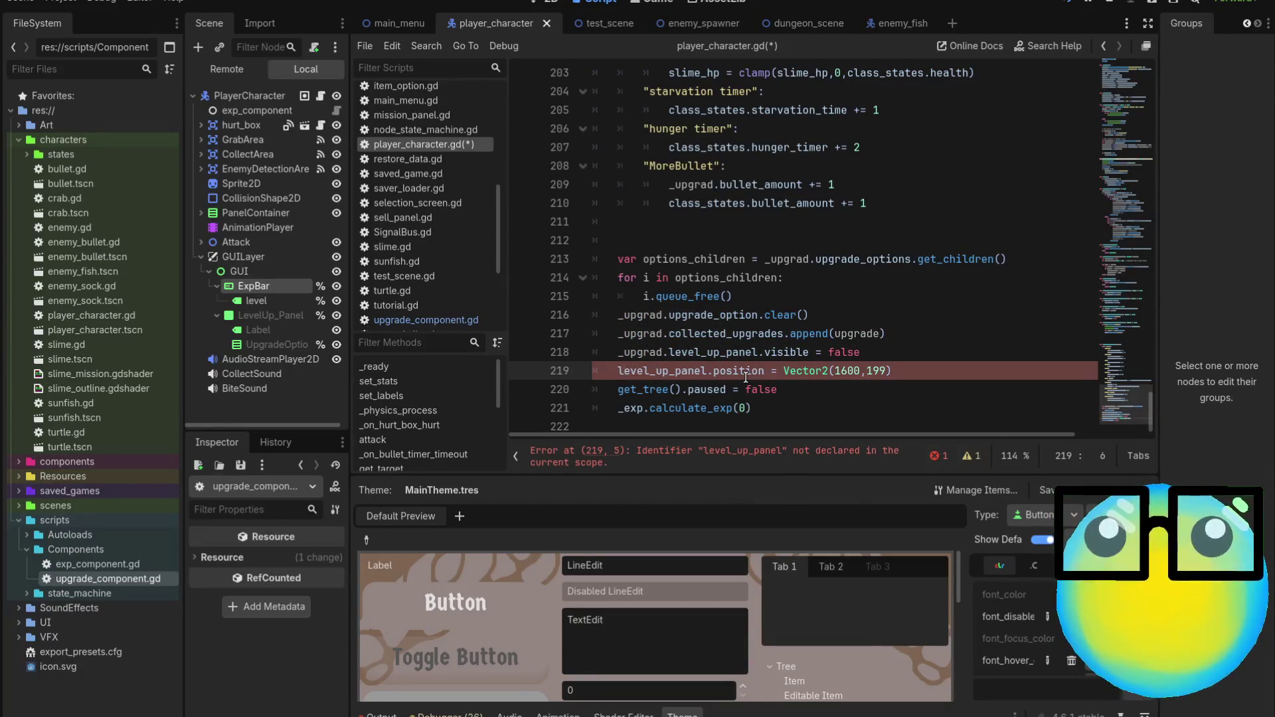
{"action": "key", "text": "ctrl+v"}
{"action": "left_click", "coordinate": [919, 319]}
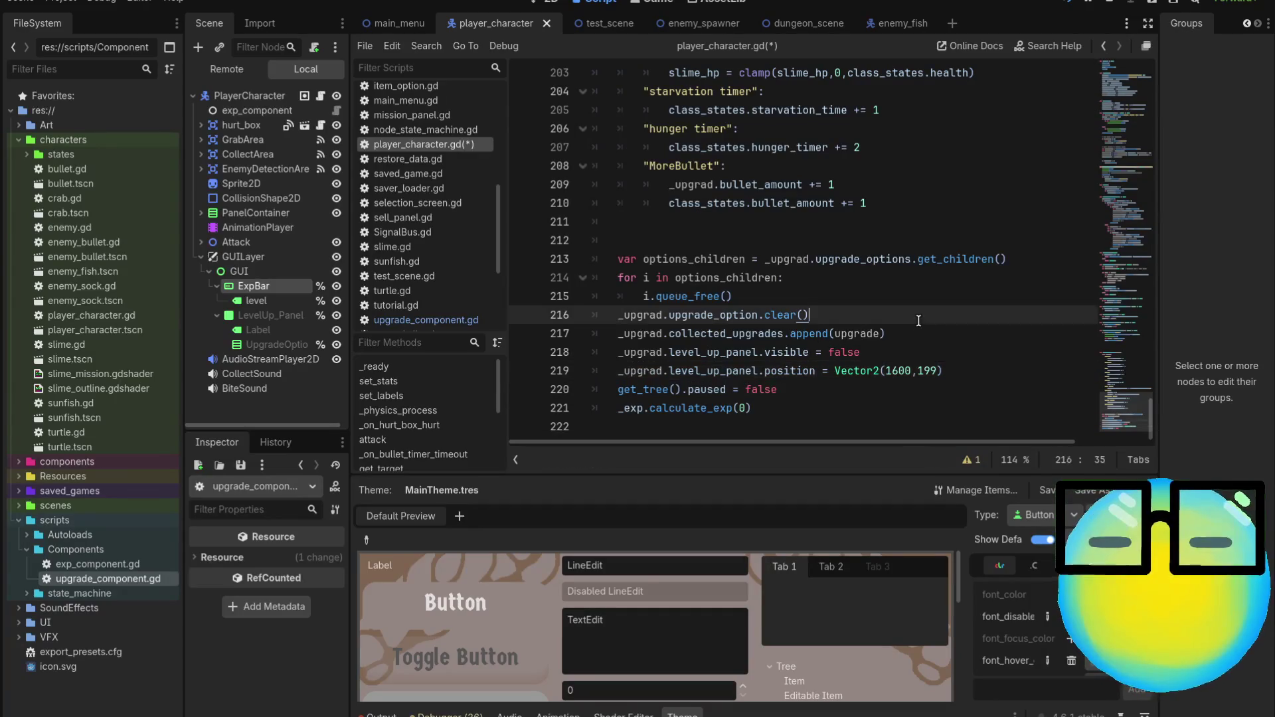
{"action": "key", "text": "F5"}
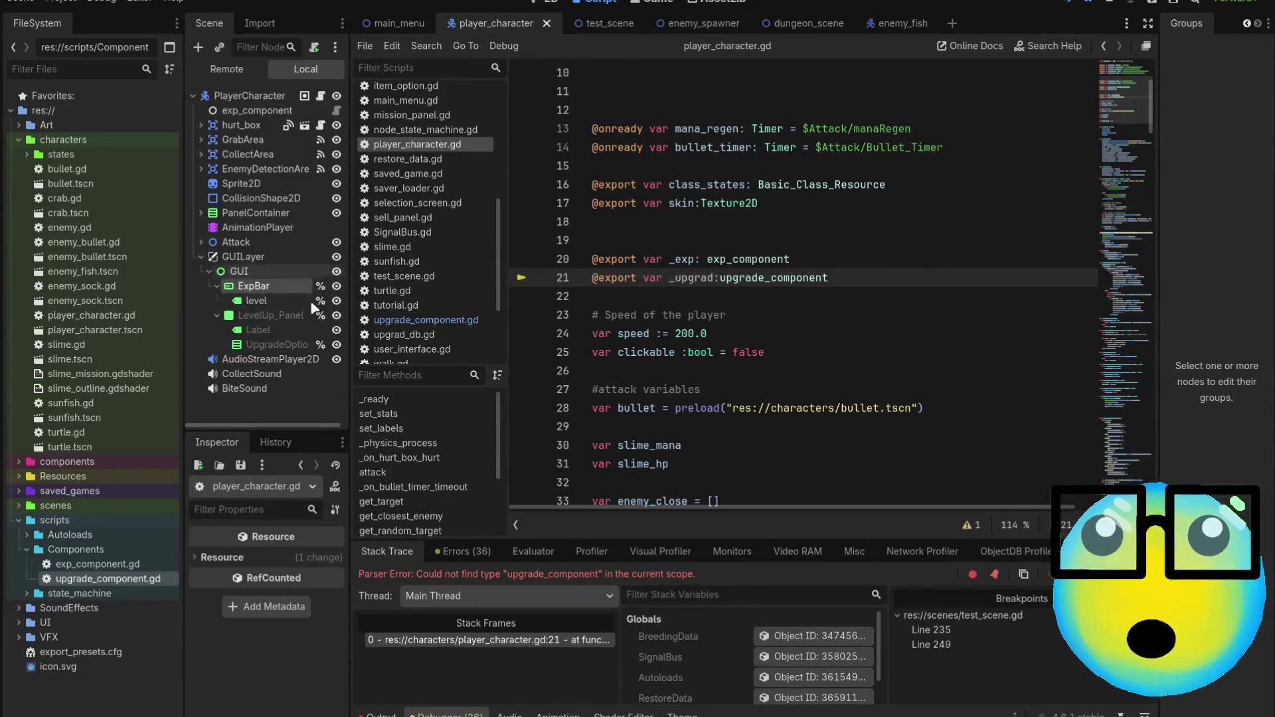
- Add an upgrade_component child to PlayerCharacter, assign it to Upgrad, and run with F5
{"action": "left_click", "coordinate": [259, 95]}
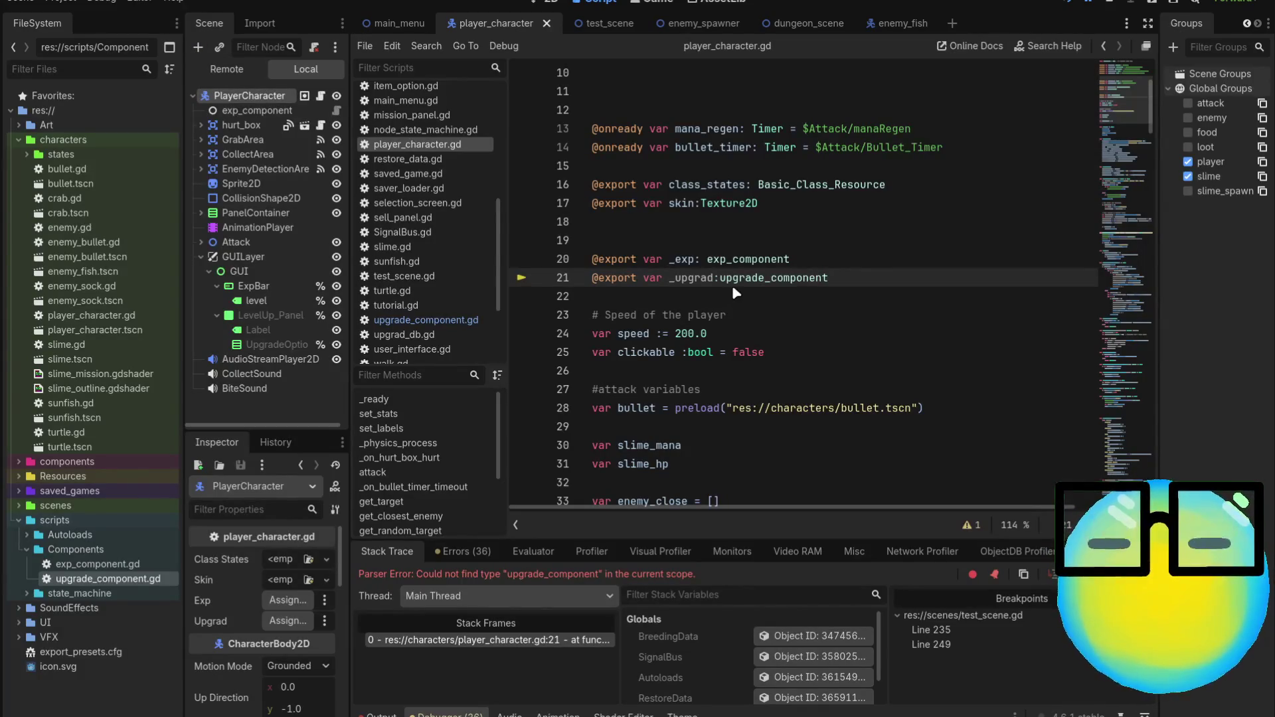
{"action": "mouse_move", "coordinate": [425, 320]}
{"action": "left_mouse_down"}
{"action": "mouse_move", "coordinate": [266, 395]}
{"action": "mouse_move", "coordinate": [276, 128]}
{"action": "left_mouse_up"}
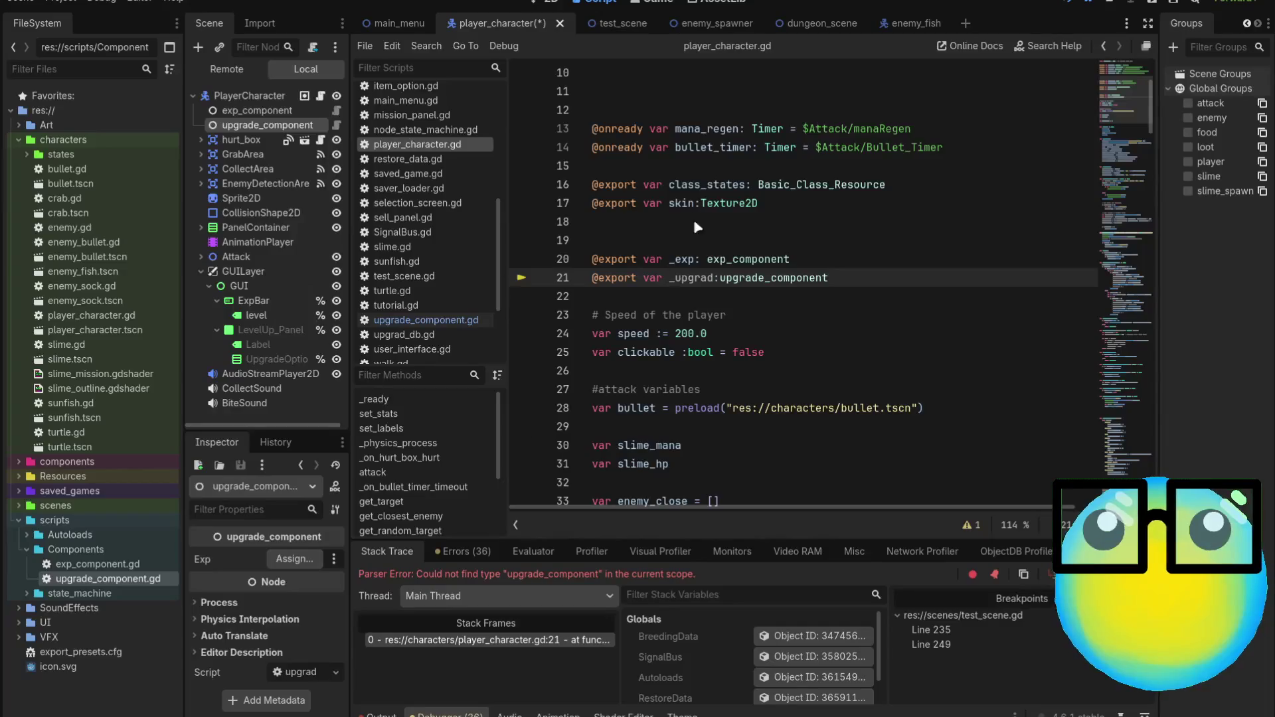
{"action": "left_click", "coordinate": [256, 111]}
{"action": "left_click", "coordinate": [249, 96]}
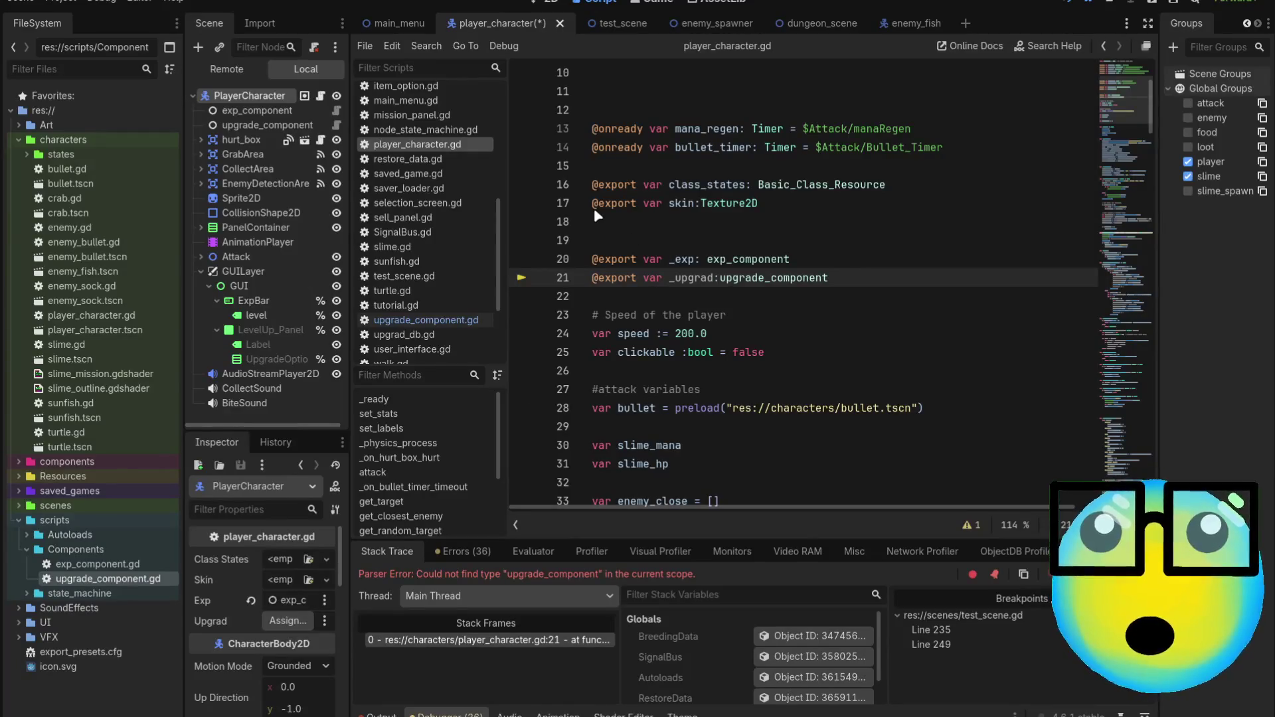
{"action": "left_click_drag", "start_coordinate": [274, 632], "coordinate": [287, 622]}
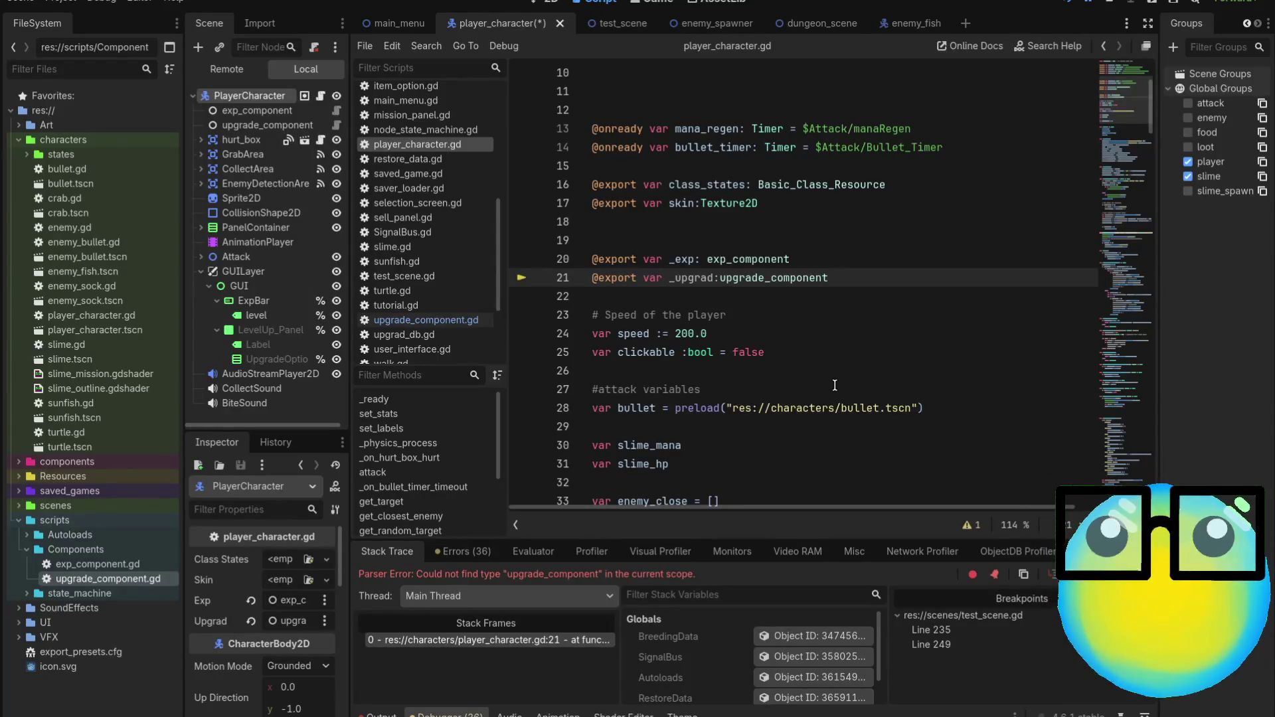
{"action": "key", "text": "F5"}
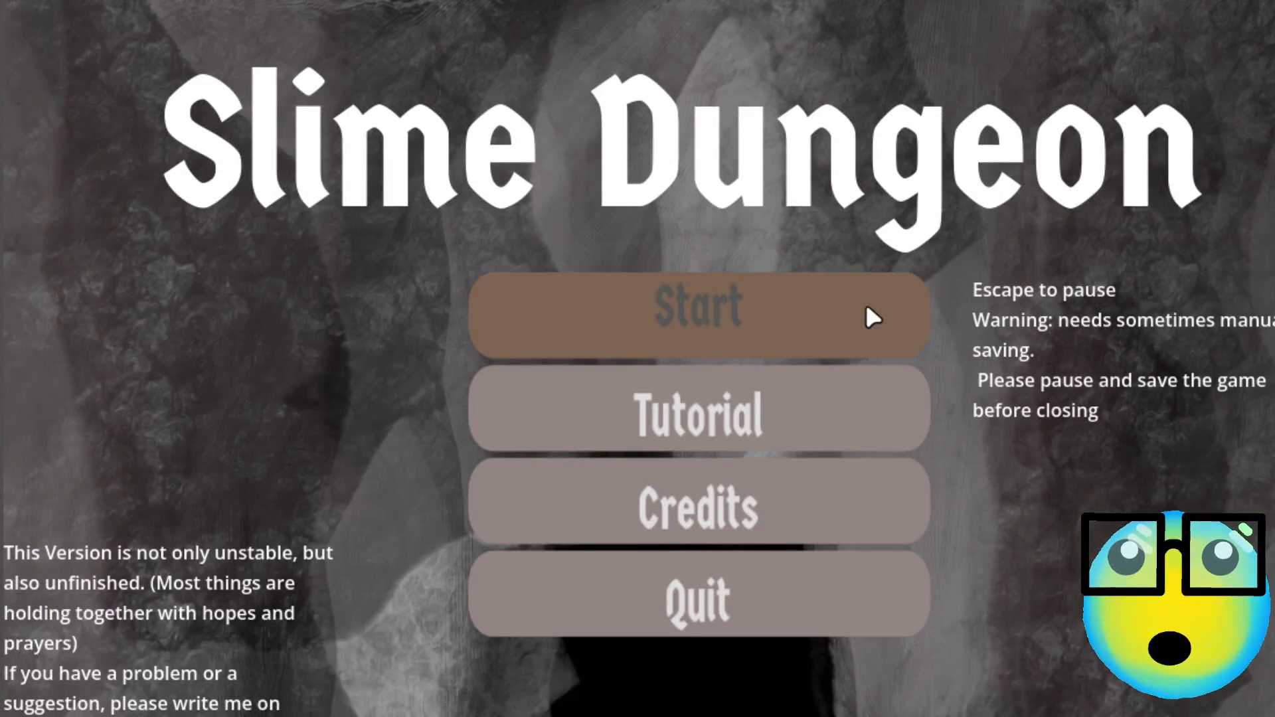
- Start a game, restart after Game Over, and send the blue slime into the underwater mission
{"action": "left_click", "coordinate": [866, 307]}
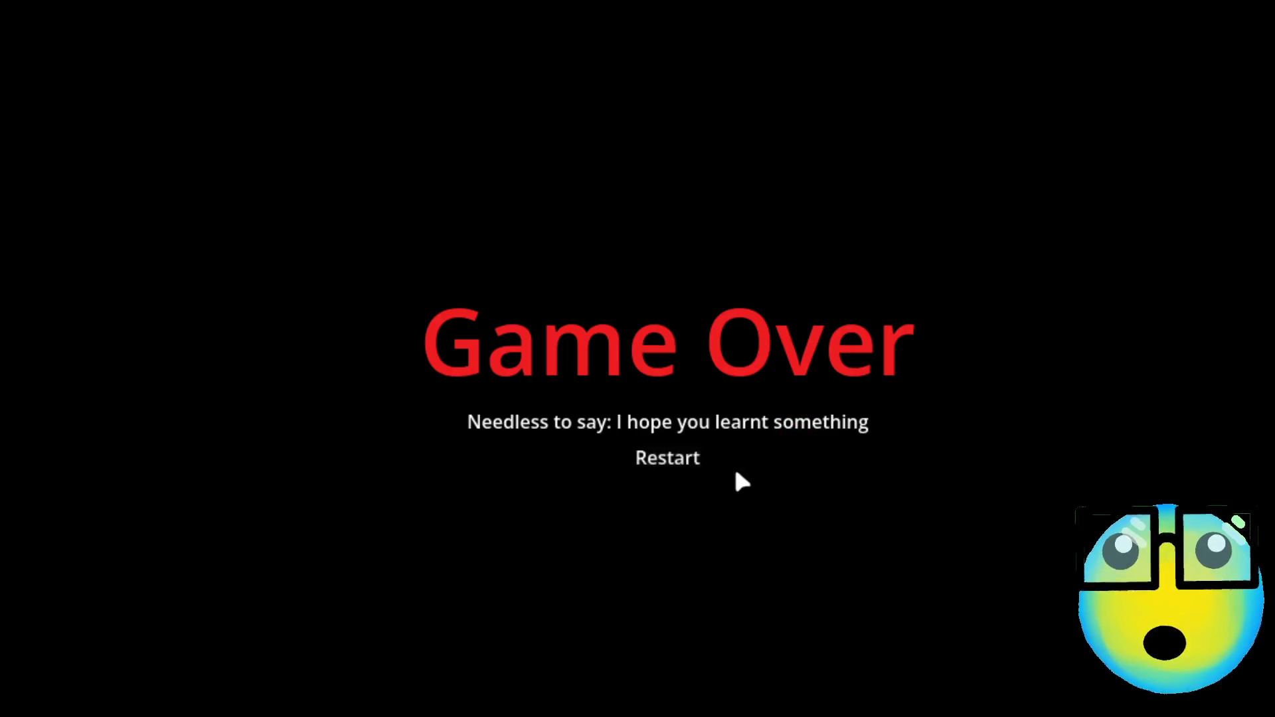
{"action": "left_click", "coordinate": [734, 465]}
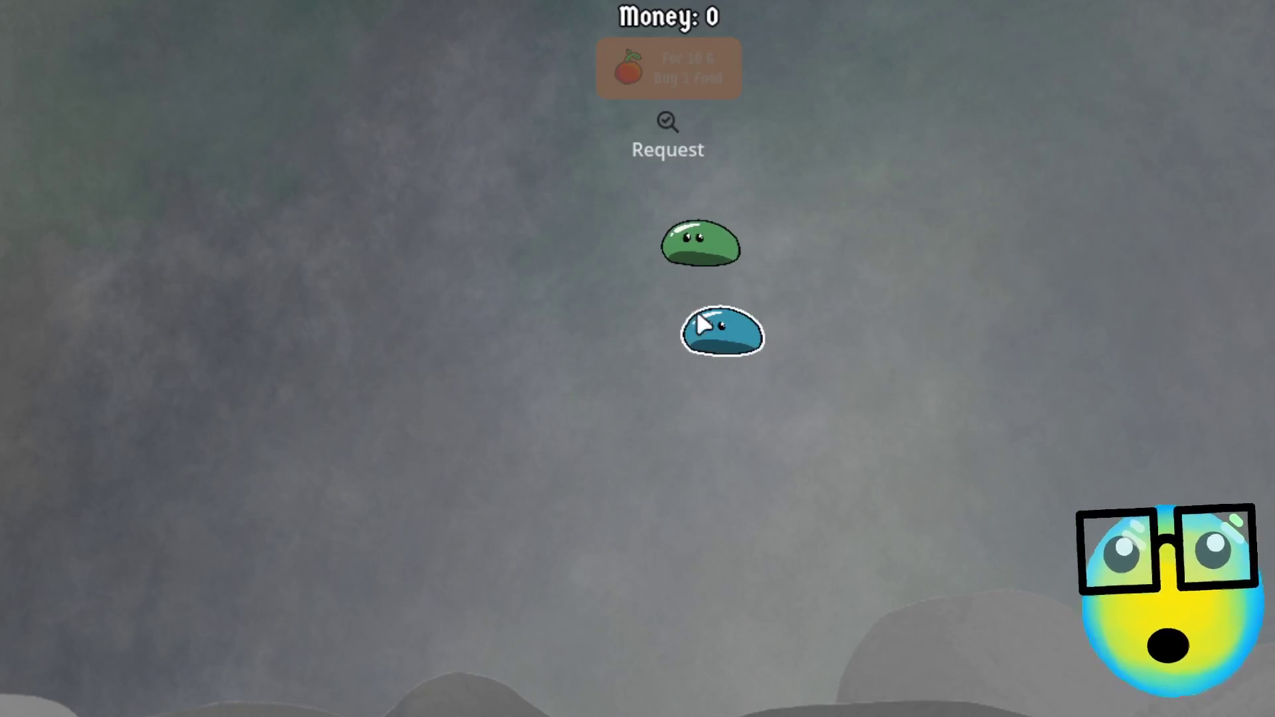
{"action": "left_click", "coordinate": [701, 320]}
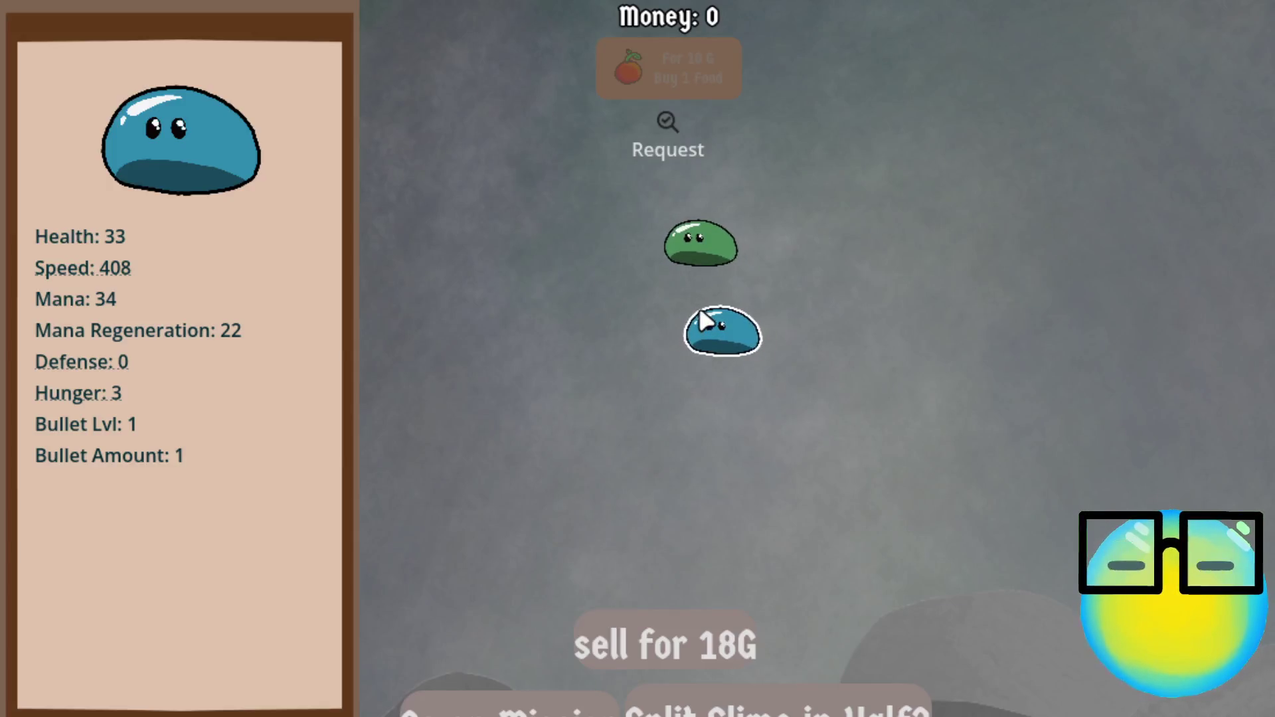
{"action": "left_click", "coordinate": [457, 714]}
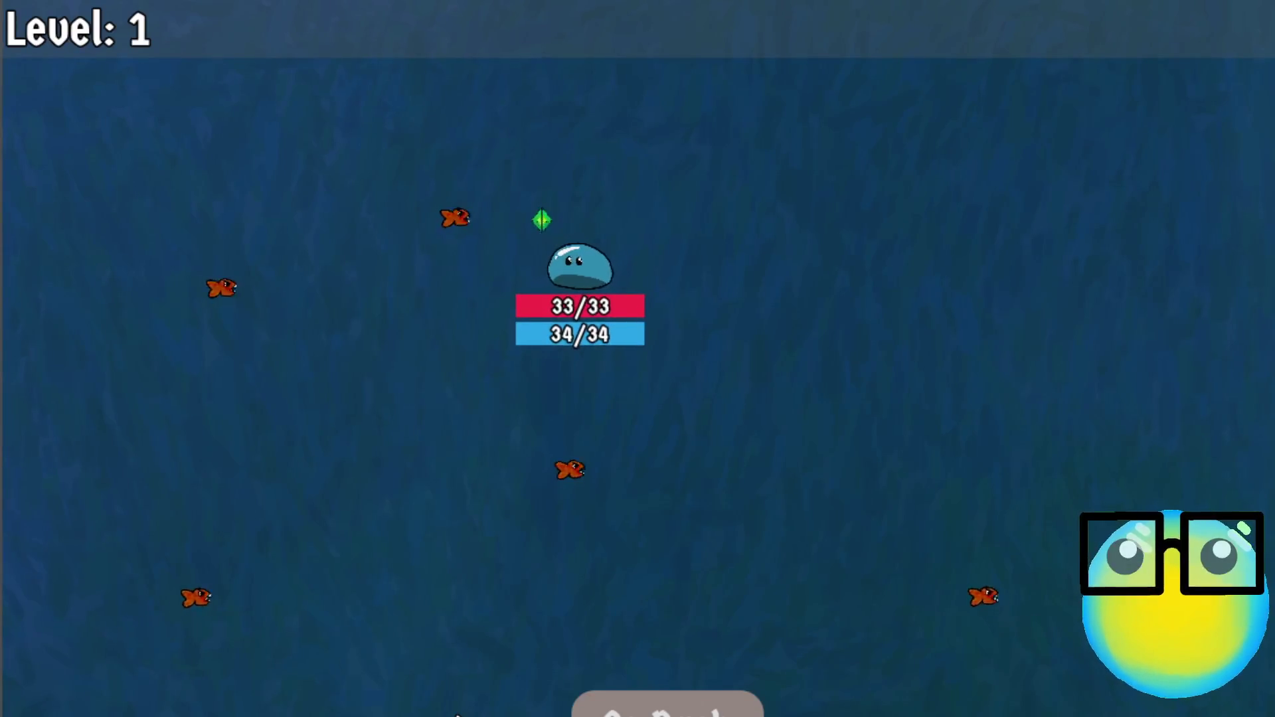
- Move the slime with WASD to level up and choose the More Bullets upgrade
{"action": "key", "text": "w"}
{"action": "key", "text": "d"}
{"action": "key", "text": "a"}
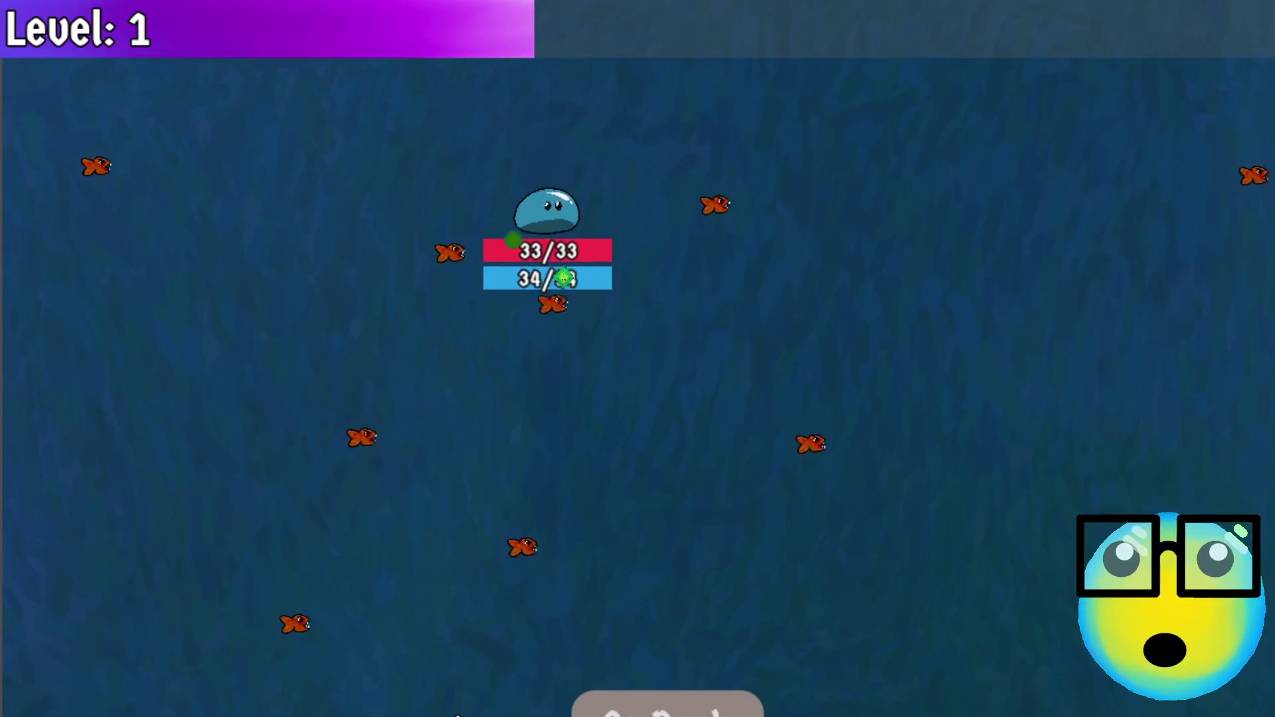
{"action": "key", "text": "s"}
{"action": "key", "text": "d"}
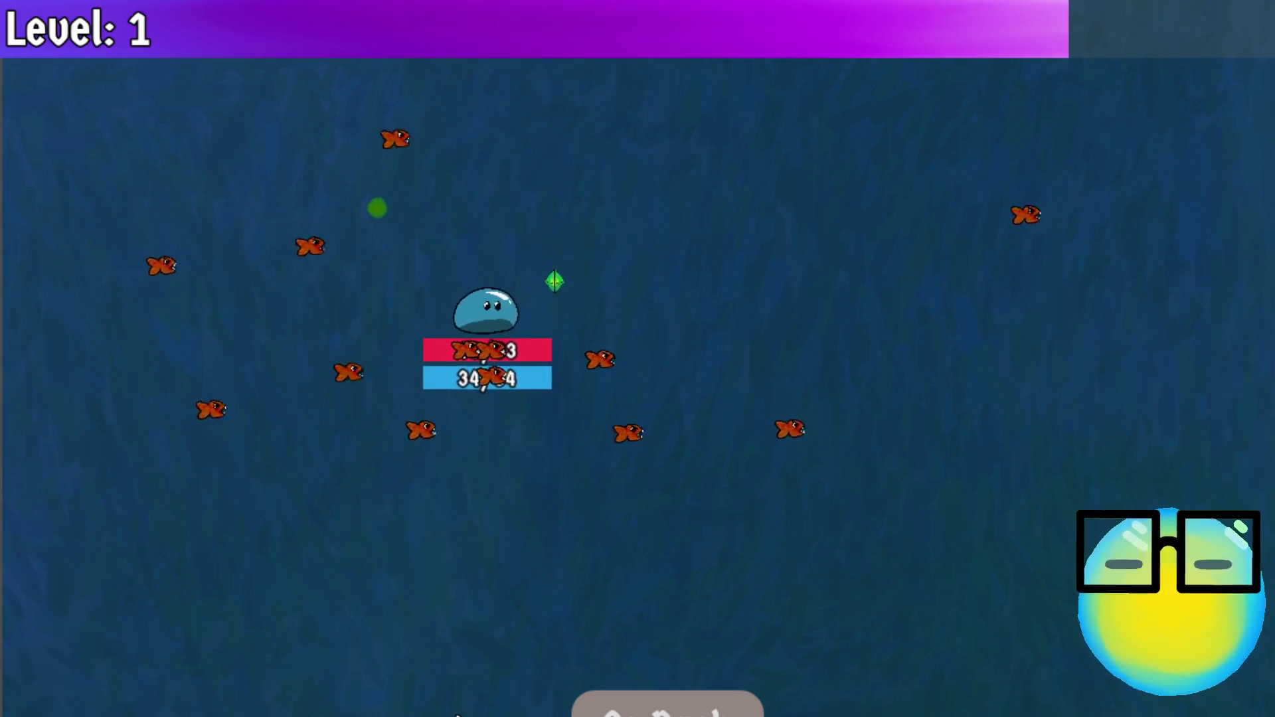
{"action": "key", "text": "w"}
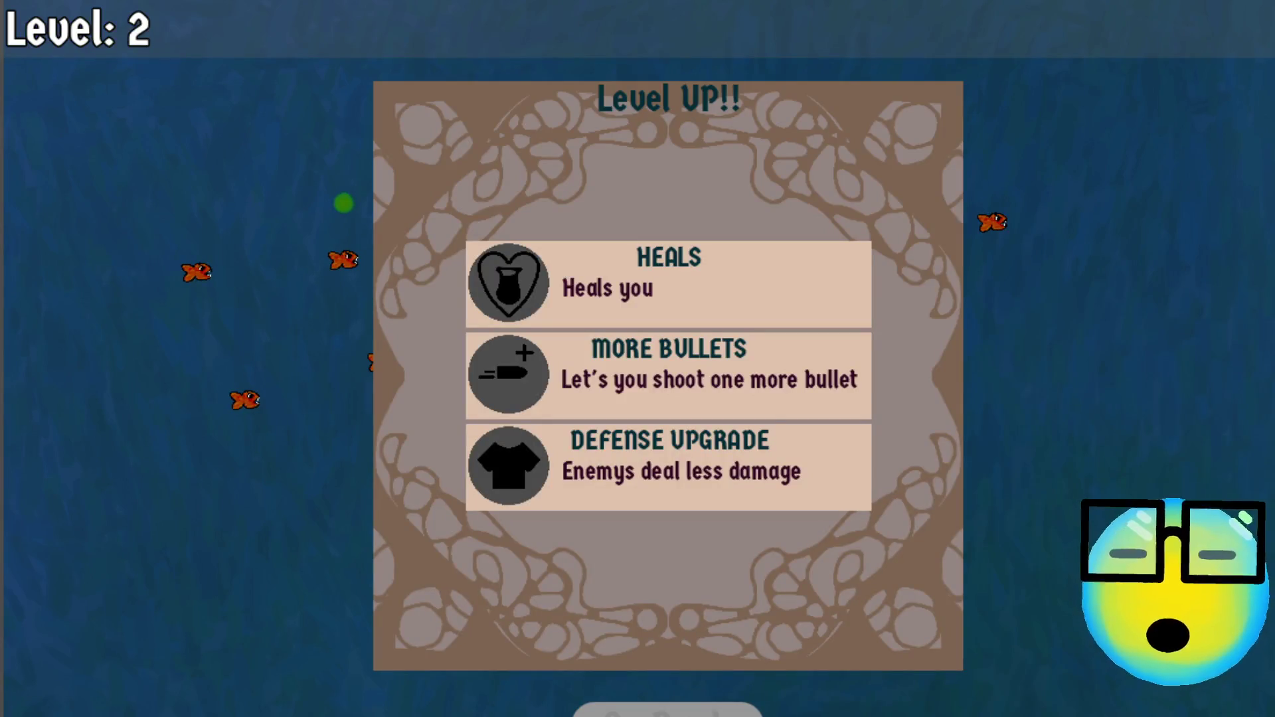
{"action": "left_click", "coordinate": [738, 361]}
- Keep playing to reach level 3 and choose the Mana Regeneration upgrade
{"action": "key", "text": "d"}
{"action": "key", "text": "a"}
{"action": "key", "text": "s"}
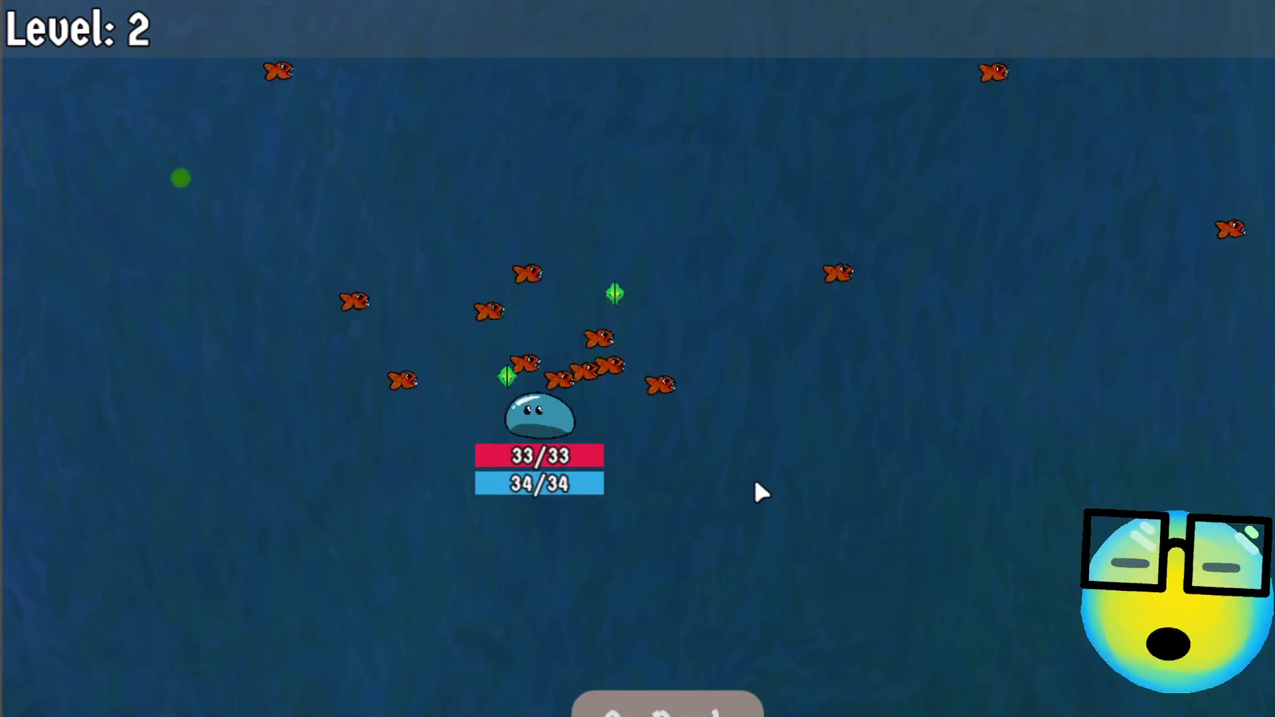
{"action": "key", "text": "w"}
{"action": "key", "text": "a"}
{"action": "key", "text": "s"}
{"action": "key", "text": "d"}
{"action": "key", "text": "w"}
{"action": "key", "text": "a"}
{"action": "key", "text": "d"}
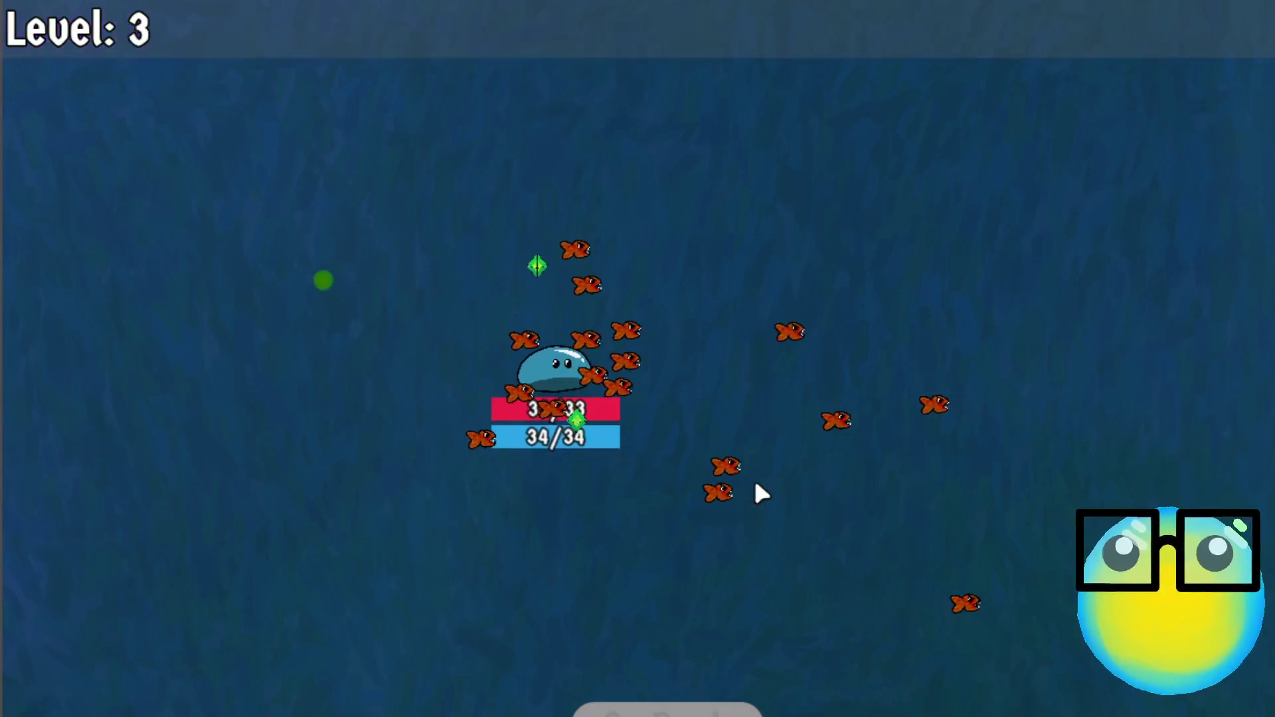
{"action": "left_click", "coordinate": [737, 287]}
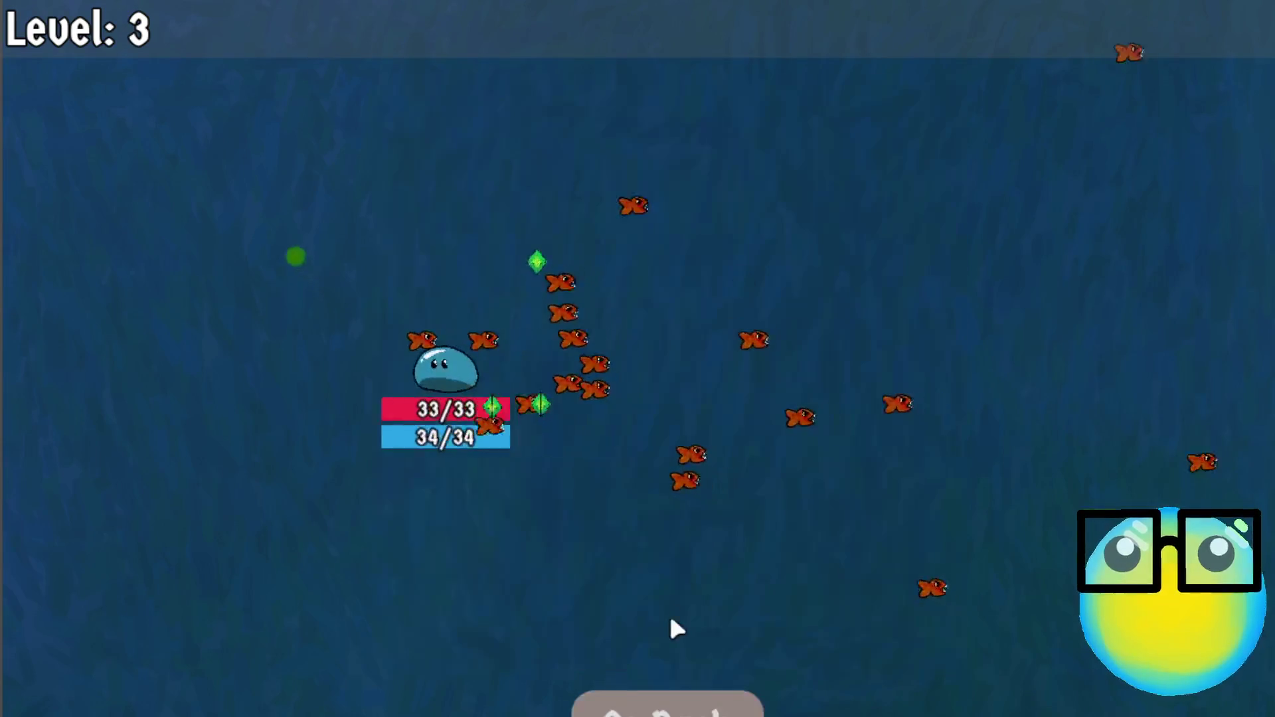
- Move around the fish a little longer, then leave the mission with Go Back
{"action": "key", "text": "s"}
{"action": "key", "text": "d"}
{"action": "key", "text": "w"}
{"action": "key", "text": "s"}
{"action": "key", "text": "a"}
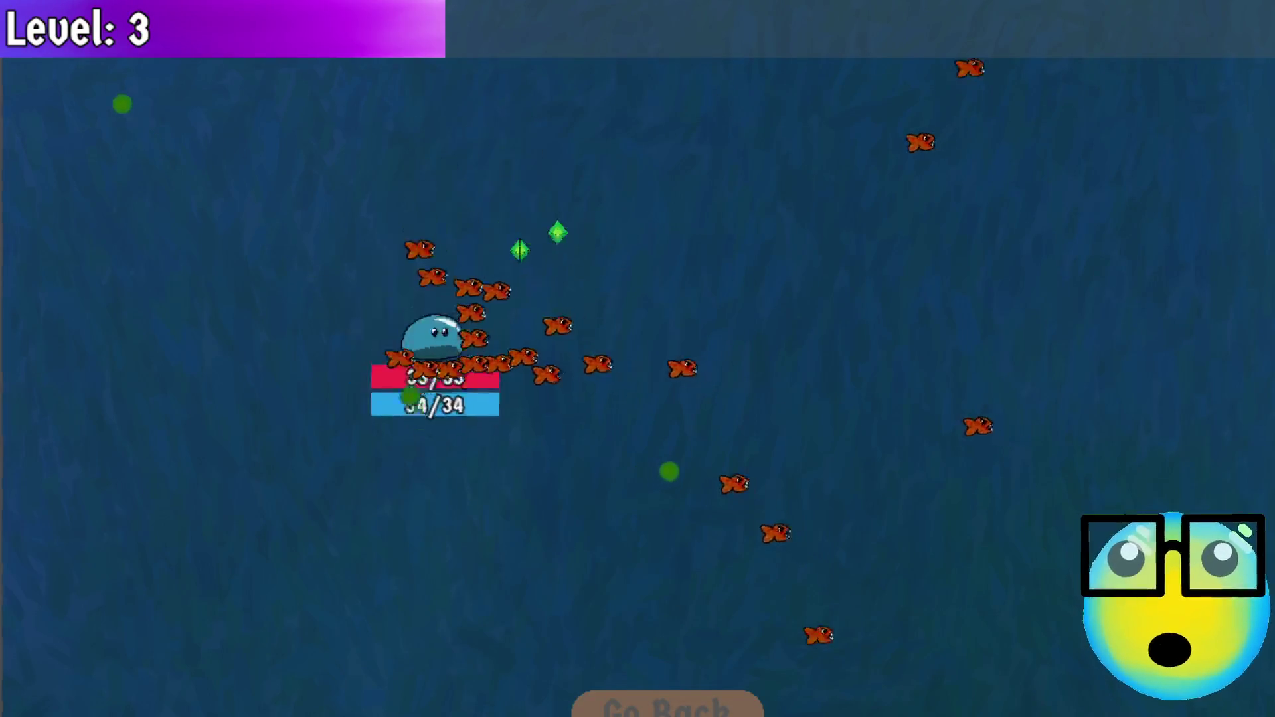
{"action": "key", "text": "d"}
{"action": "left_click", "coordinate": [687, 704]}
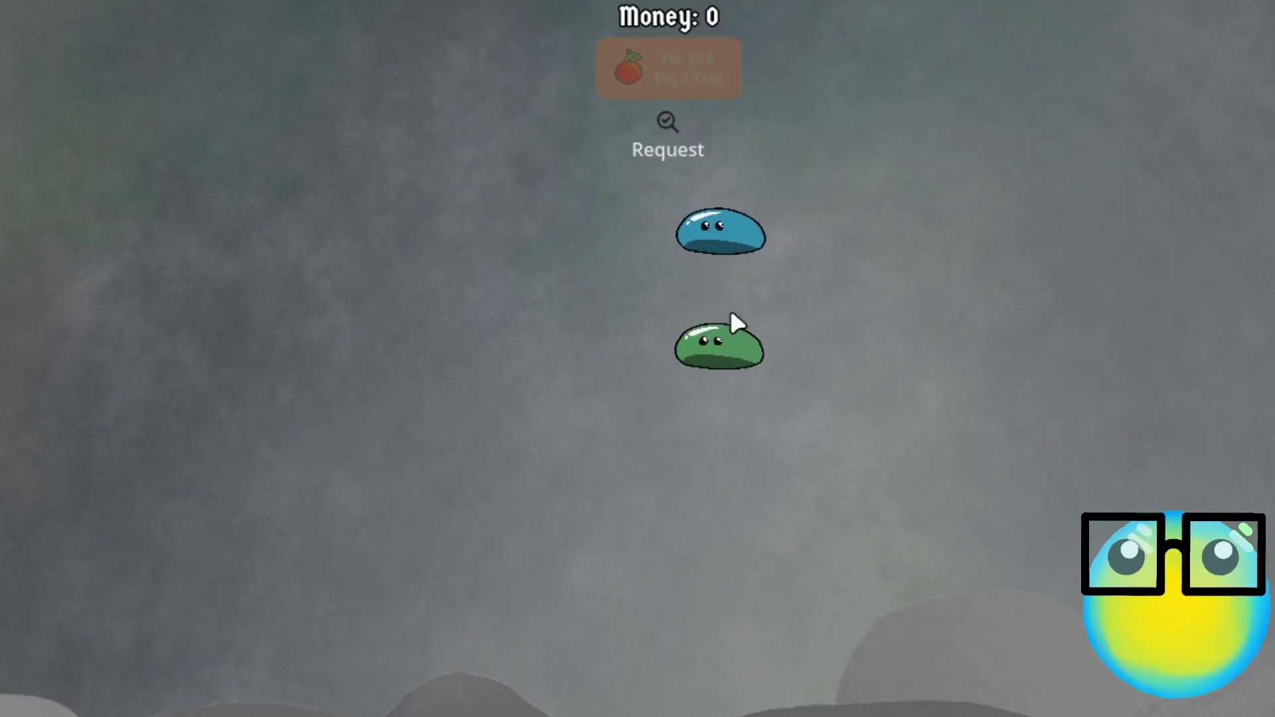
{"action": "left_click_drag", "start_coordinate": [734, 233], "coordinate": [644, 210]}
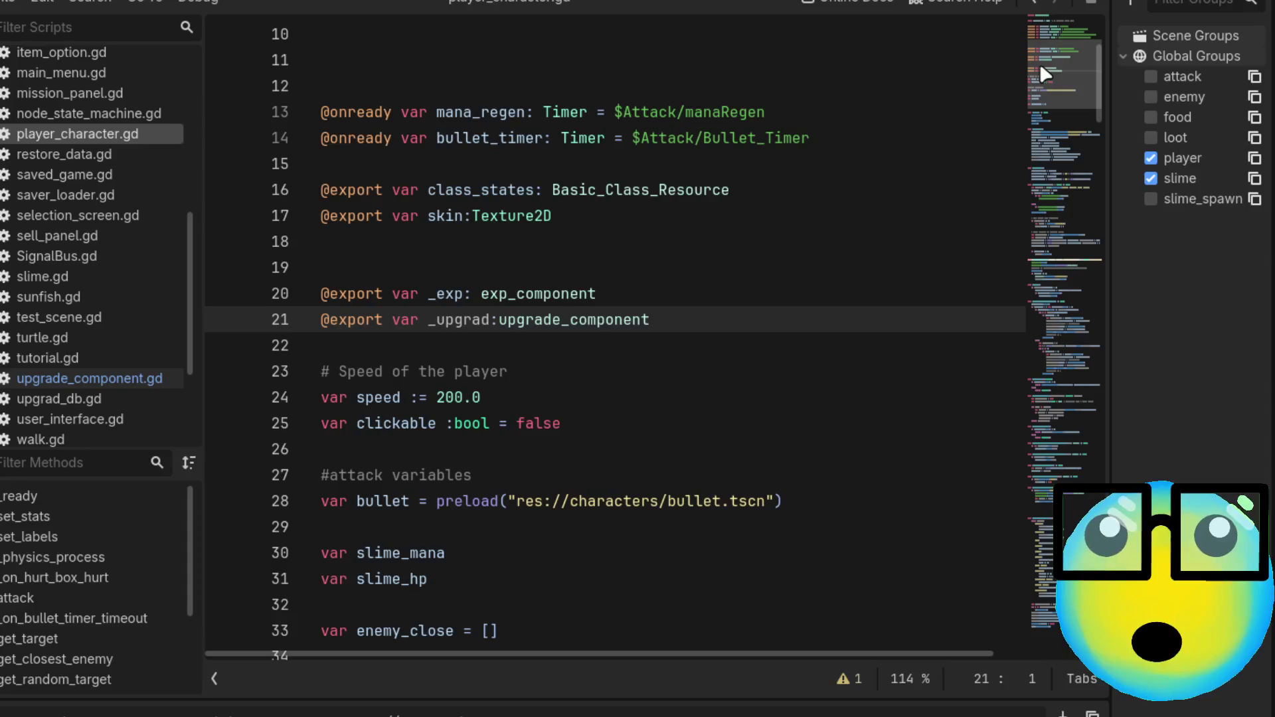
- Review the end of player_character.gd and place the cursor on empty line 222
{"action": "mouse_move", "coordinate": [1039, 78]}
{"action": "left_mouse_down"}
{"action": "mouse_move", "coordinate": [1049, 21]}
{"action": "mouse_move", "coordinate": [1043, 691]}
{"action": "left_mouse_up"}
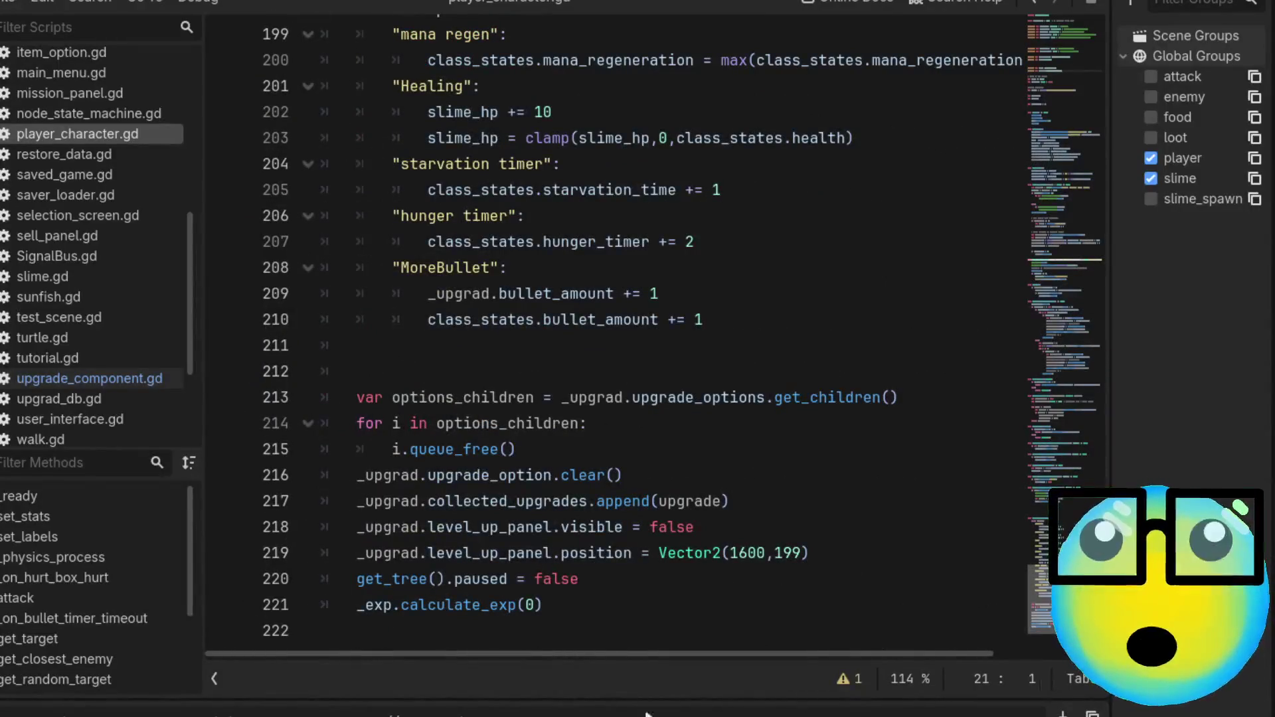
{"action": "left_click", "coordinate": [359, 630]}
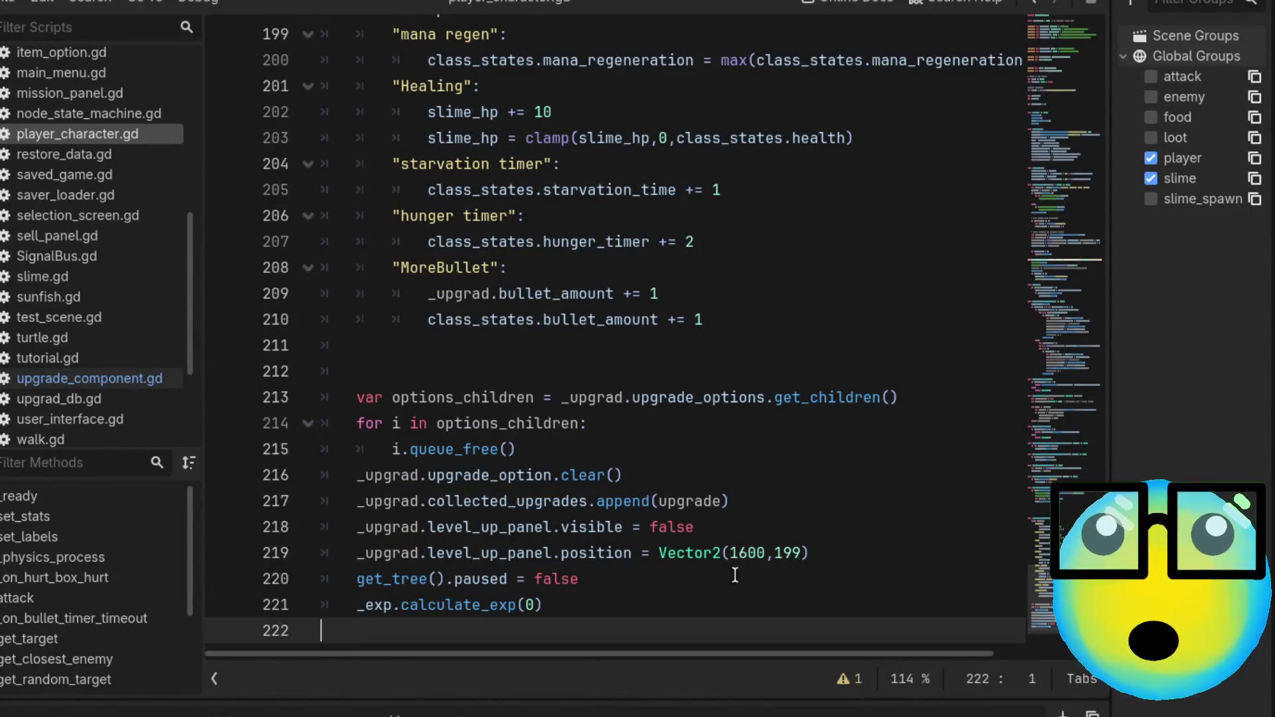
{"action": "mouse_move", "coordinate": [1045, 595]}
{"action": "left_mouse_down"}
{"action": "mouse_move", "coordinate": [1048, 581]}
{"action": "mouse_move", "coordinate": [1060, 648]}
{"action": "left_mouse_up"}
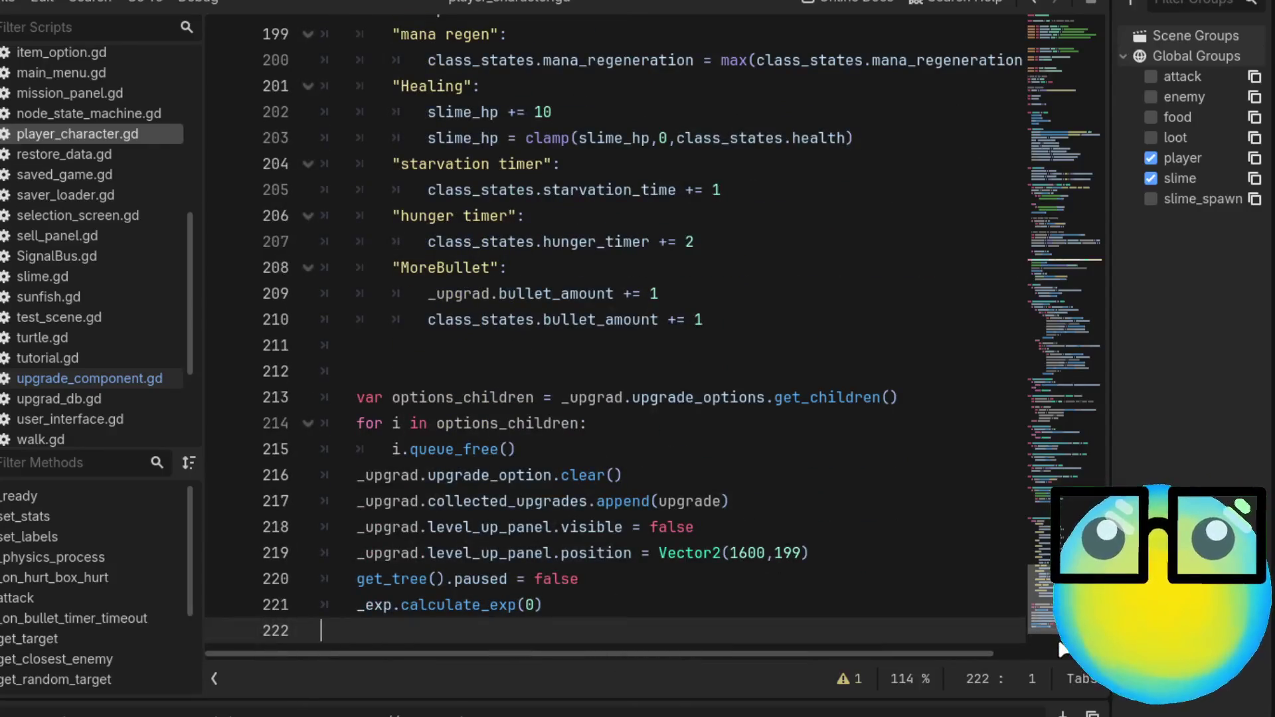